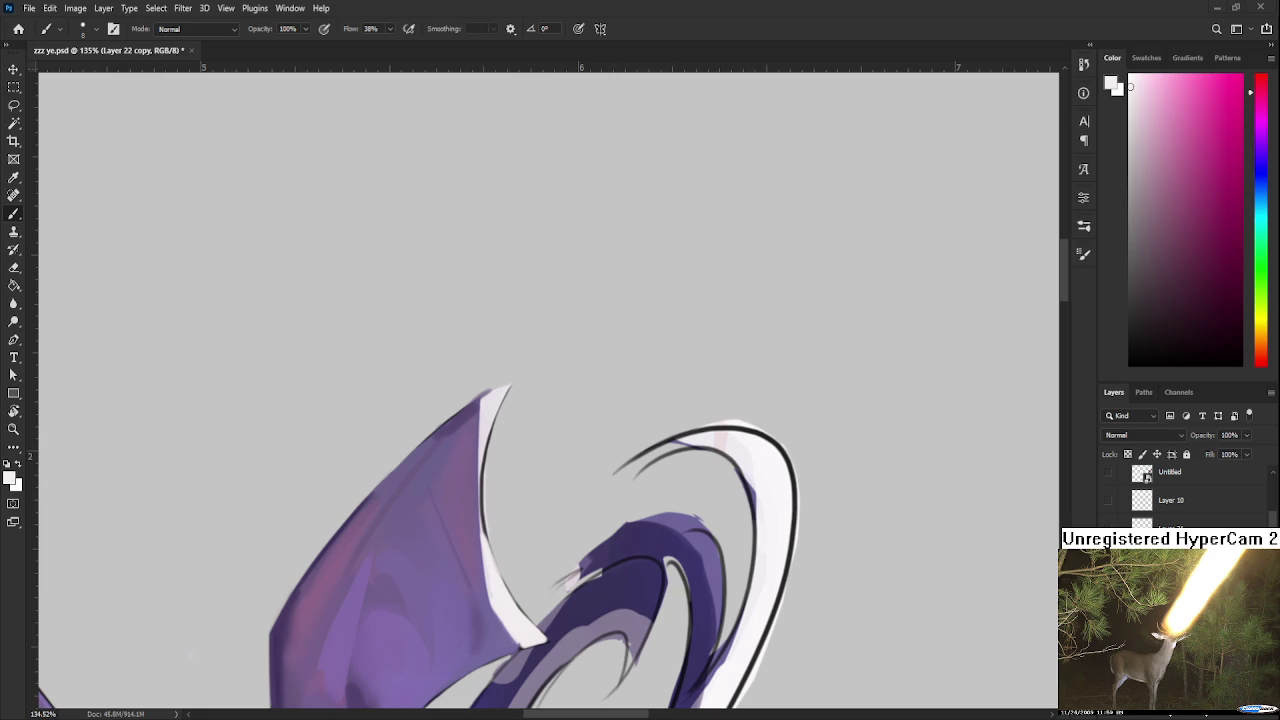
Step: Paint the sampled pale highlight over the flap's dark inner-edge outline and tip, erasing the excess
scroll(550, 524, "up", 1)
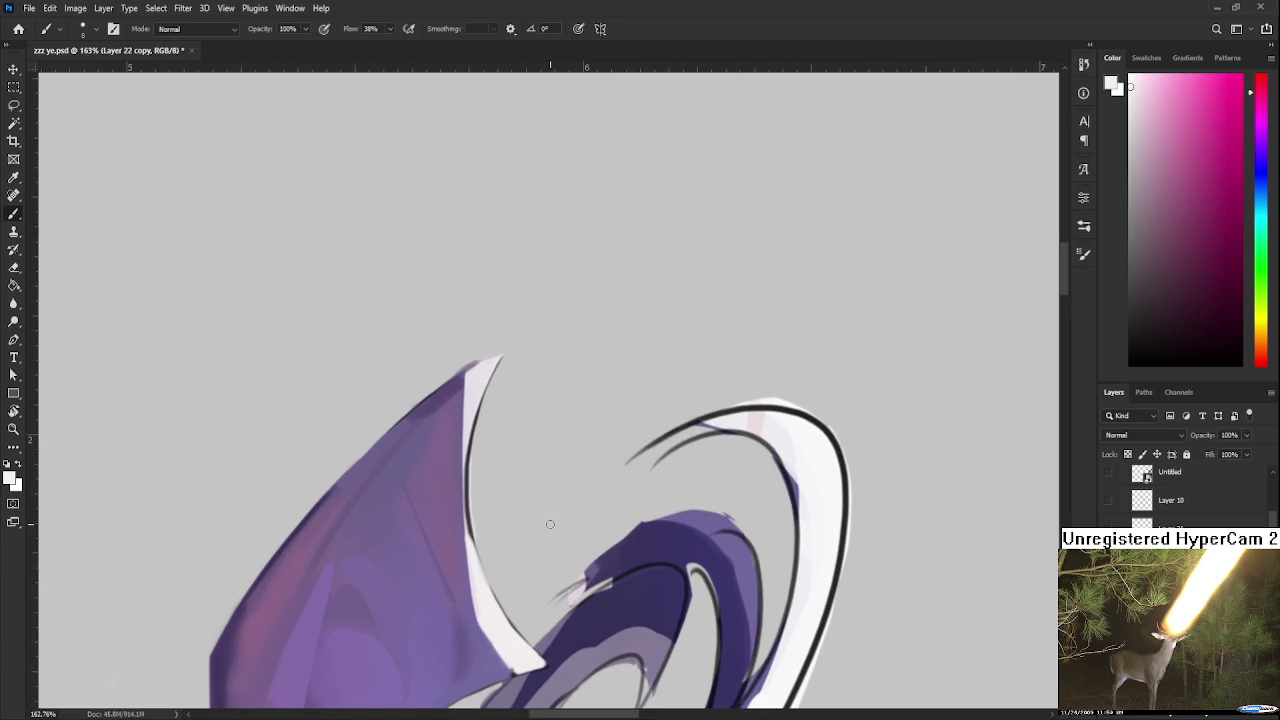
scroll(550, 524, "up", 2)
left_click(471, 487, "alt")
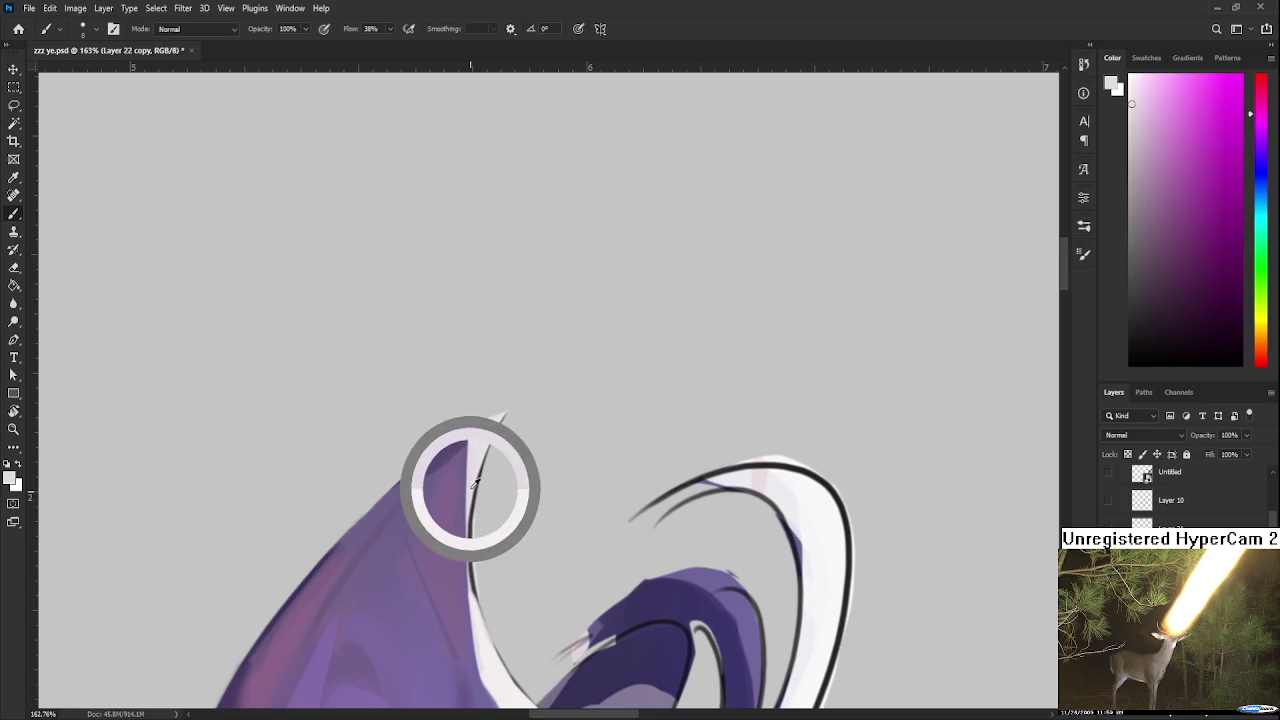
left_click_drag(470, 484, 480, 630)
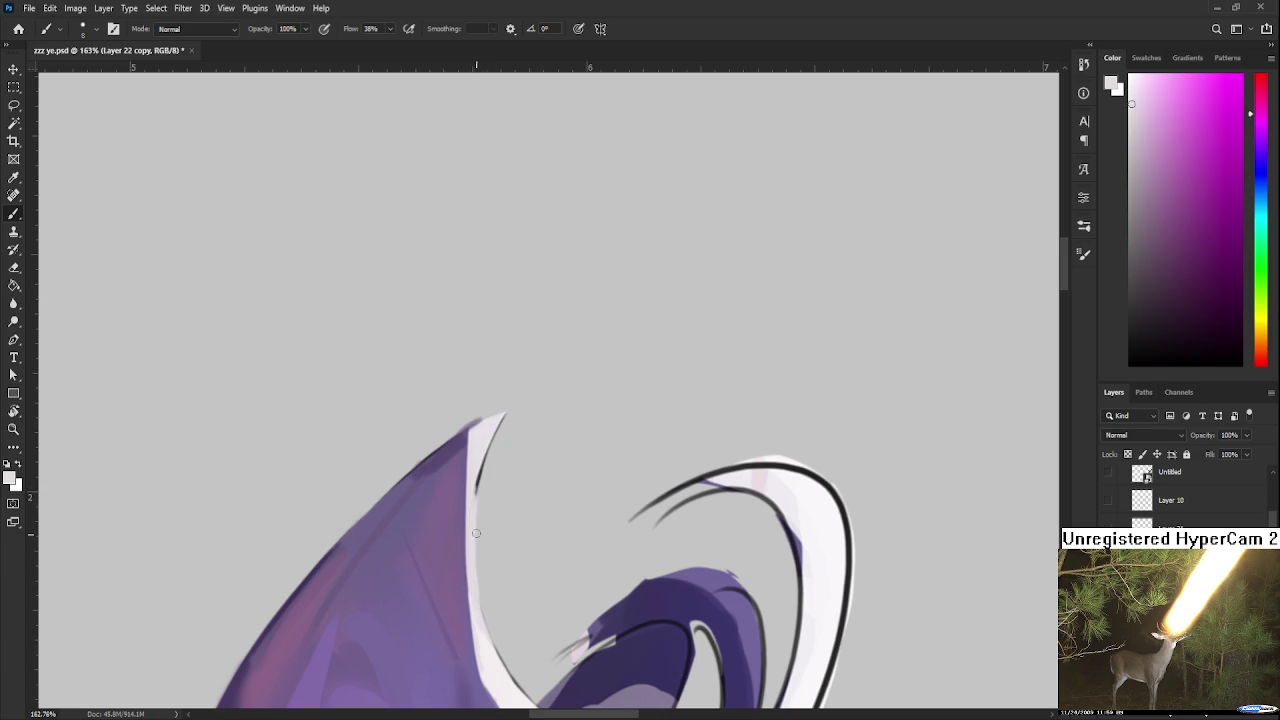
key("e")
left_click_drag(480, 500, 482, 508)
scroll(493, 560, "up", 3)
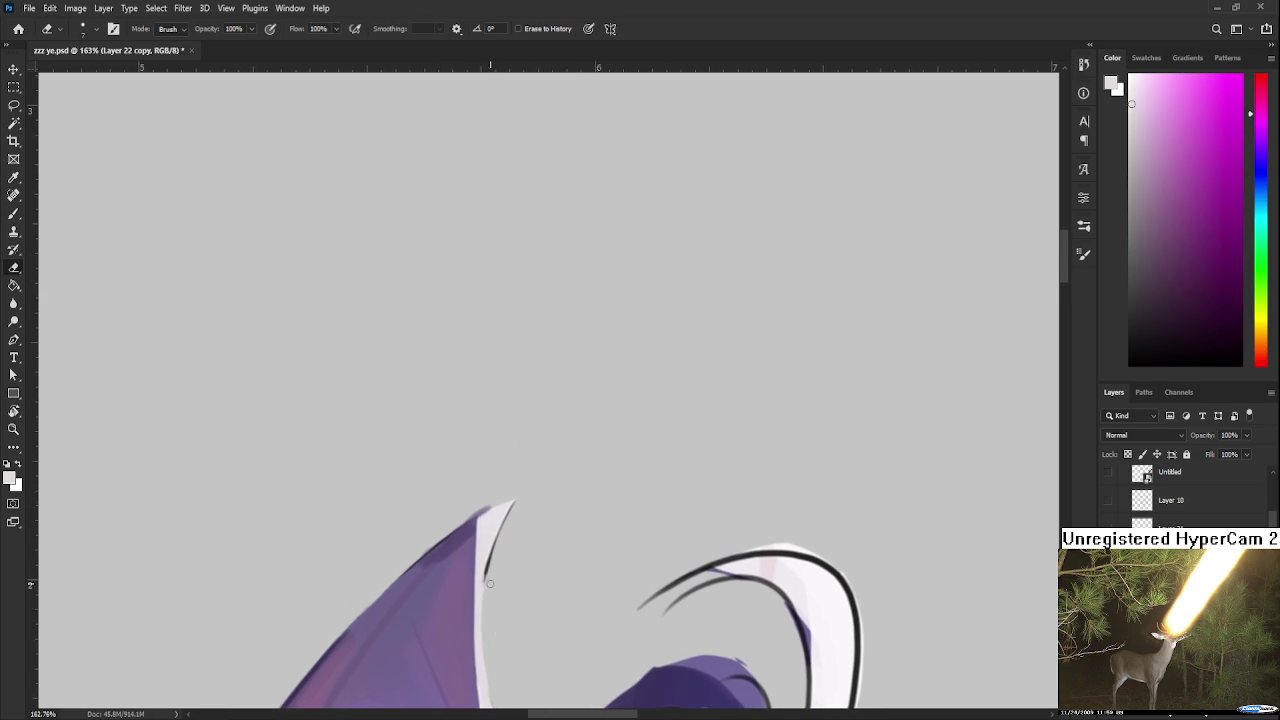
key("b")
left_click_drag(483, 579, 519, 487)
key("e")
left_click_drag(488, 572, 521, 488)
Step: Trim a sliver off the tip's left edge and paint its right edge a paler pinkish white
key("r")
left_click_drag(486, 530, 557, 451)
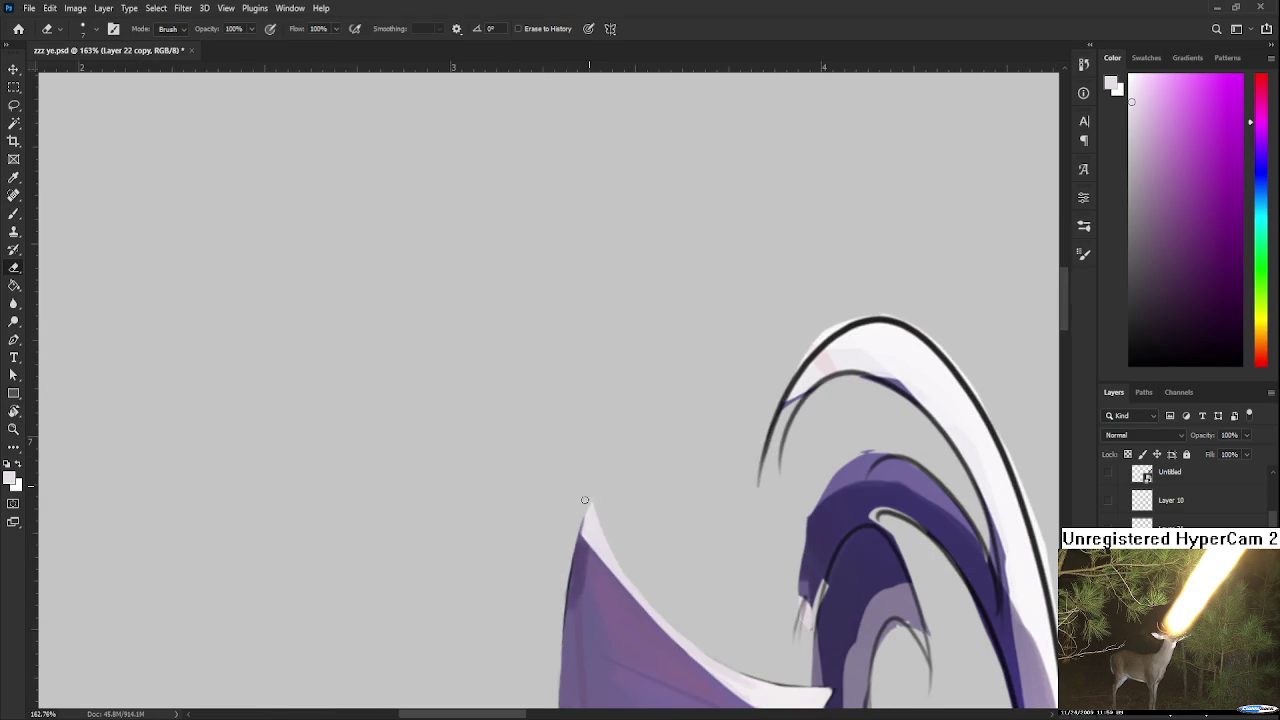
left_click_drag(583, 516, 571, 566)
key("b")
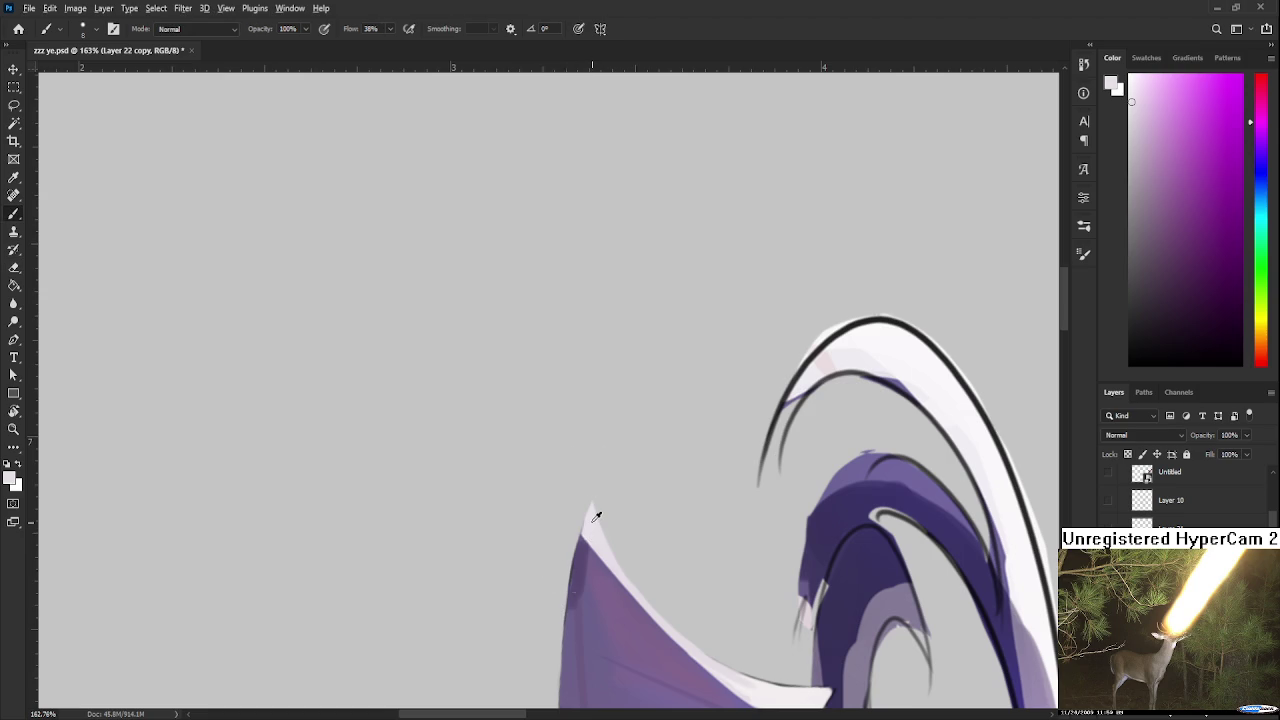
key("r")
mouse_move(586, 555)
left_mouse_down()
mouse_move(843, 421)
mouse_move(551, 485)
mouse_move(549, 500)
left_mouse_up()
left_click(551, 485, "alt")
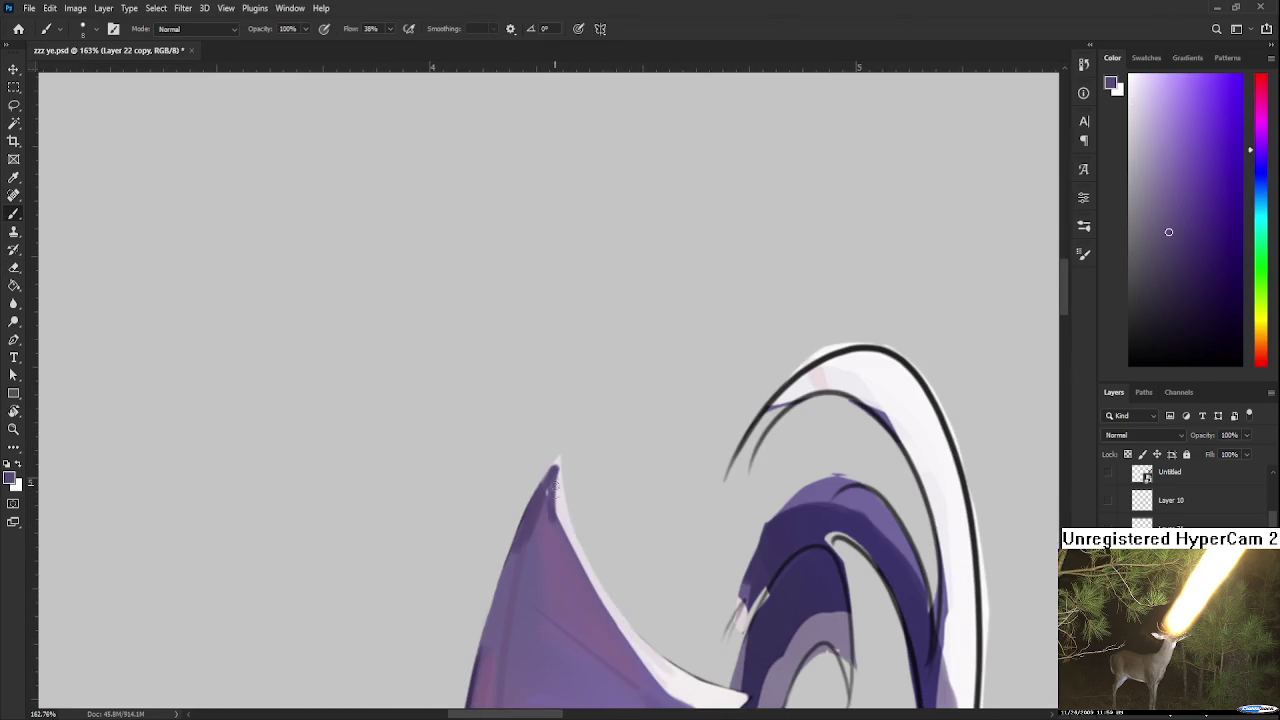
left_click(562, 490, "alt")
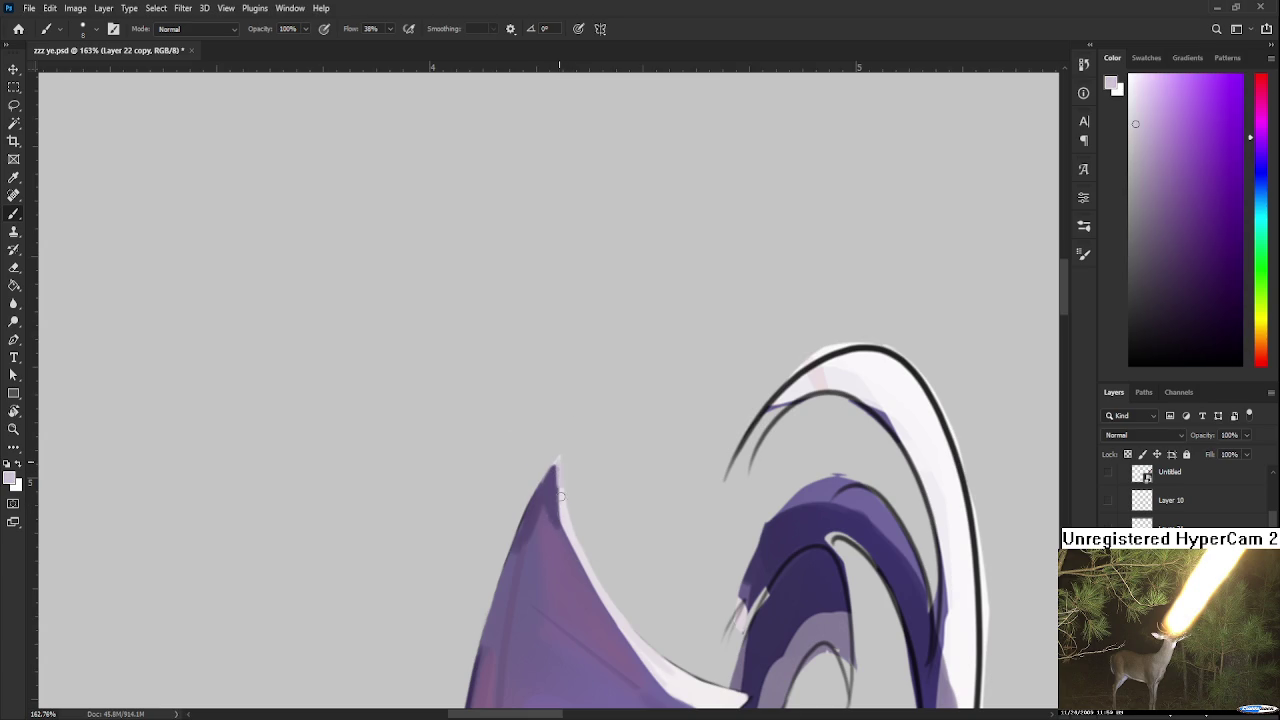
left_click(565, 508, "alt")
left_click_drag(557, 462, 563, 526)
Step: Smooth the tip's right outer edge with resampled purple strokes
left_click(556, 522, "alt")
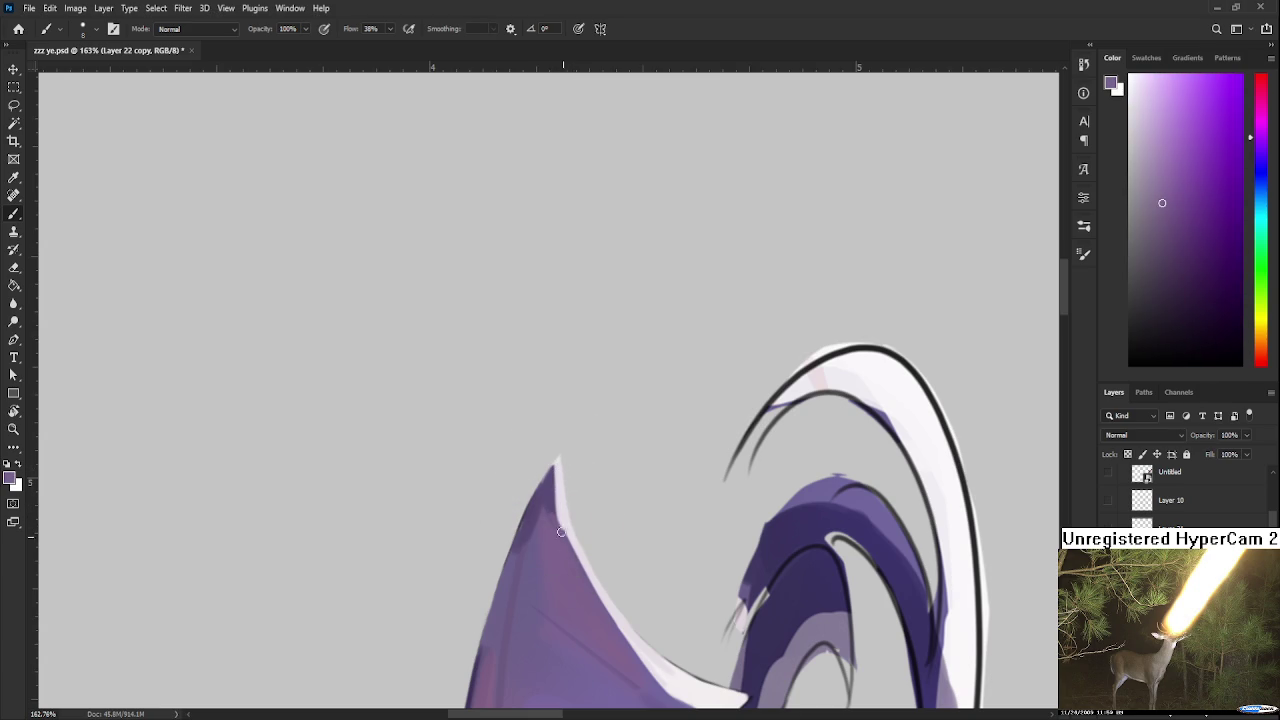
left_click(551, 506, "alt")
left_click_drag(555, 470, 562, 522)
left_click_drag(557, 460, 562, 512)
left_click_drag(557, 462, 564, 542)
left_click(566, 556, "alt")
left_click(601, 594, "alt")
left_click(618, 616, "alt")
Step: Smooth the lower fold's white edge highlight with sampled skirt purple
key("r")
mouse_move(594, 608)
left_mouse_down()
mouse_move(742, 386)
mouse_move(695, 417)
left_mouse_up()
key("b")
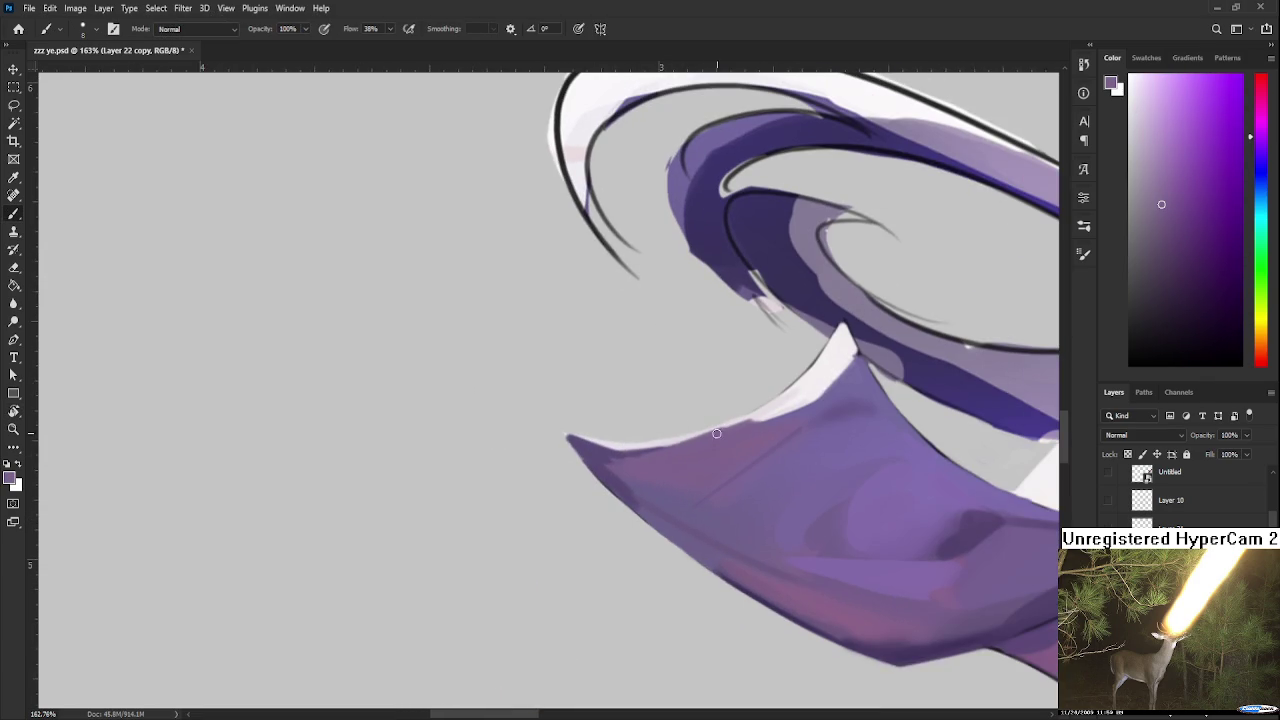
left_click(758, 418, "alt")
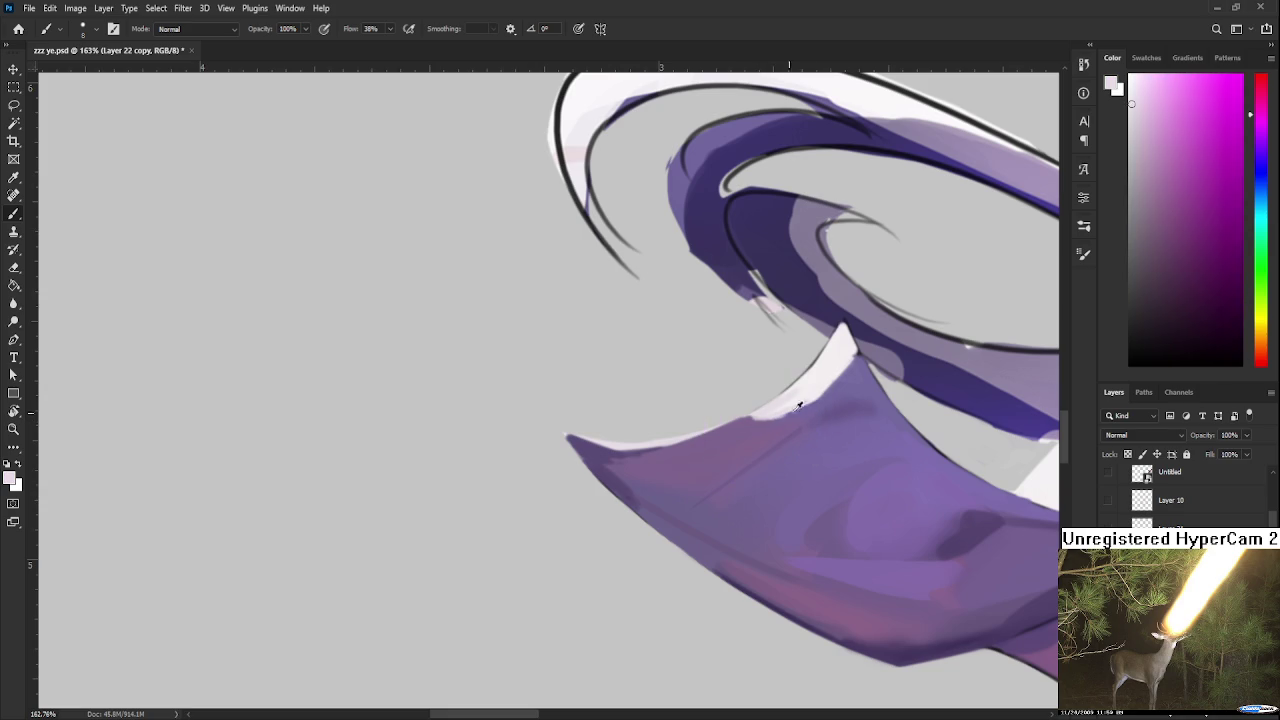
left_click(776, 420, "alt")
left_click(786, 418, "alt")
left_click_drag(808, 400, 848, 379)
Step: Add a pale pinkish-white highlight along the fold's purple edge
key("r")
mouse_move(817, 429)
left_mouse_down()
mouse_move(851, 309)
mouse_move(680, 432)
left_mouse_up()
left_click(647, 457, "alt")
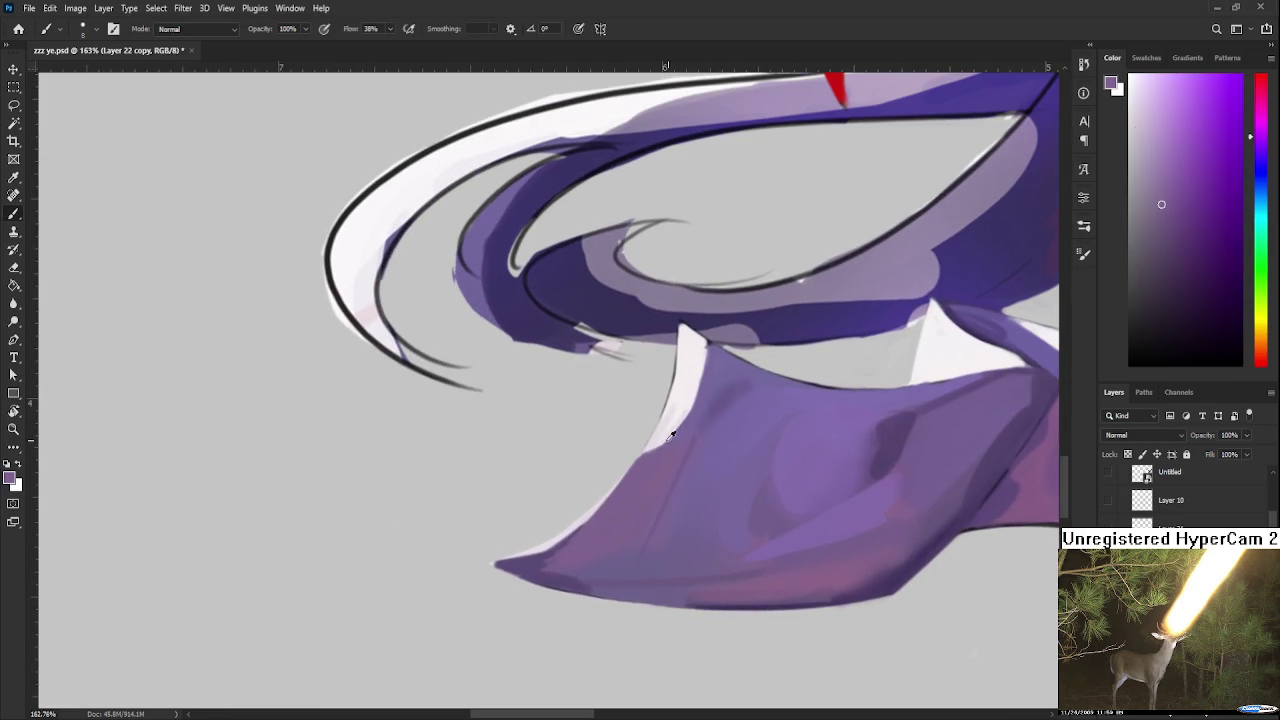
left_click(659, 443, "alt")
left_click_drag(648, 452, 622, 484)
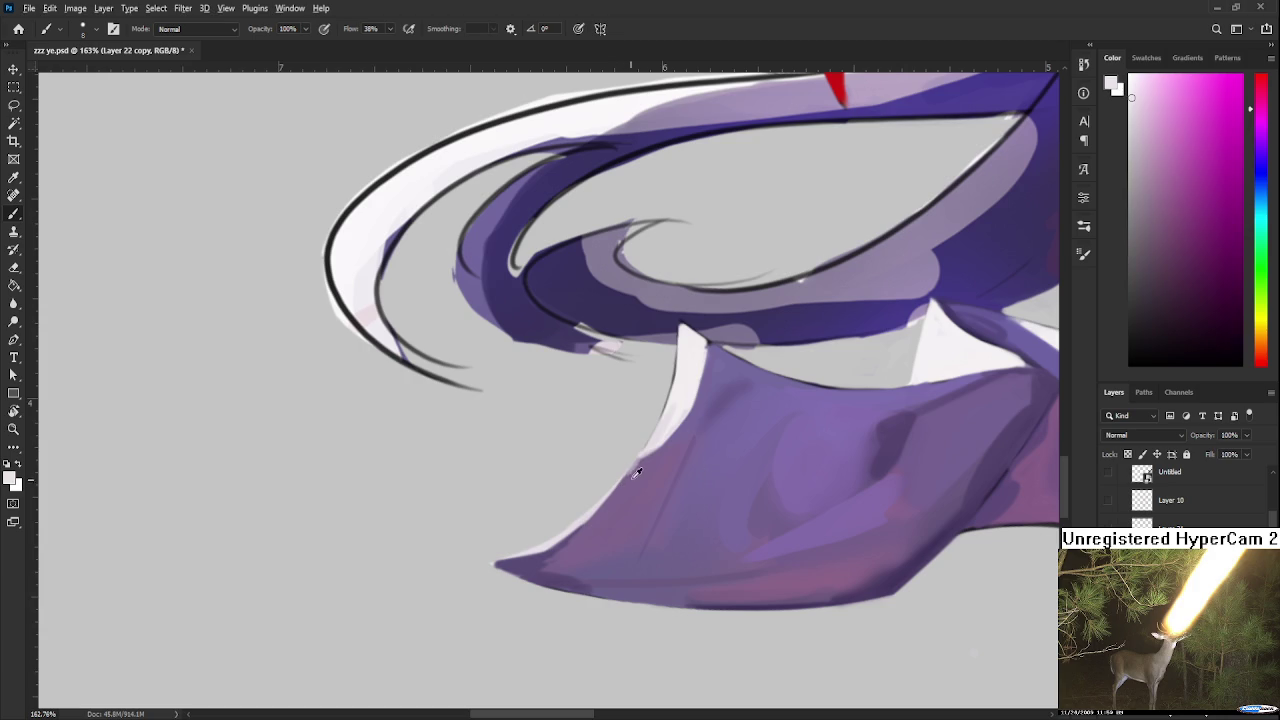
Step: Repaint and slightly extend the fold's left tip in skirt purple
left_click(621, 487, "alt")
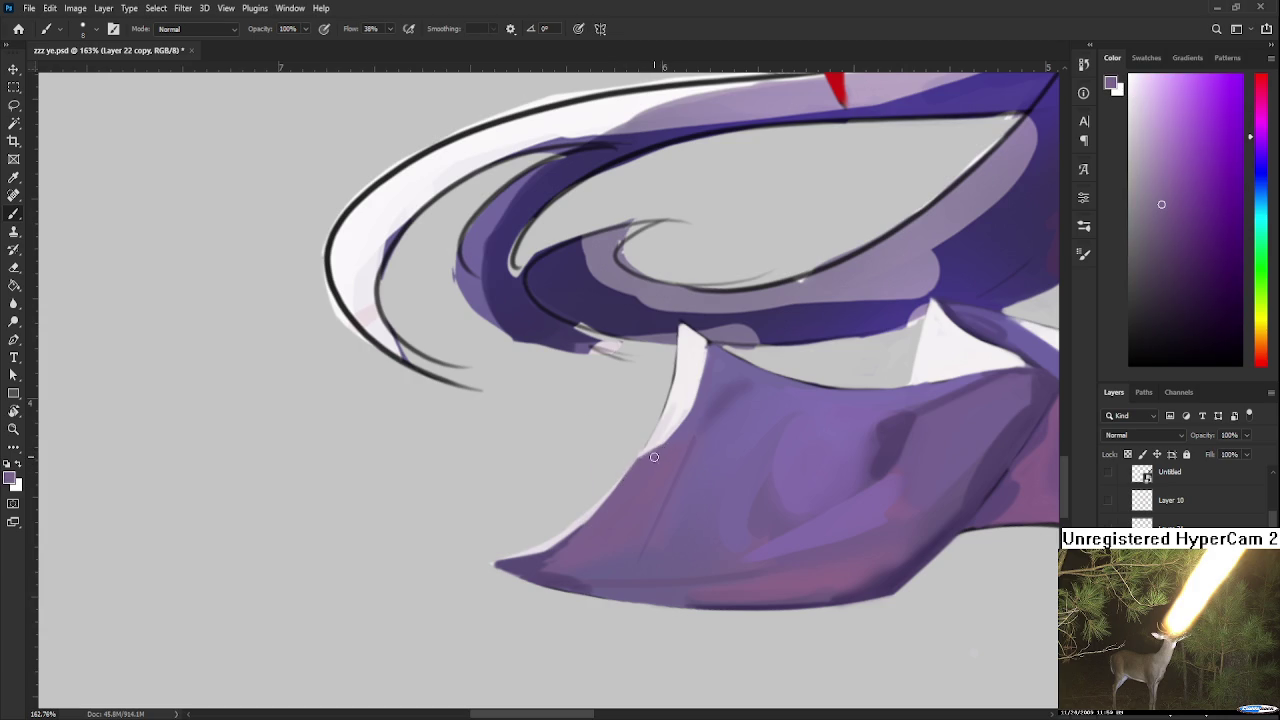
left_click(514, 571, "alt")
mouse_move(528, 578)
left_mouse_down()
mouse_move(486, 560)
mouse_move(584, 528)
left_mouse_up()
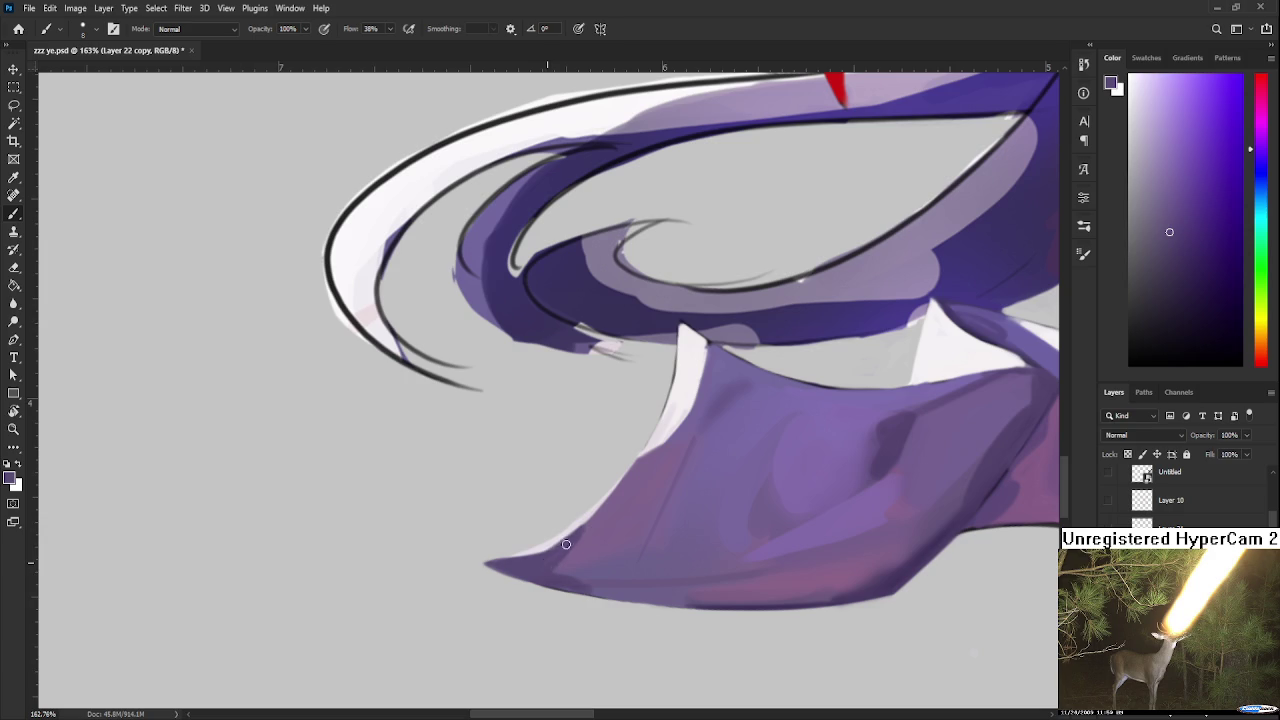
left_click(606, 508, "alt")
left_click(574, 538, "alt")
left_click(631, 475, "alt")
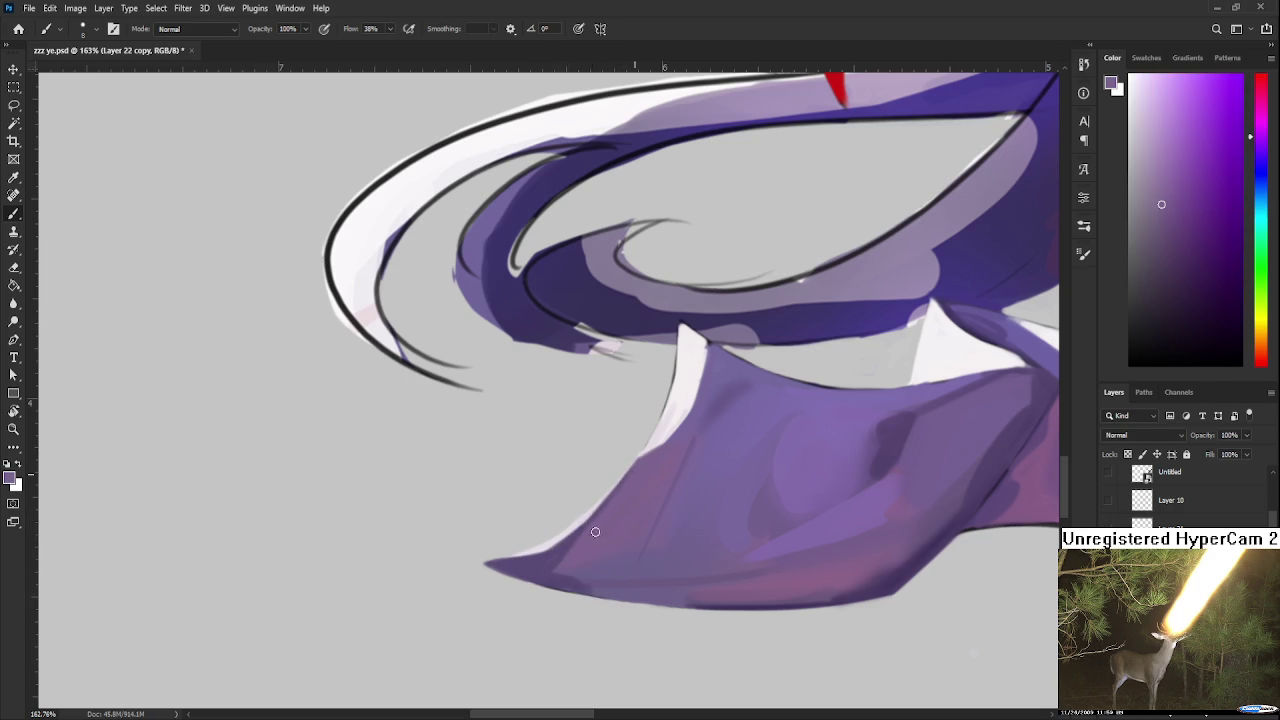
Step: Widen the white notch in the skirt and cover its tip with dark purple
scroll(687, 351, "up", 3)
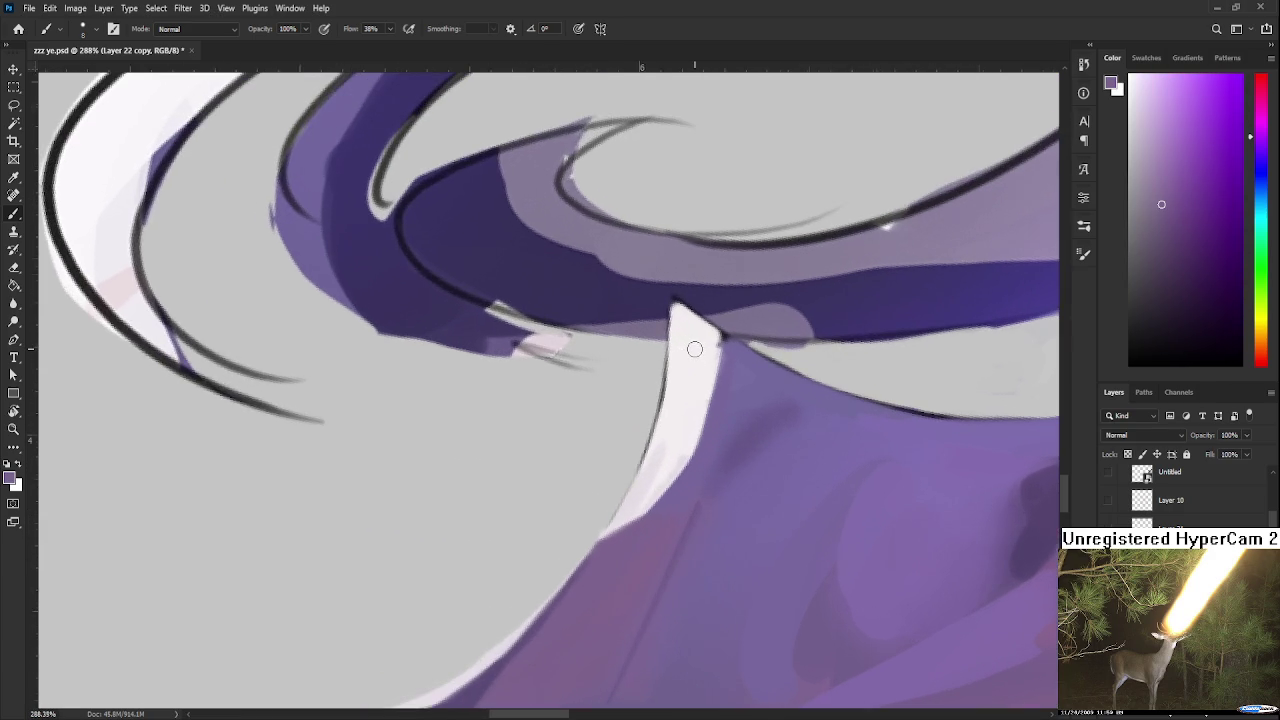
left_click(705, 365, "alt")
left_click_drag(712, 360, 718, 337)
scroll(700, 370, "up", 2)
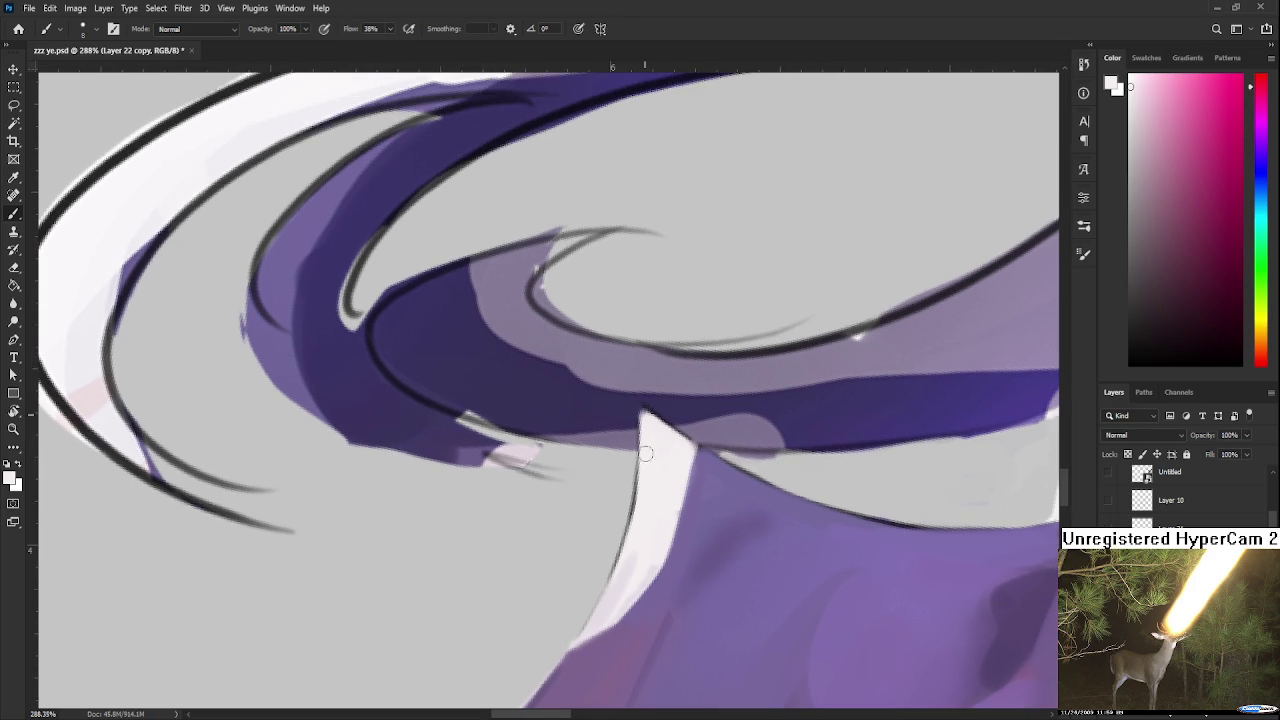
left_click(634, 406, "alt")
left_click_drag(634, 404, 652, 401)
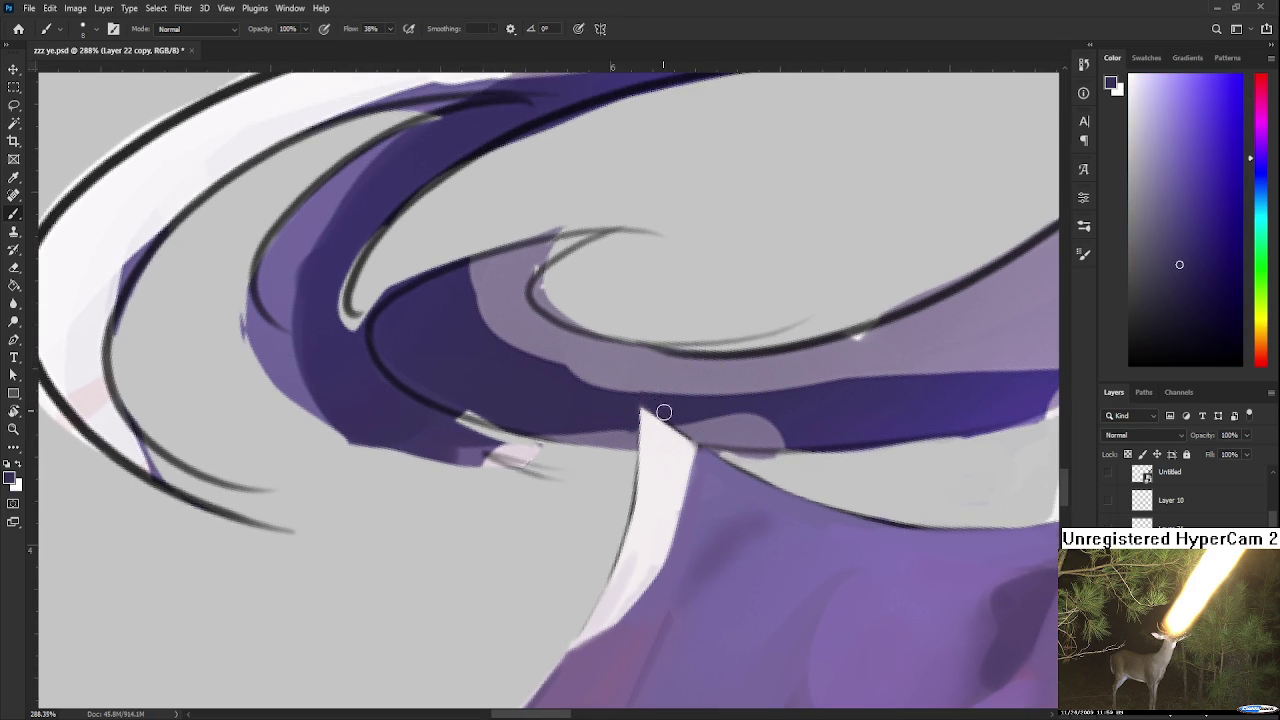
left_click(664, 560, "alt")
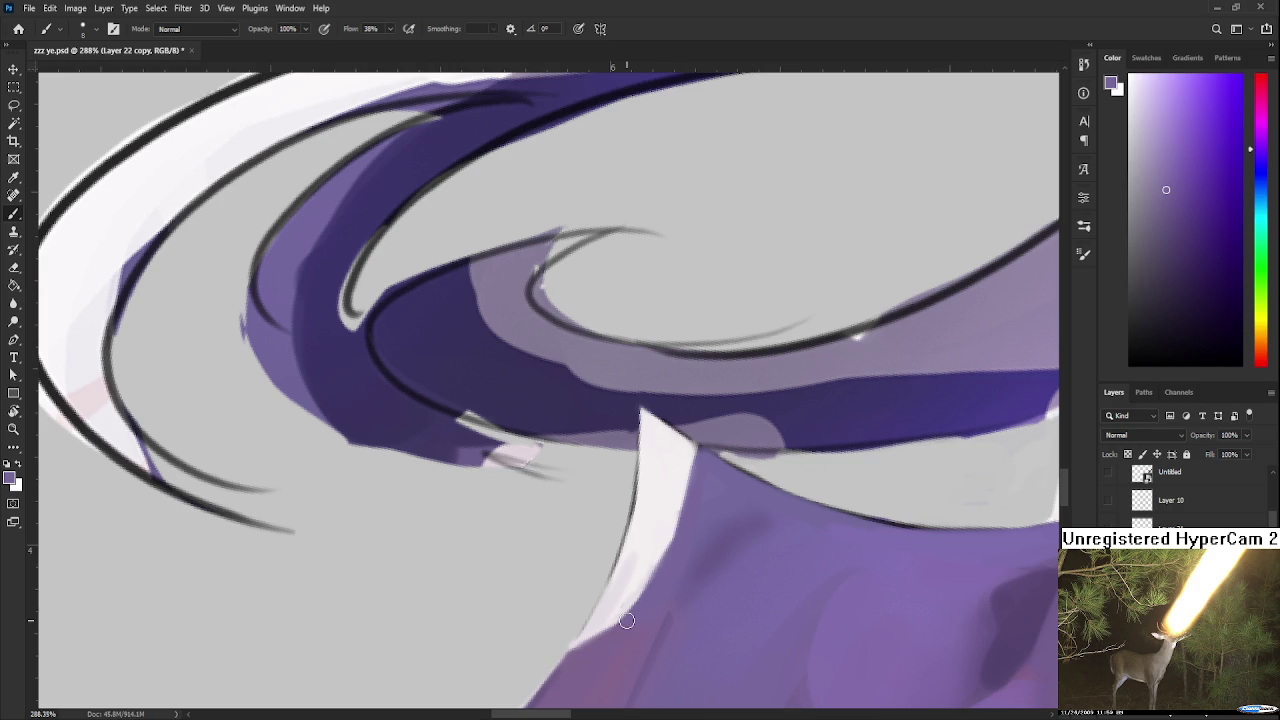
scroll(627, 492, "down", 2)
scroll(627, 492, "down", 3)
Step: Zoom out to show the whole two-girl illustration and save zzz ye.psd
scroll(627, 492, "down", 3)
scroll(627, 503, "down", 2)
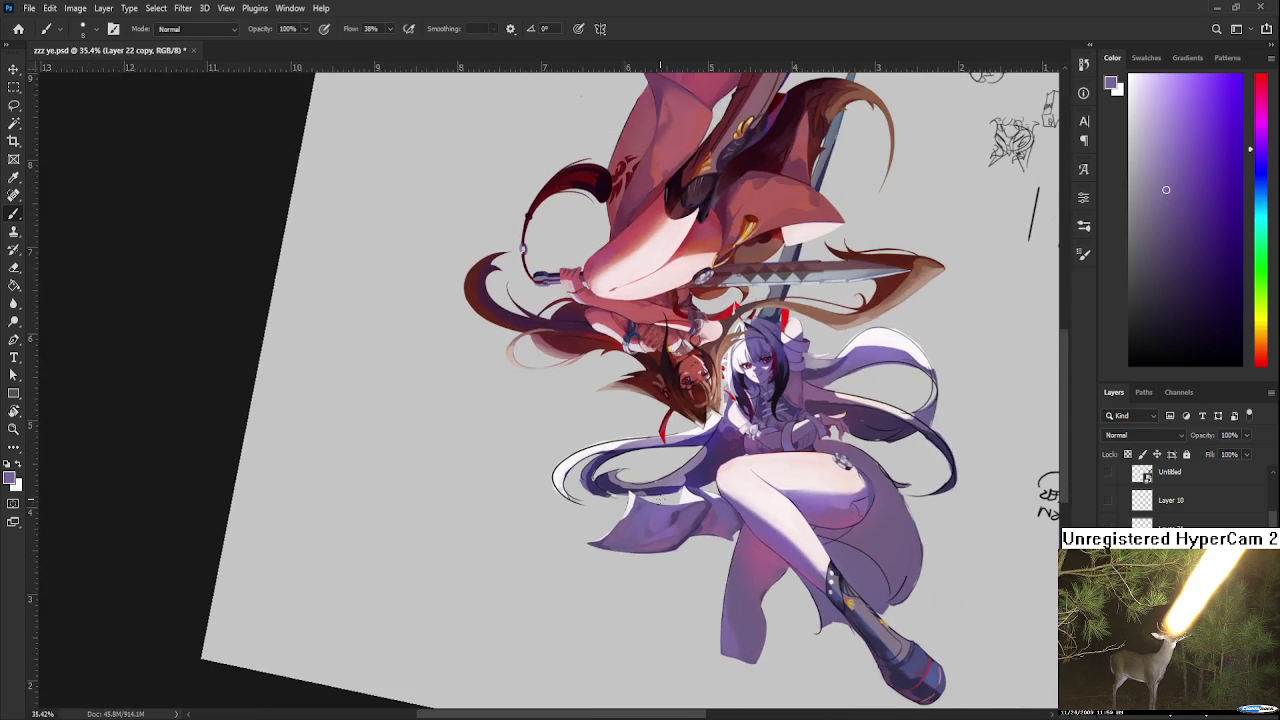
scroll(704, 504, "up", 3)
scroll(704, 488, "down", 2)
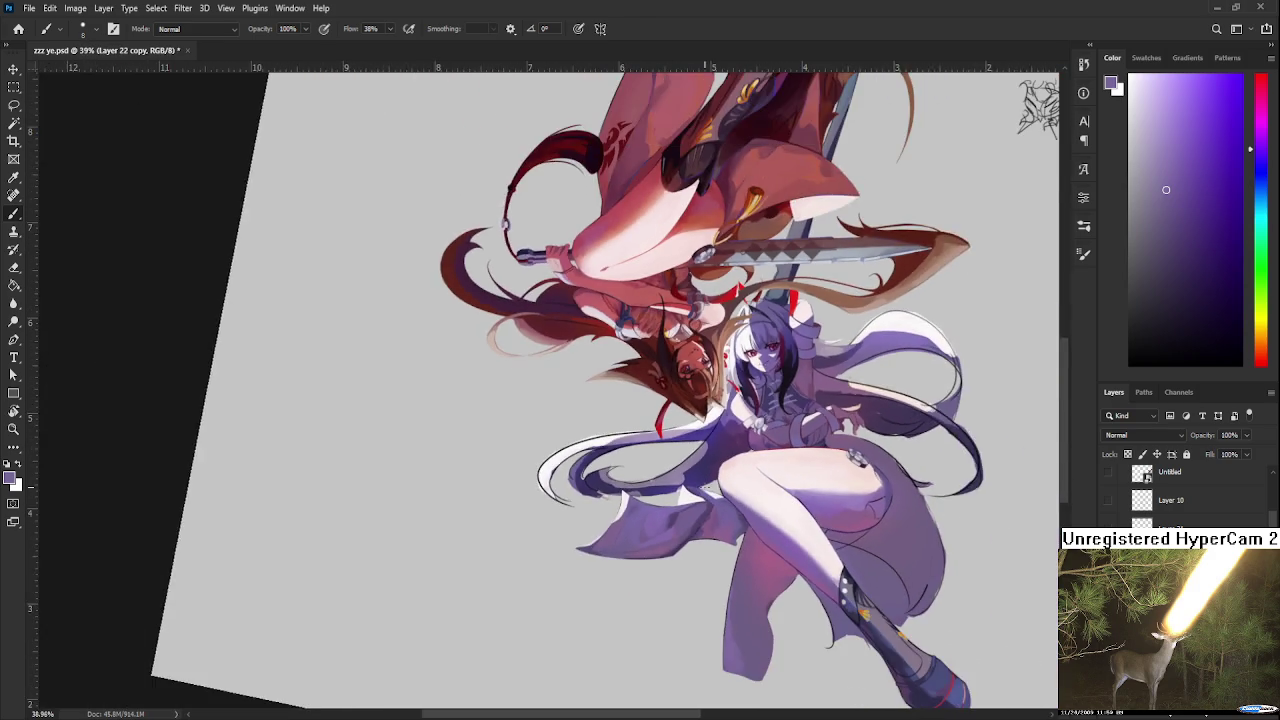
scroll(704, 488, "down", 2)
key("ctrl+s")
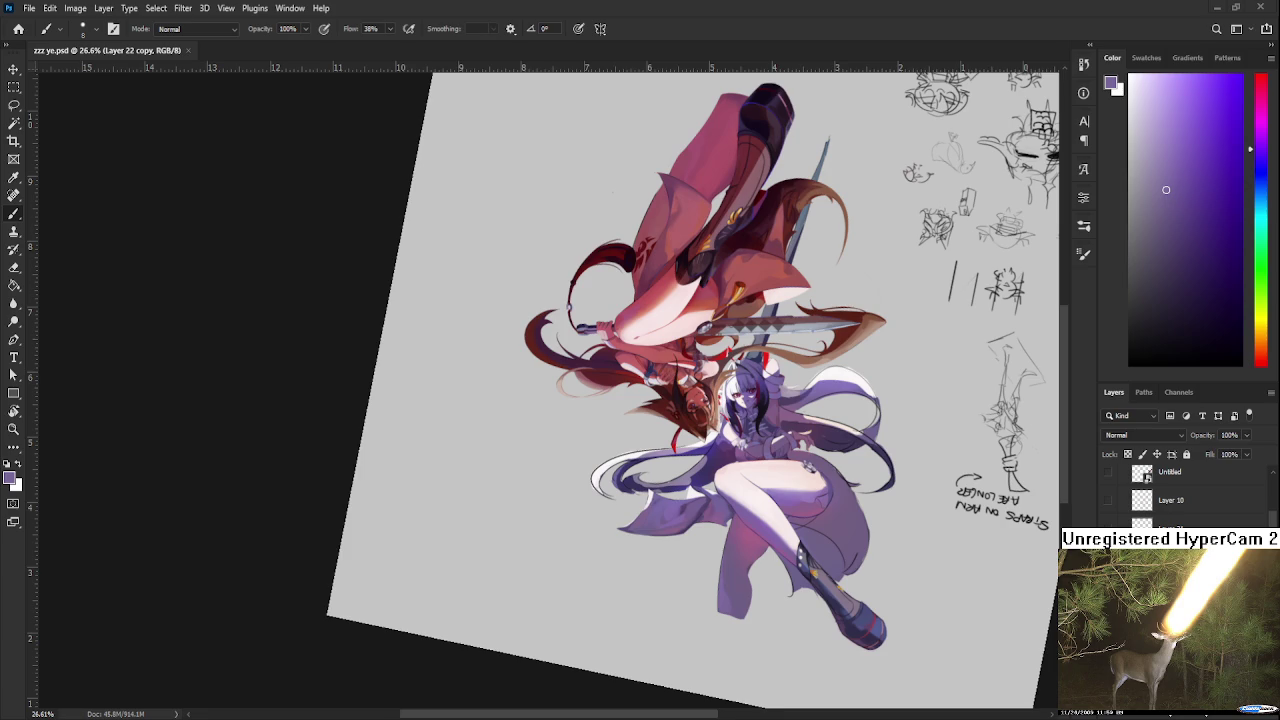
Step: Zoom in and tilt the view to bring the leg and skirt hem into view
scroll(833, 496, "up", 2)
scroll(833, 496, "up", 2)
scroll(833, 496, "up", 2)
scroll(833, 496, "up", 2)
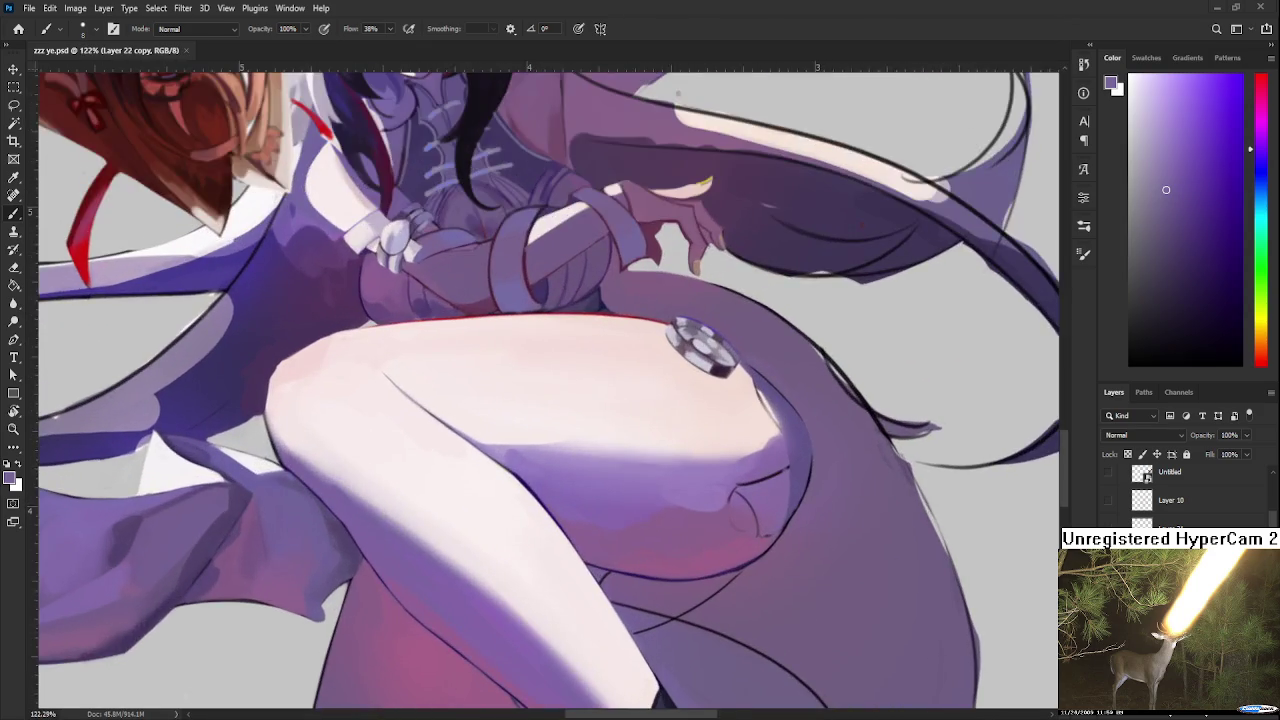
scroll(868, 490, "down", 3)
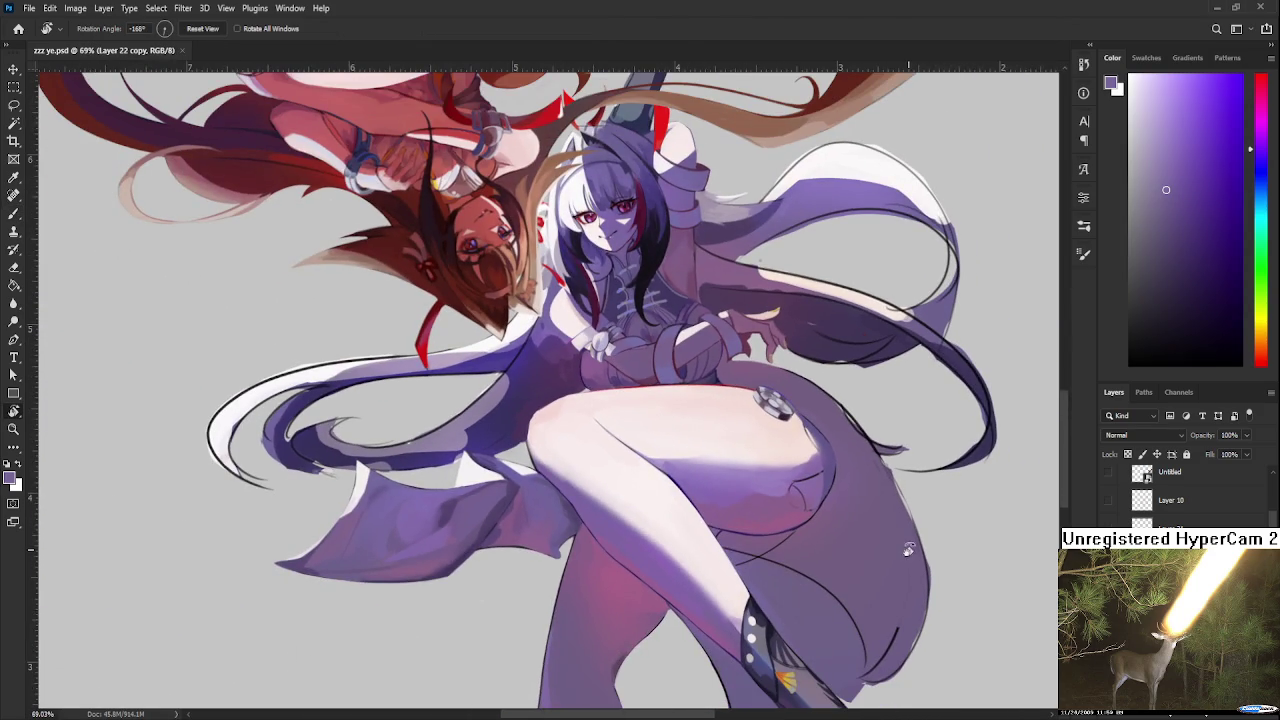
left_click_drag(725, 635, 538, 482)
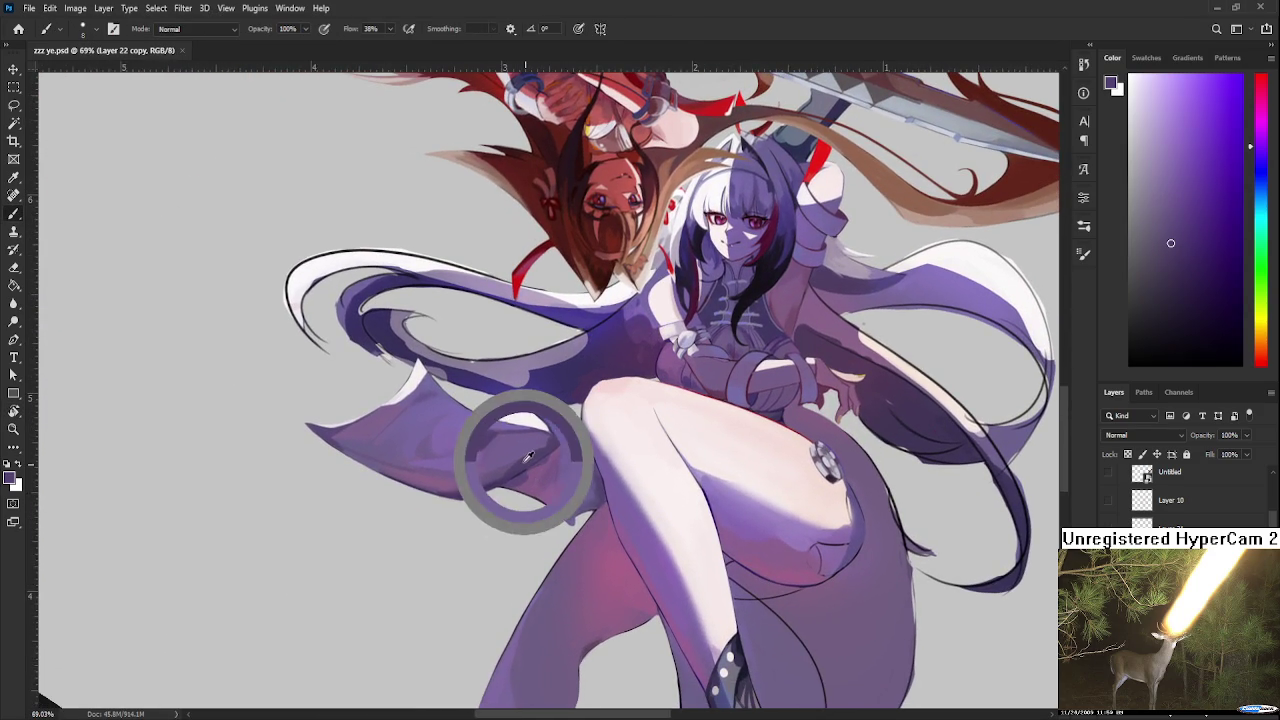
scroll(693, 593, "up", 2)
scroll(699, 383, "up", 1)
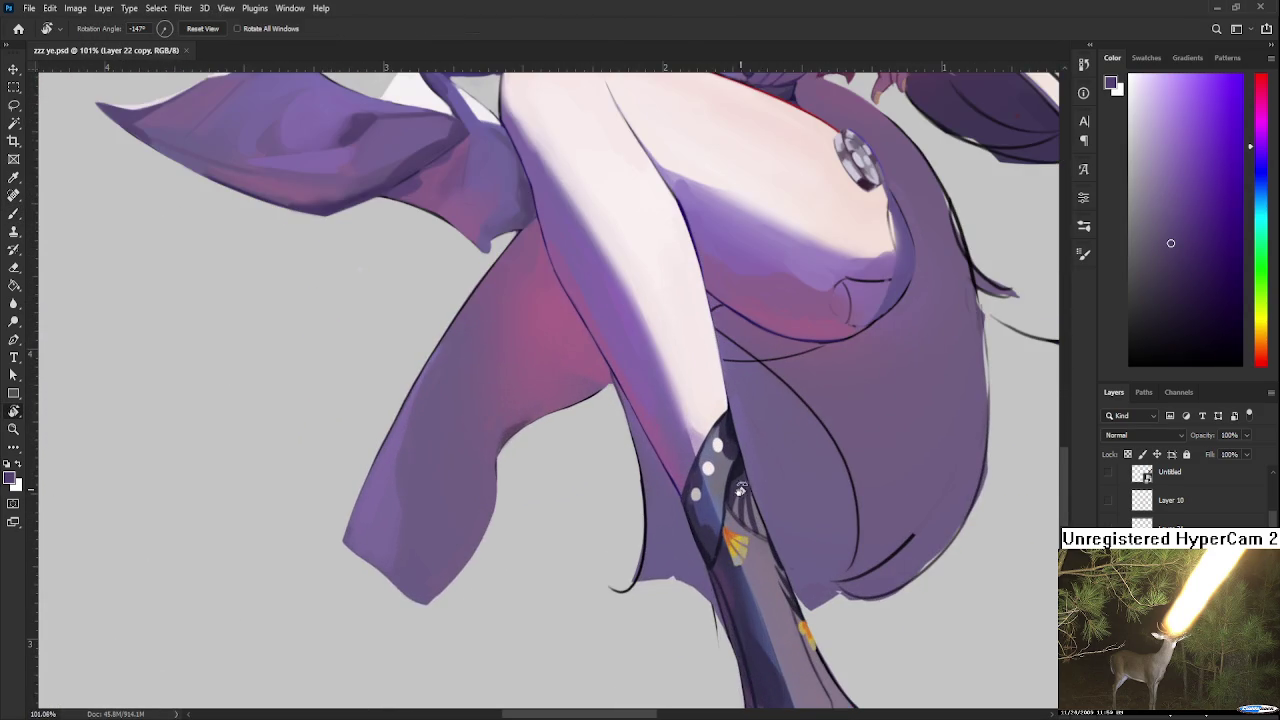
left_click_drag(762, 477, 715, 477)
mouse_move(721, 527)
left_mouse_down()
mouse_move(803, 363)
mouse_move(761, 476)
left_mouse_up()
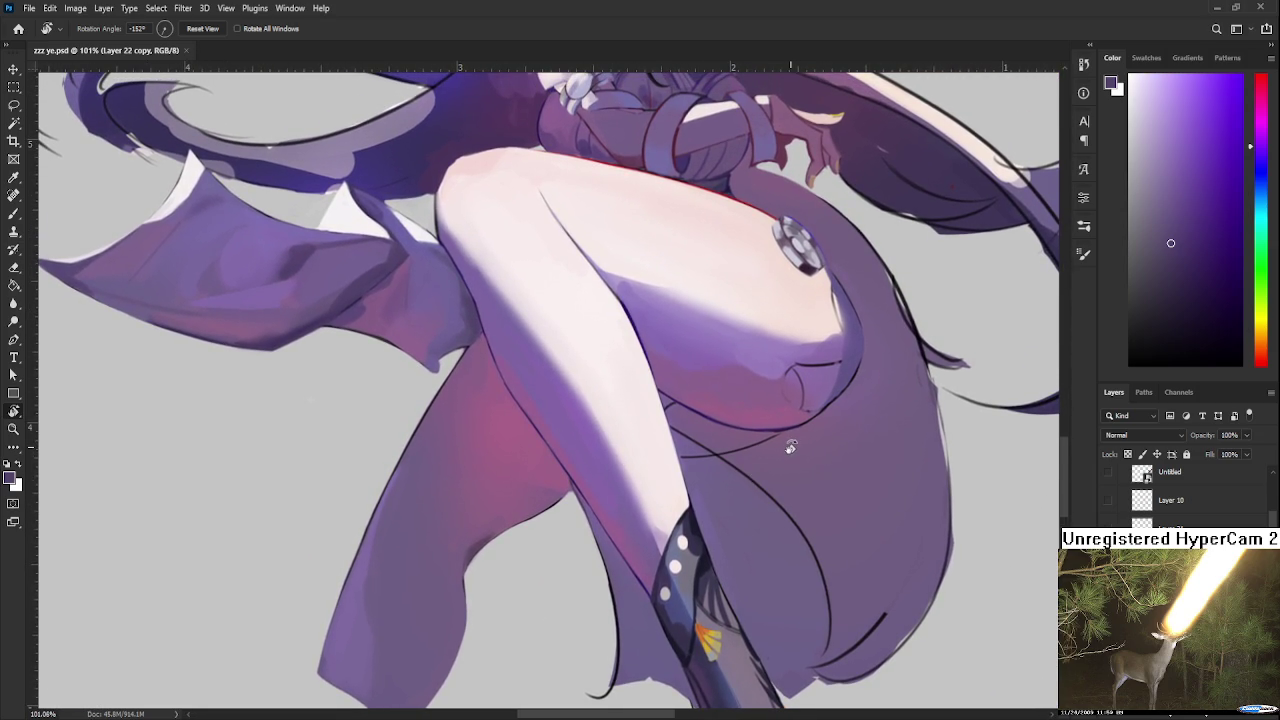
Step: Rotate and zoom the view so it angles along the thigh and skirt
key("b")
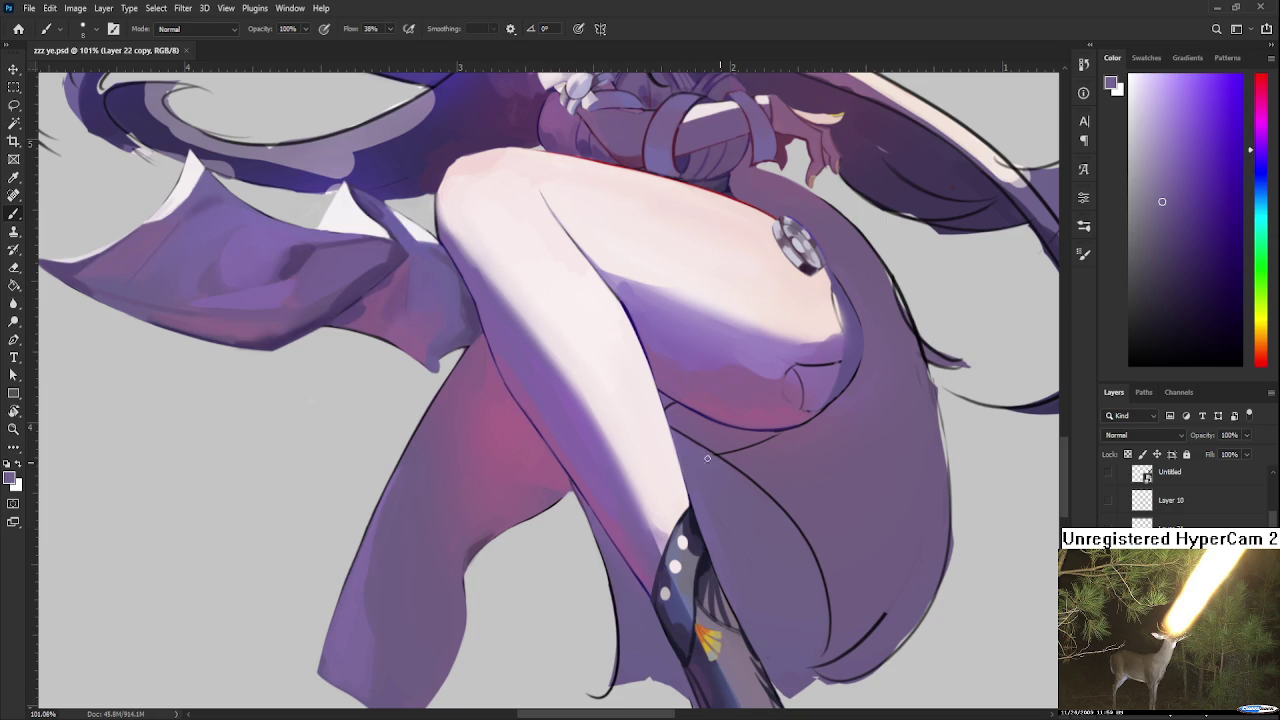
key("r")
left_click_drag(720, 463, 857, 483)
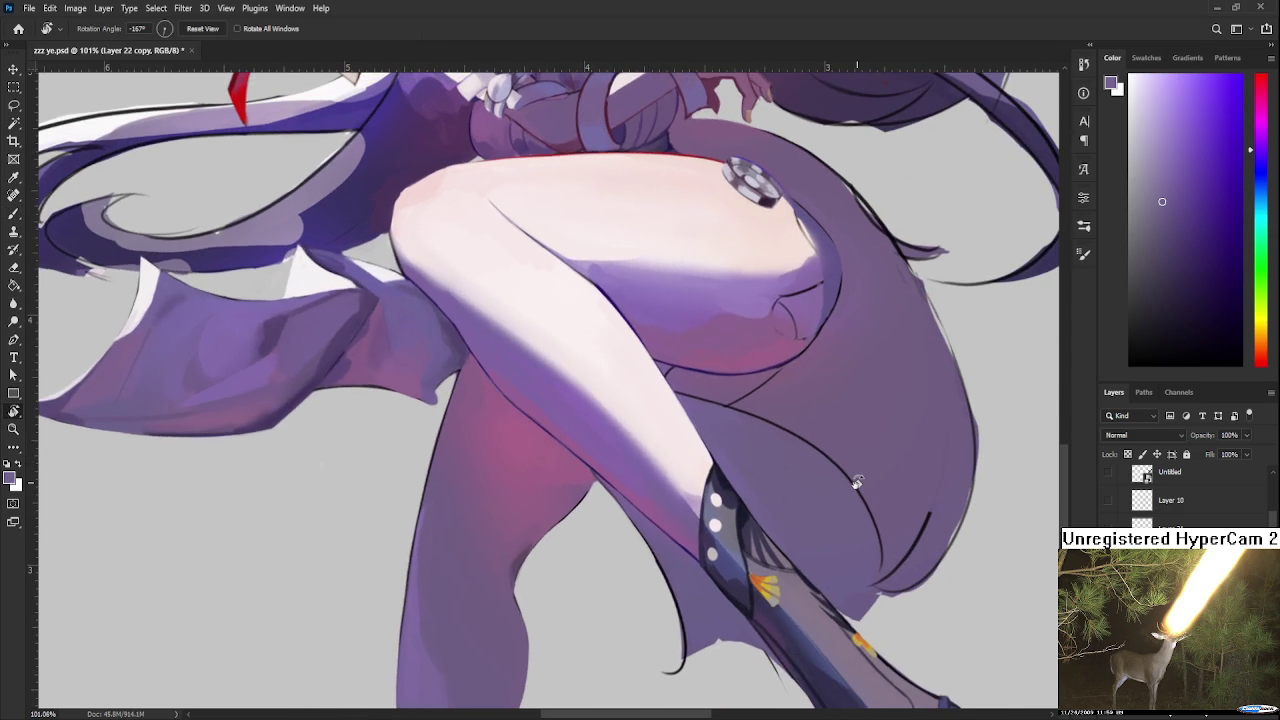
scroll(860, 465, "down", 2)
scroll(862, 455, "down", 1)
scroll(850, 435, "up", 2)
scroll(840, 425, "up", 2)
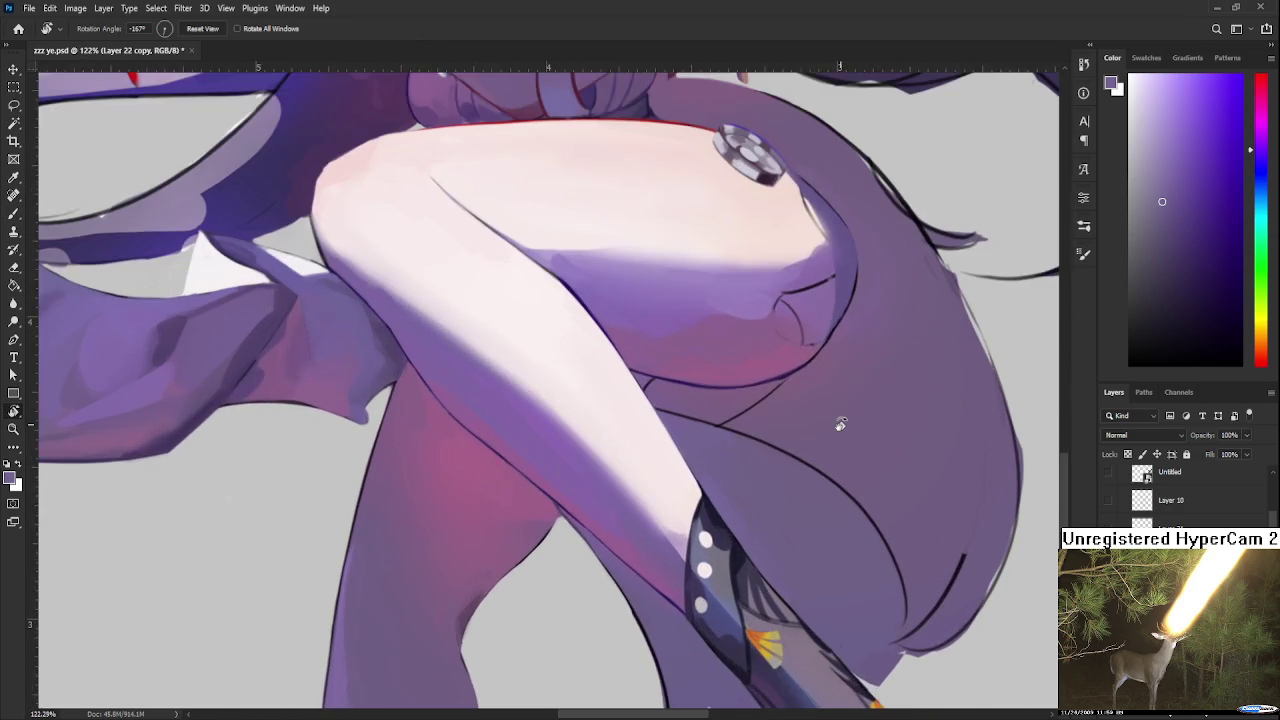
scroll(840, 425, "up", 1)
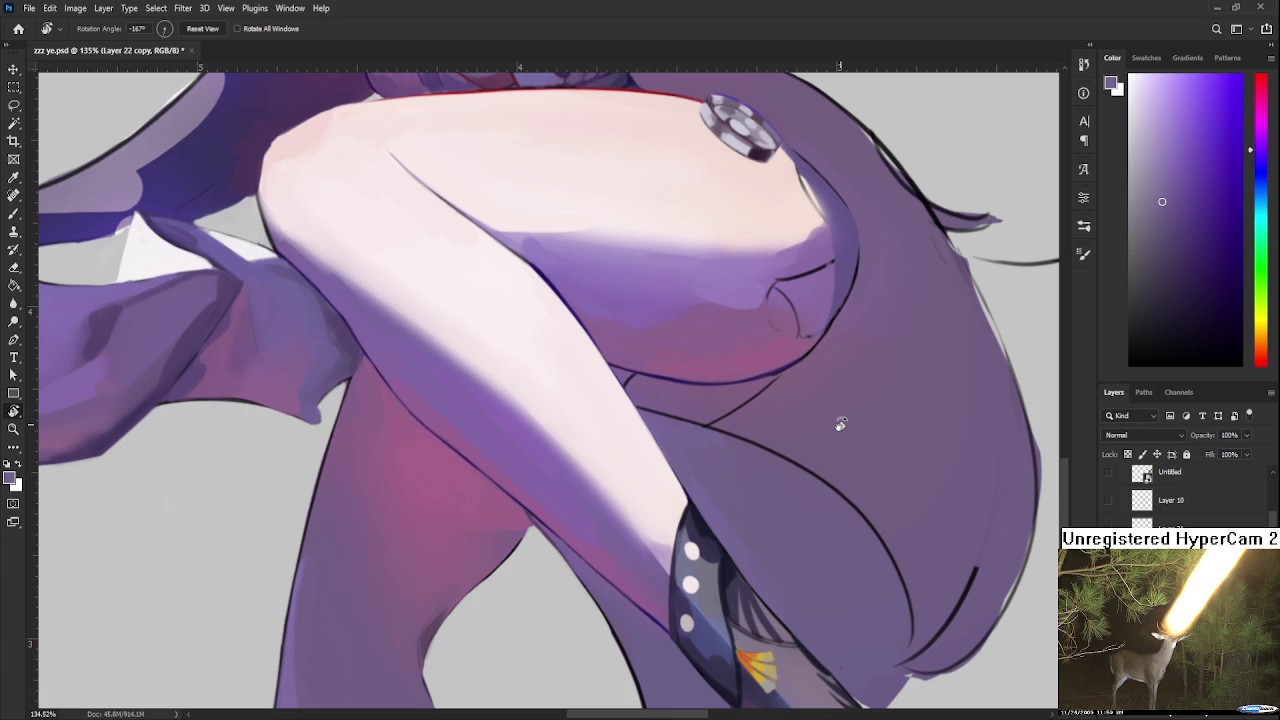
left_click_drag(875, 416, 540, 600)
key("b")
scroll(538, 561, "up", 1)
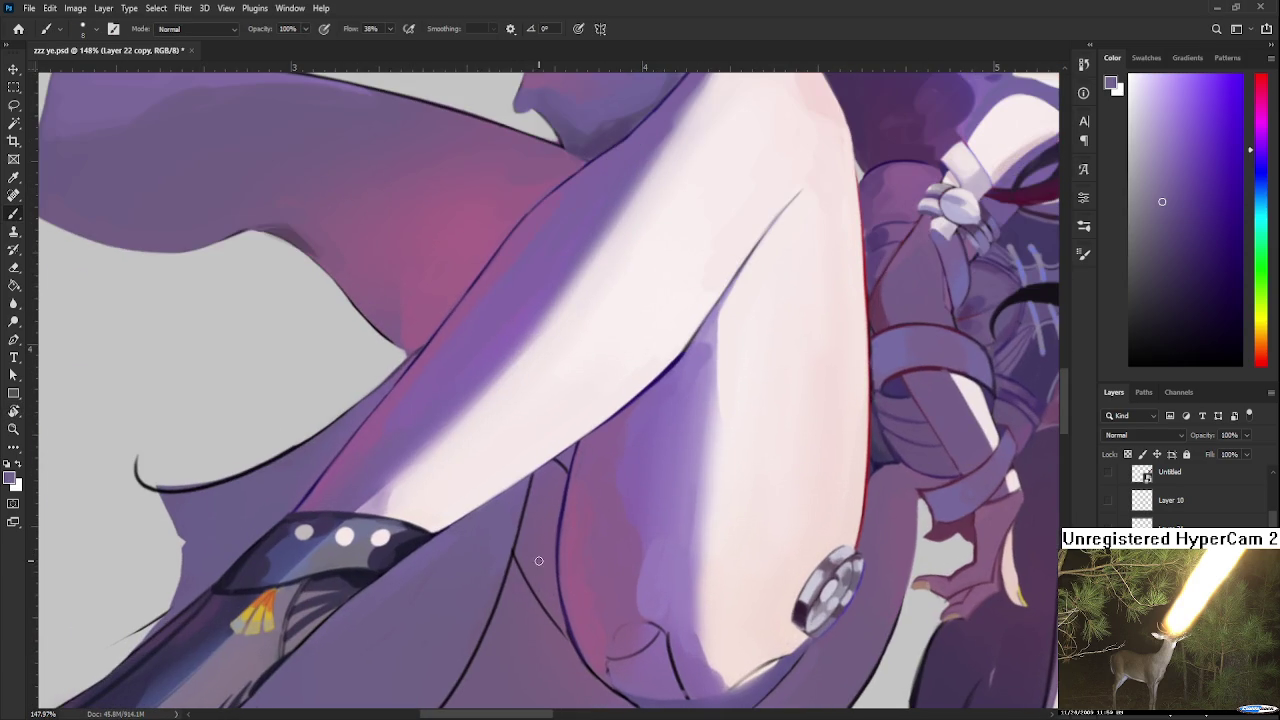
Step: Sample a purple from the skirt shadow, then refine it from the thigh shading
left_click(535, 555, "alt")
scroll(650, 480, "down", 3)
scroll(650, 480, "left", 1)
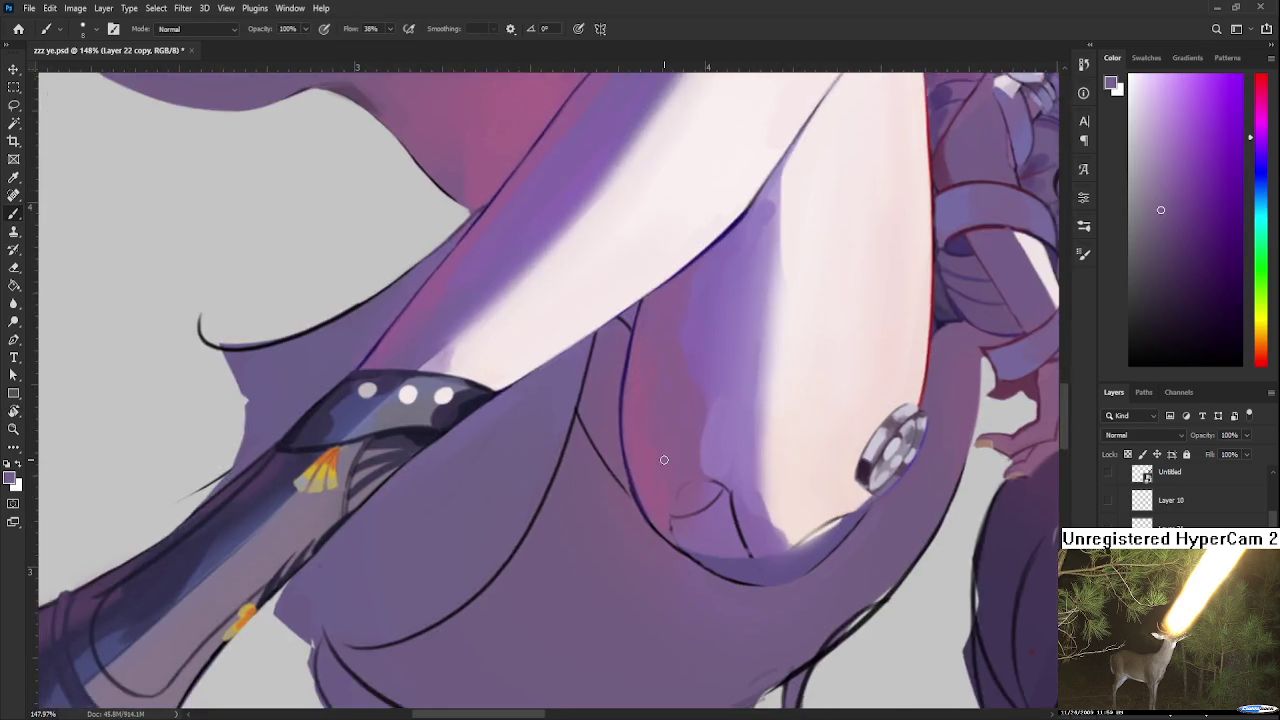
scroll(664, 459, "down", 5)
scroll(664, 459, "down", 3)
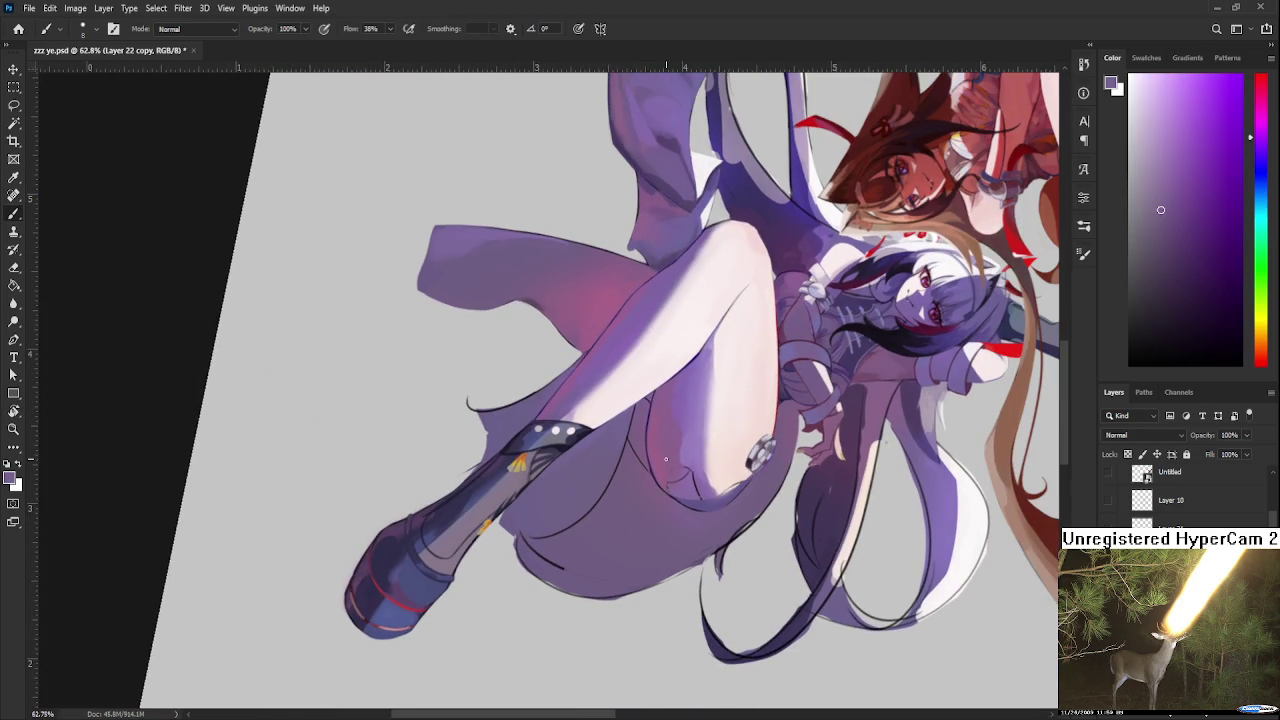
scroll(665, 459, "up", 2)
scroll(665, 459, "up", 2)
scroll(665, 470, "up", 1)
scroll(666, 491, "up", 1)
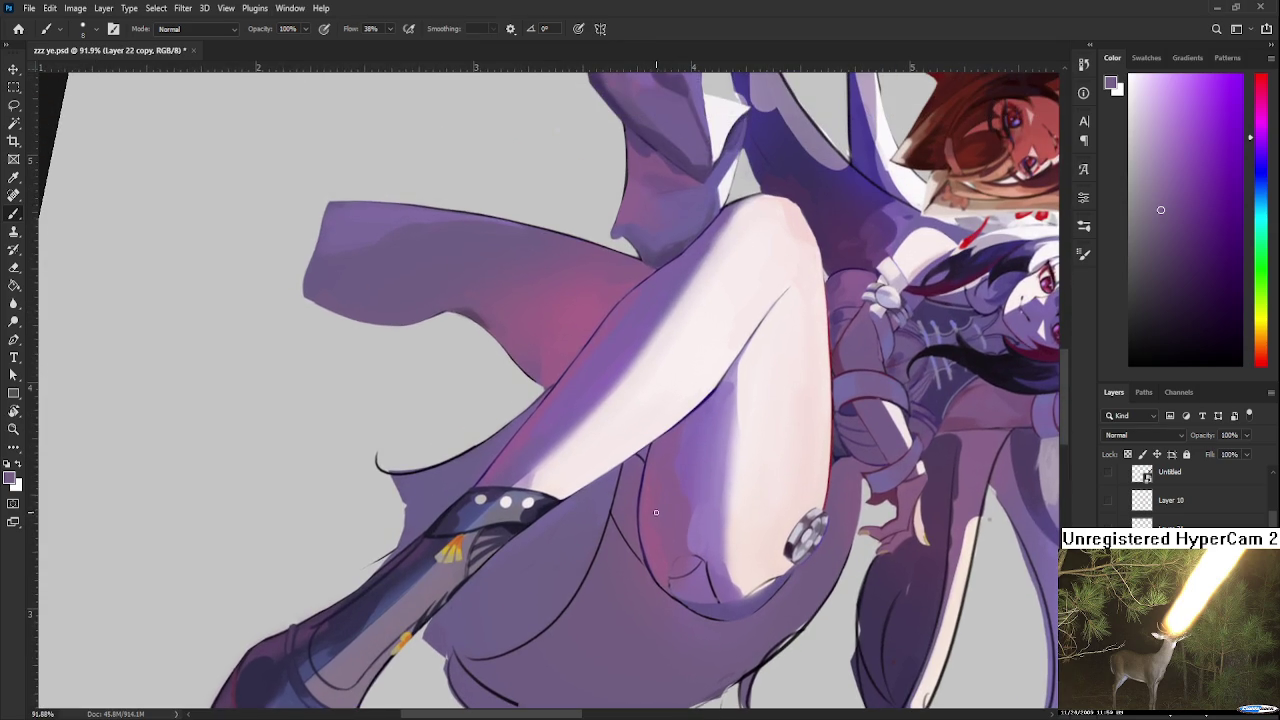
scroll(610, 405, "up", 3)
scroll(650, 340, "up", 1)
left_click(680, 207, "alt")
left_click_drag(680, 207, 627, 152)
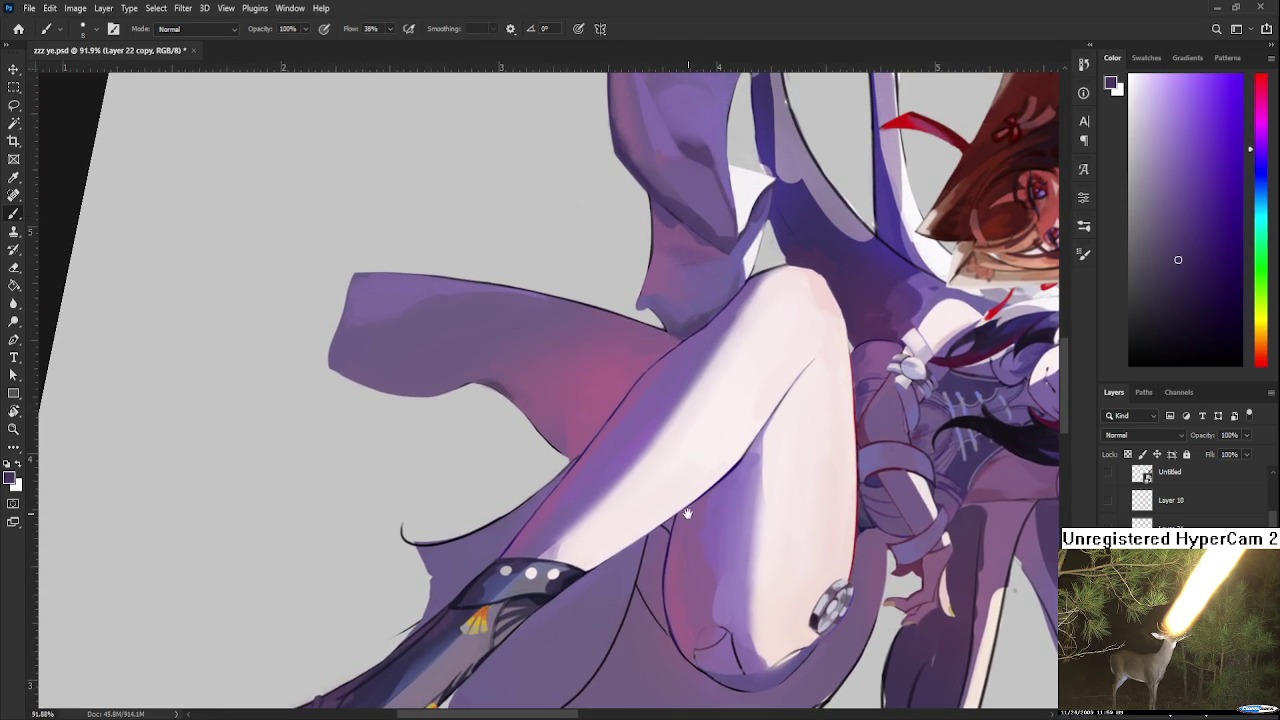
scroll(627, 152, "down", 2)
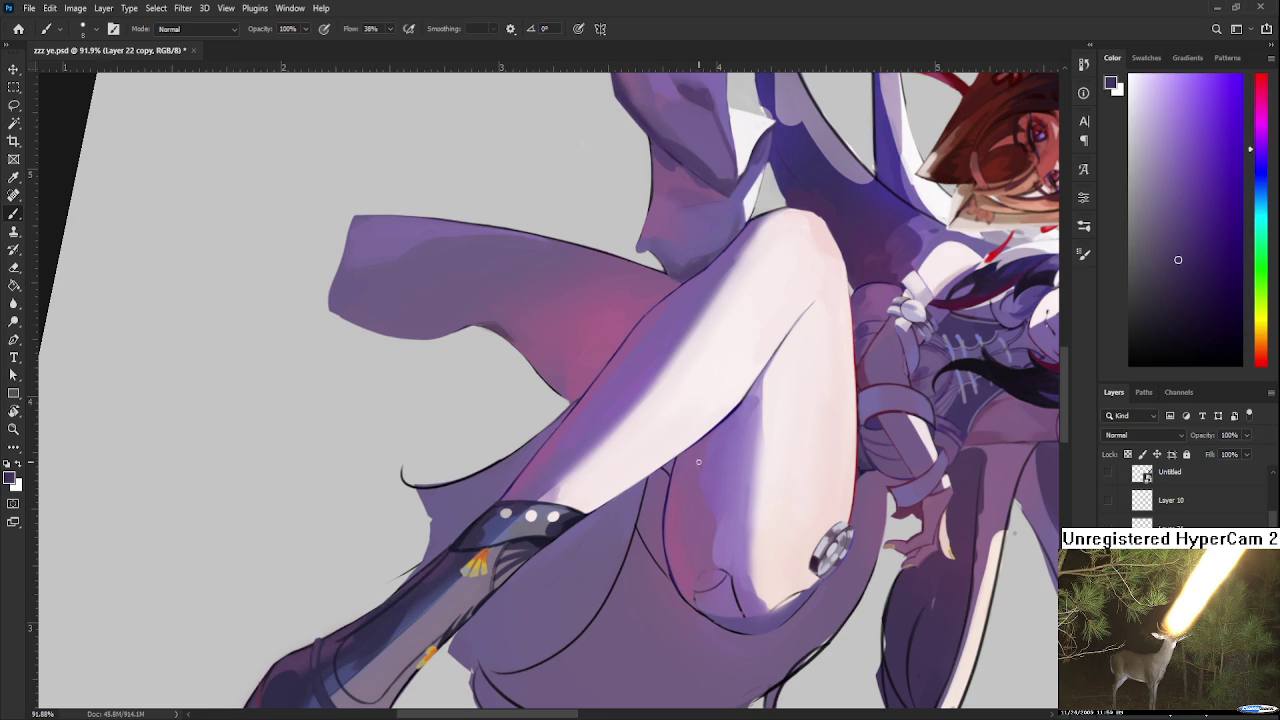
Step: With a larger brush, paint dark purple shadow along the inner thigh edge
left_click_drag(700, 460, 614, 510)
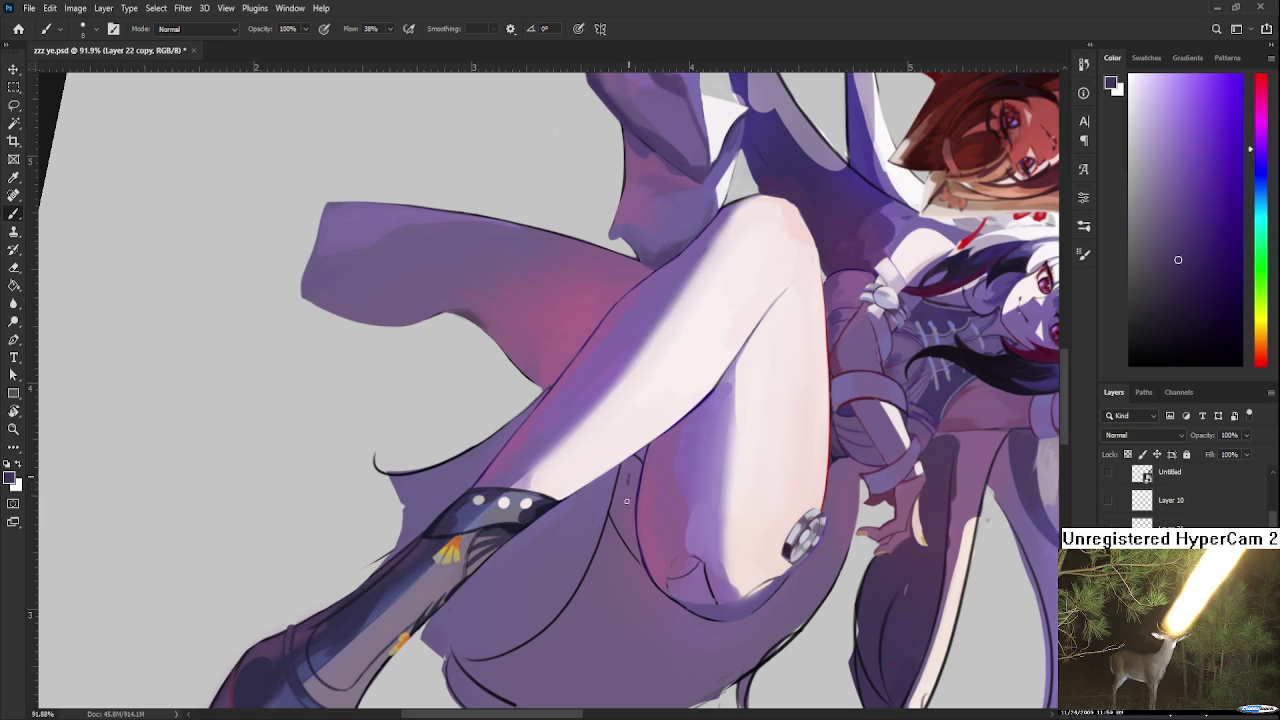
key("bracketright")
key("bracketright")
key("bracketright")
mouse_move(628, 470)
left_mouse_down()
mouse_move(616, 510)
mouse_move(625, 495)
mouse_move(634, 555)
left_mouse_up()
mouse_move(630, 480)
left_mouse_down()
mouse_move(628, 523)
mouse_move(622, 478)
mouse_move(640, 462)
mouse_move(622, 498)
left_mouse_up()
Step: Deepen the thigh shadow with a different purple using a smaller brush
left_click(635, 565, "alt")
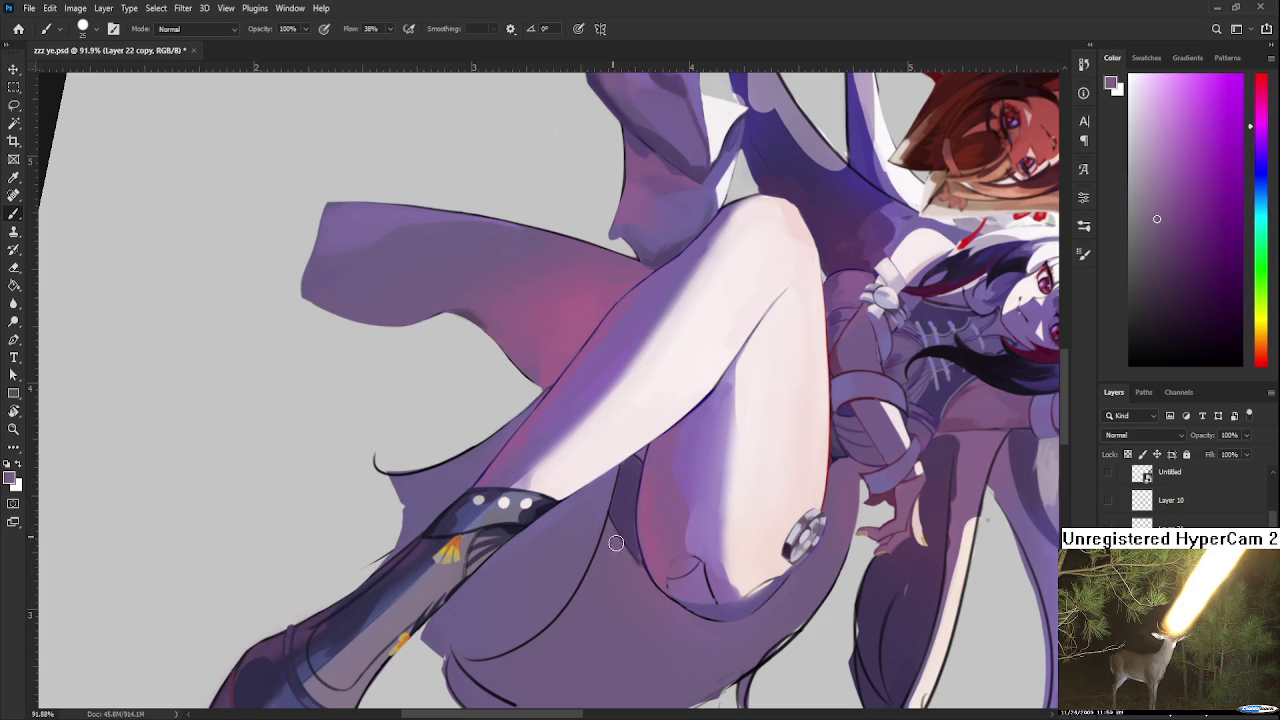
left_click_drag(642, 575, 679, 476)
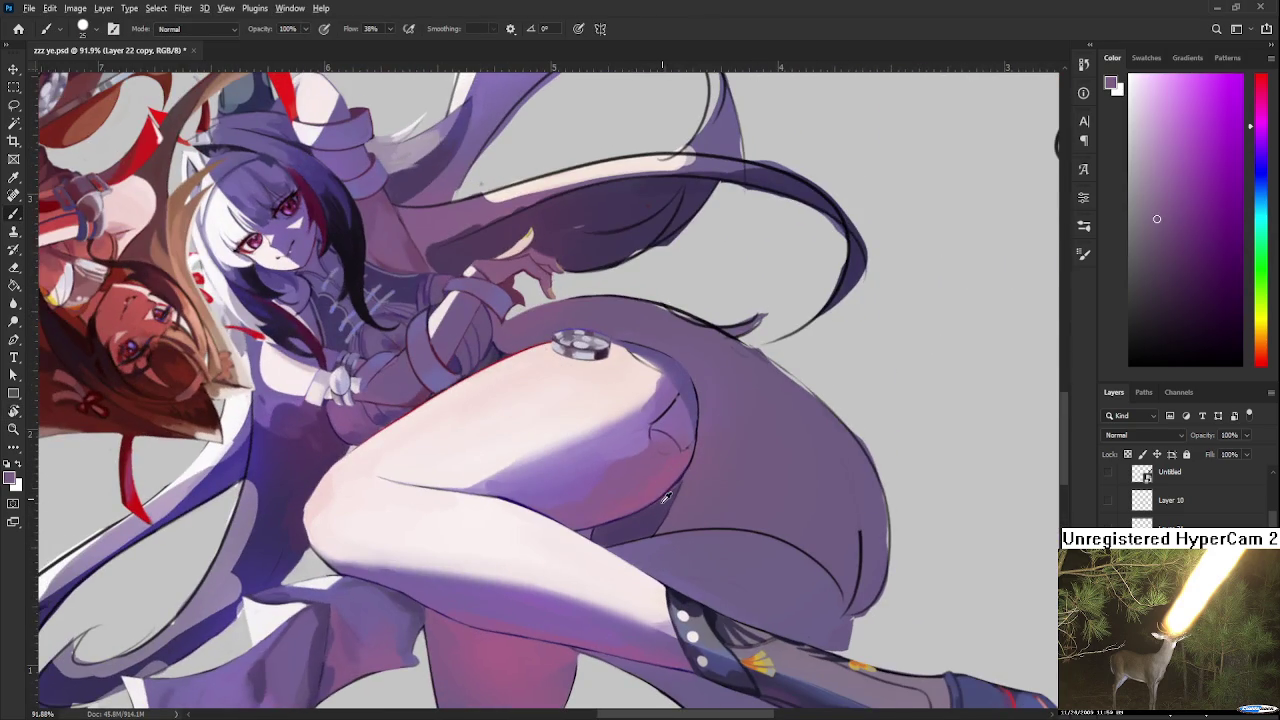
left_click(656, 506, "alt")
key("bracketleft")
key("bracketleft")
left_click_drag(610, 526, 674, 476)
left_click_drag(606, 524, 682, 462)
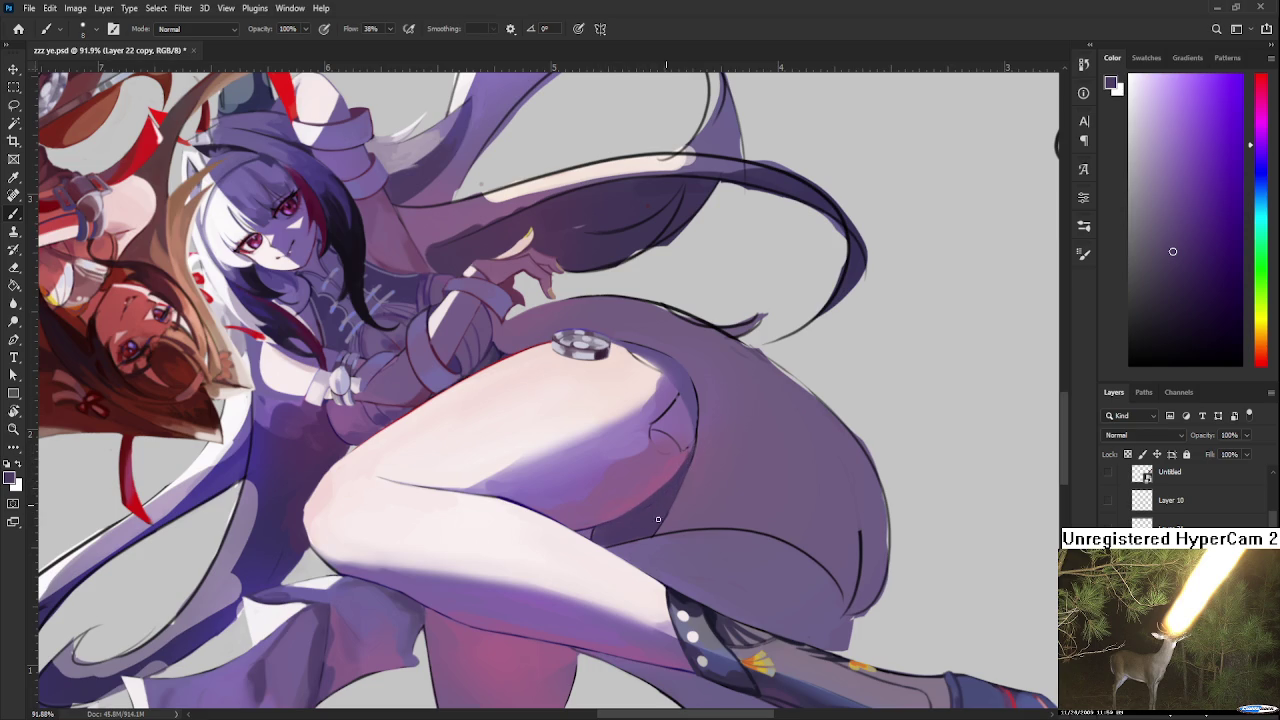
Step: Redraw the lower thigh outline in a darker purple, replacing the earlier strokes
key("r")
mouse_move(713, 437)
left_mouse_down()
mouse_move(500, 593)
mouse_move(455, 603)
left_mouse_up()
key("b")
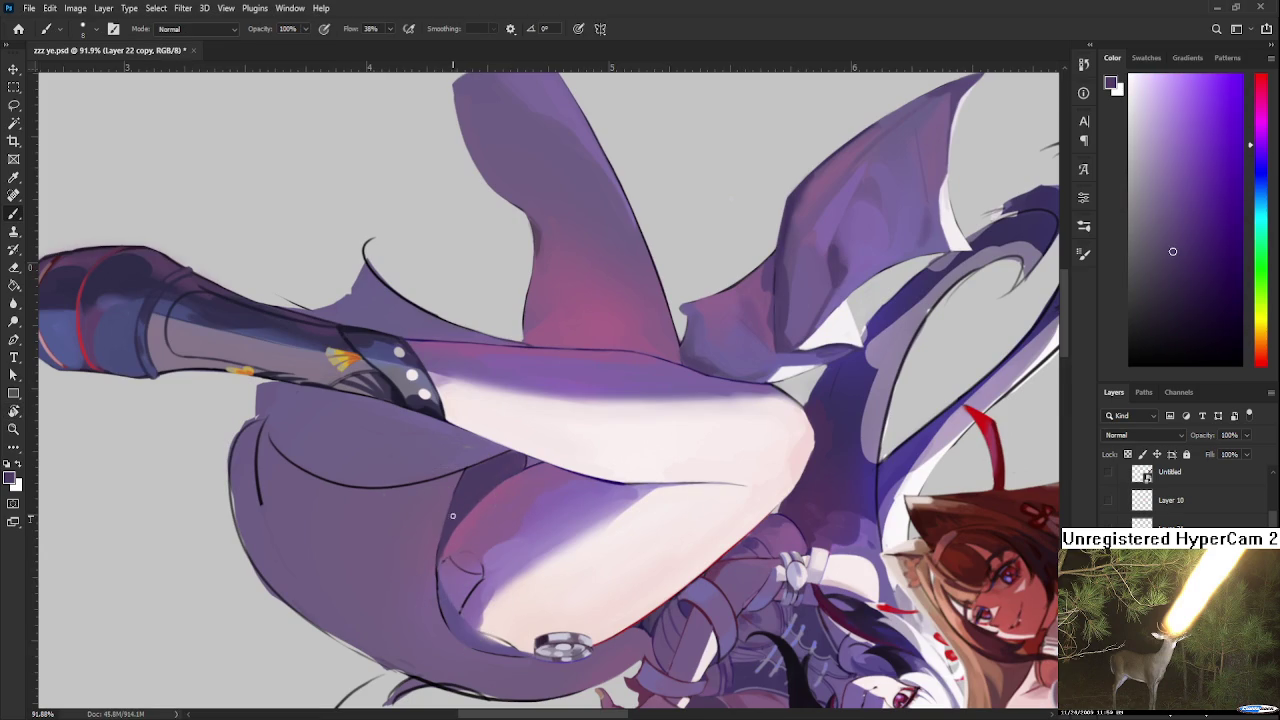
left_click(1198, 311)
key("r")
mouse_move(600, 400)
left_mouse_down()
mouse_move(485, 474)
mouse_move(487, 524)
left_mouse_up()
key("b")
key("ctrl+z")
mouse_move(490, 454)
left_mouse_down()
mouse_move(489, 526)
mouse_move(530, 578)
left_mouse_up()
key("ctrl+z")
mouse_move(492, 526)
left_mouse_down()
mouse_move(505, 550)
mouse_move(619, 524)
mouse_move(565, 563)
left_mouse_up()
Step: Turn the canvas view a quarter counter-clockwise
key("r")
key("b")
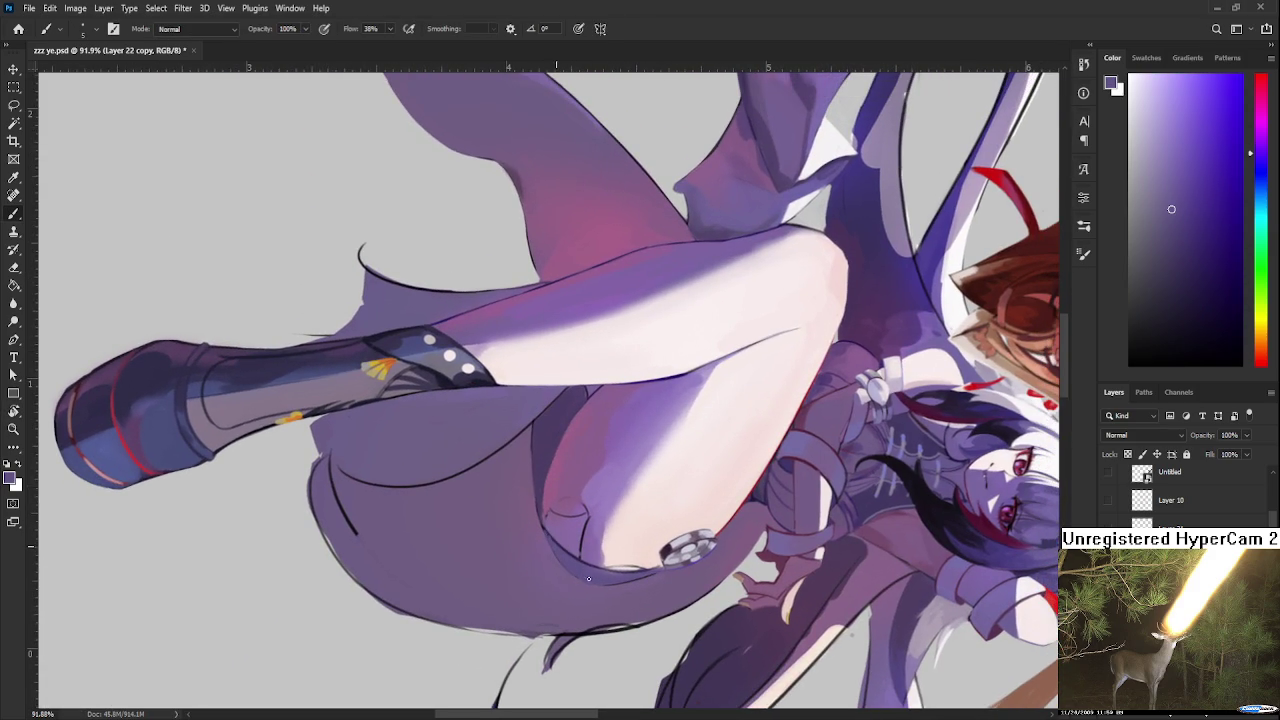
key("r")
left_click_drag(593, 577, 799, 203)
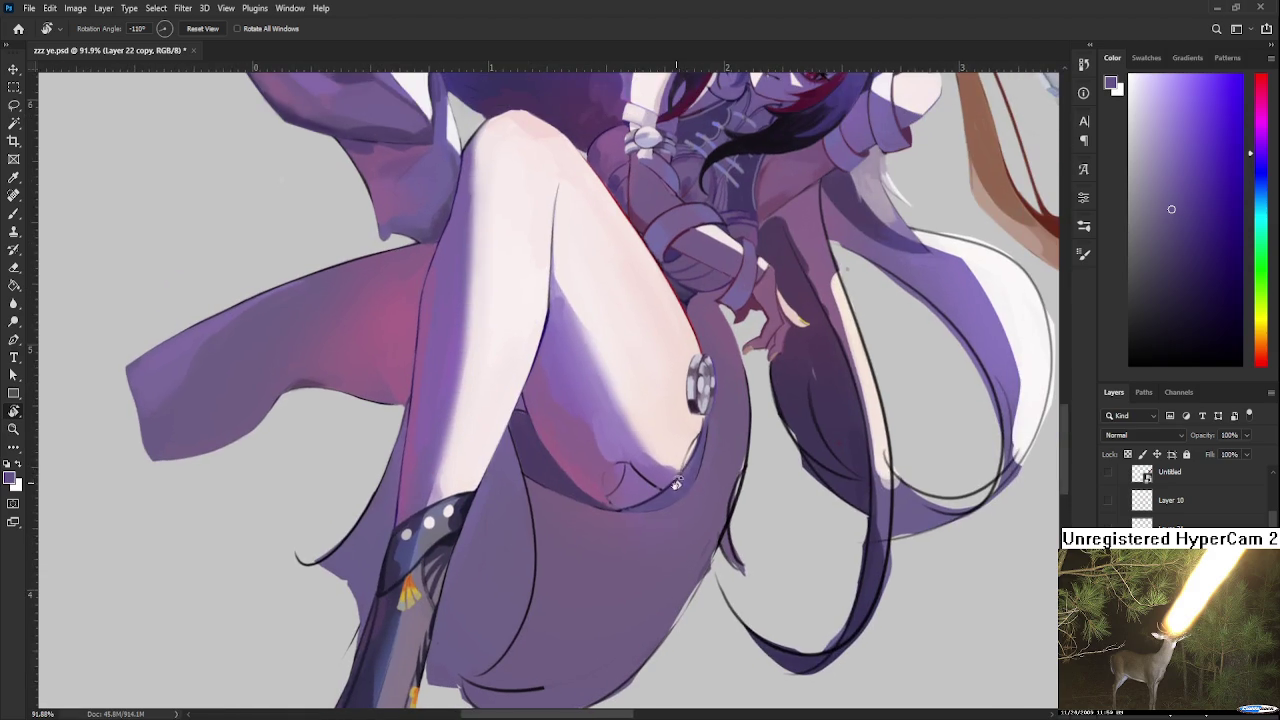
key("b")
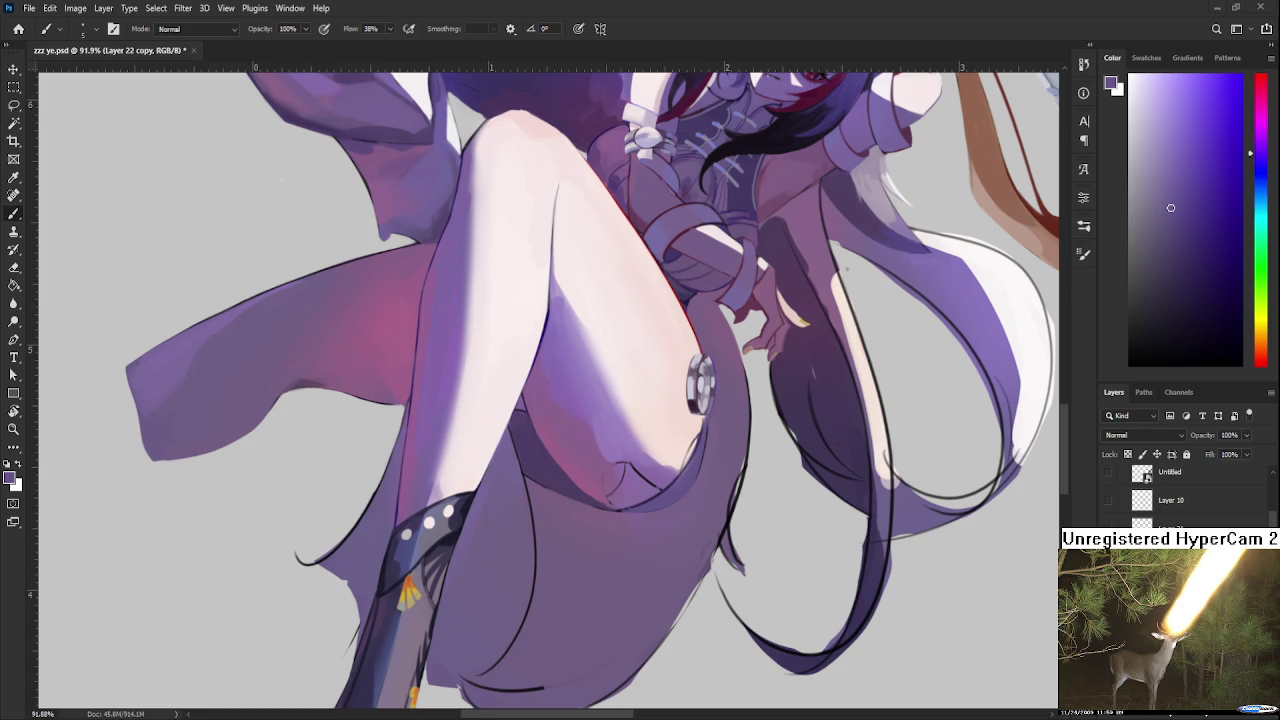
Step: Rotate the leg horizontal and try a dark purple line along the skirt fold edge
scroll(609, 435, "down", 2)
scroll(609, 435, "up", 3)
scroll(609, 435, "down", 3)
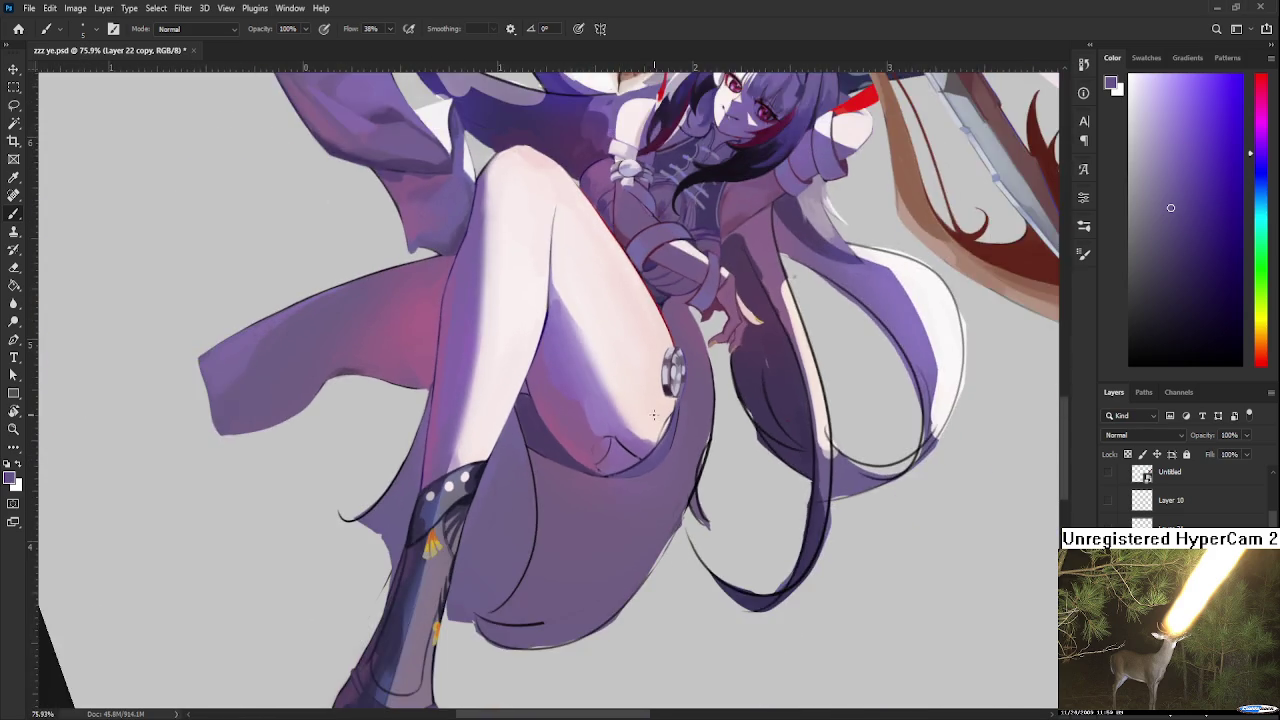
scroll(609, 435, "up", 2)
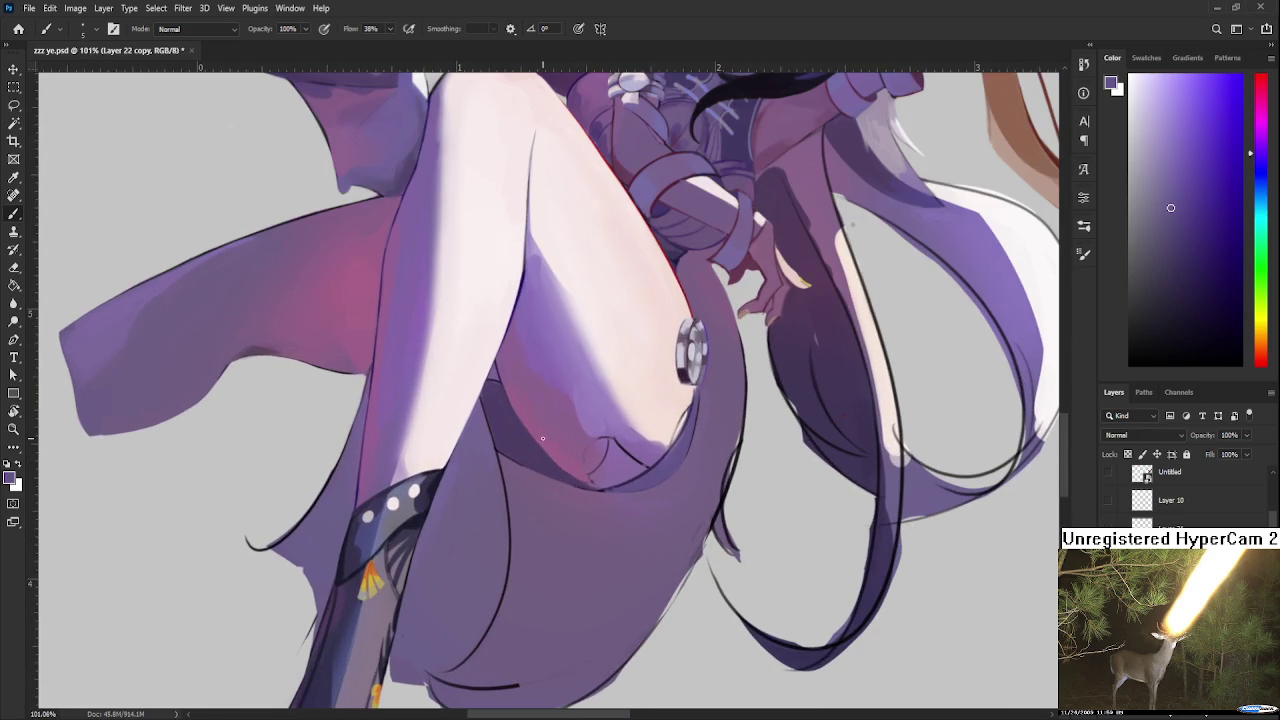
scroll(542, 438, "up", 1)
left_click_drag(542, 438, 849, 357)
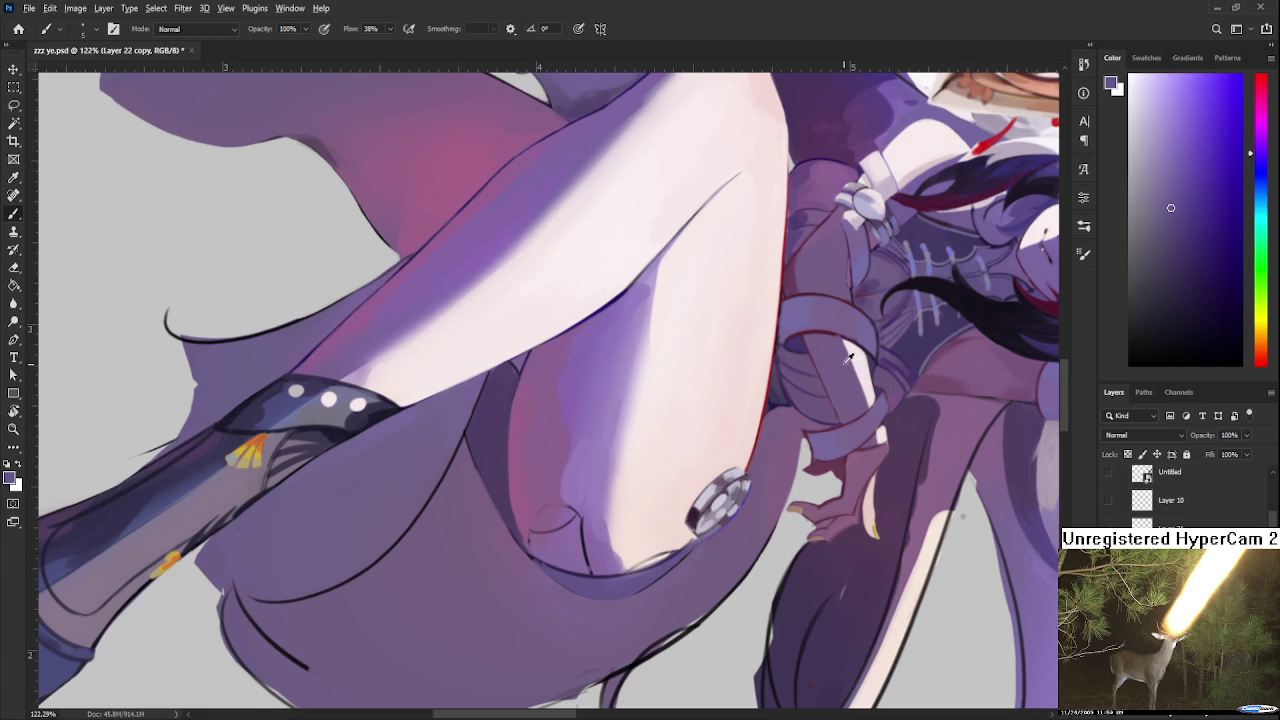
left_click(985, 318, "alt")
left_click_drag(522, 366, 506, 502)
key("ctrl+z")
Step: Redraw the dark edge line along the fold in a slightly different purple
left_click(1225, 278)
left_click_drag(522, 360, 506, 536)
key("ctrl+z")
key("ctrl+z")
key("ctrl+z")
left_click_drag(528, 354, 507, 545)
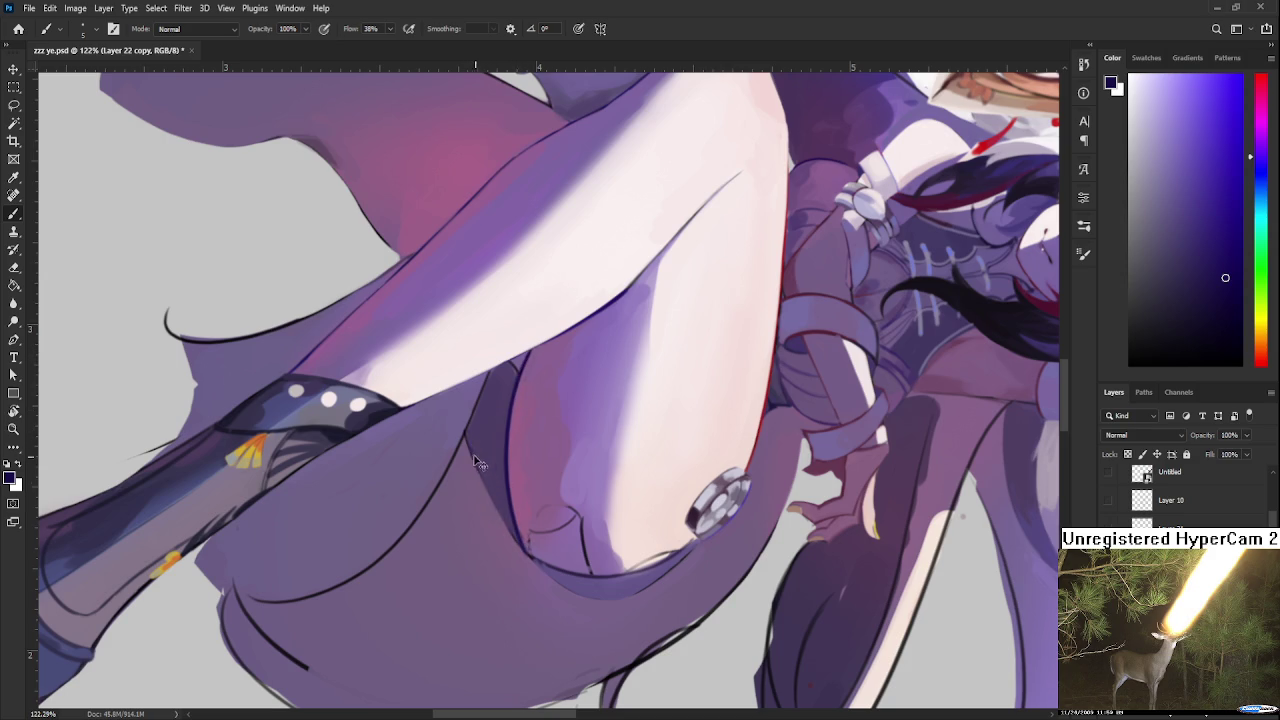
Step: Sample pinkish-purple shades from the skirt artwork
left_click(484, 462, "alt")
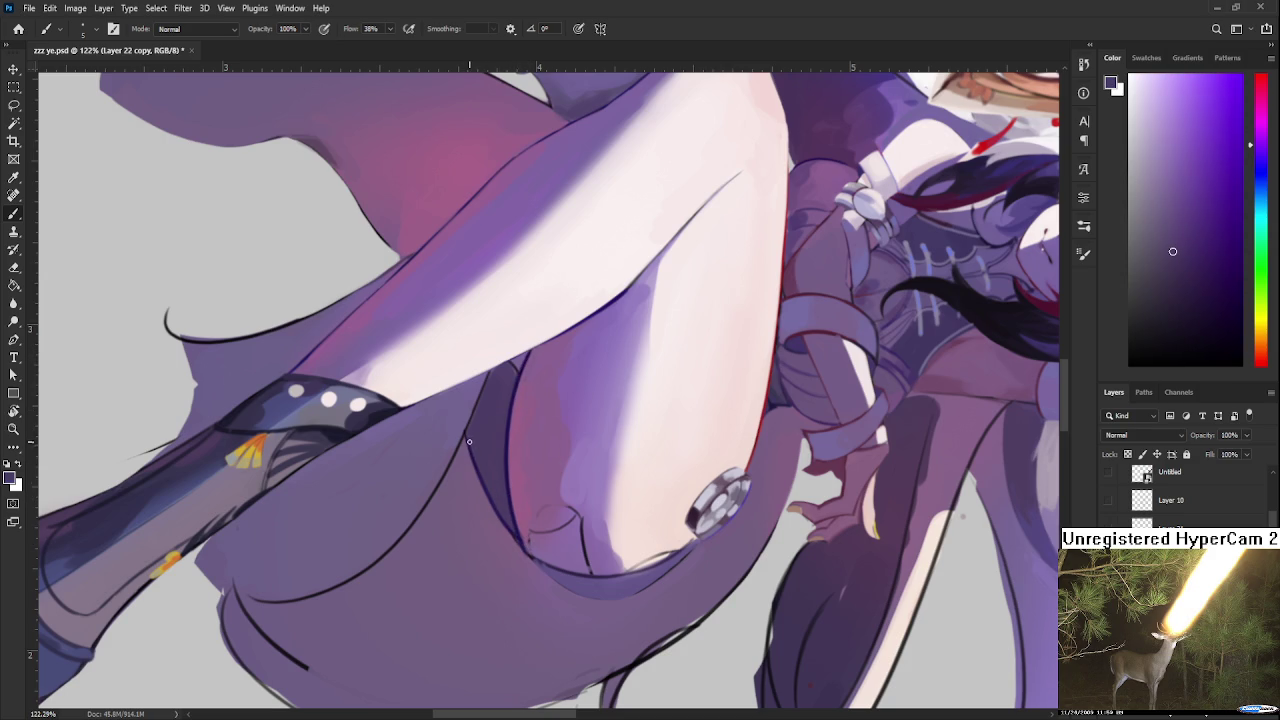
left_click(524, 520, "alt")
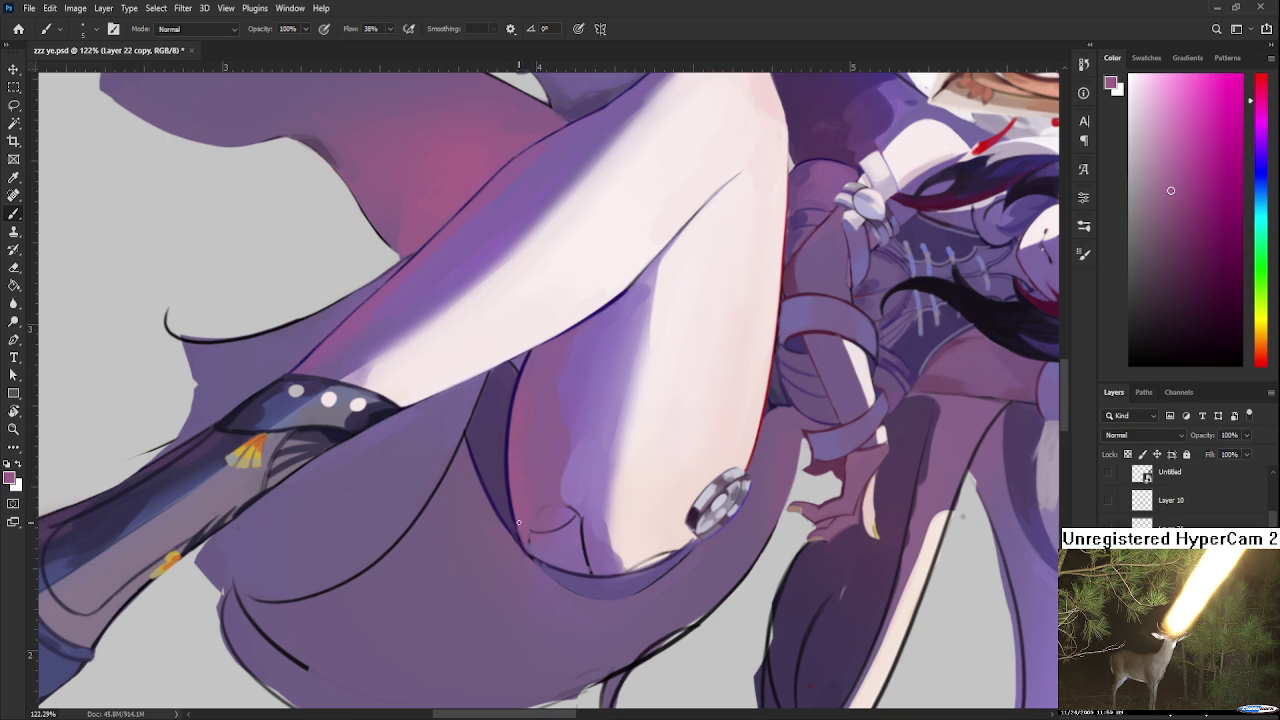
left_click(520, 545, "alt")
Step: Rotate the view and try erasing the skirt outline's tip by the boot, then undo
key("r")
left_click_drag(545, 591, 727, 504)
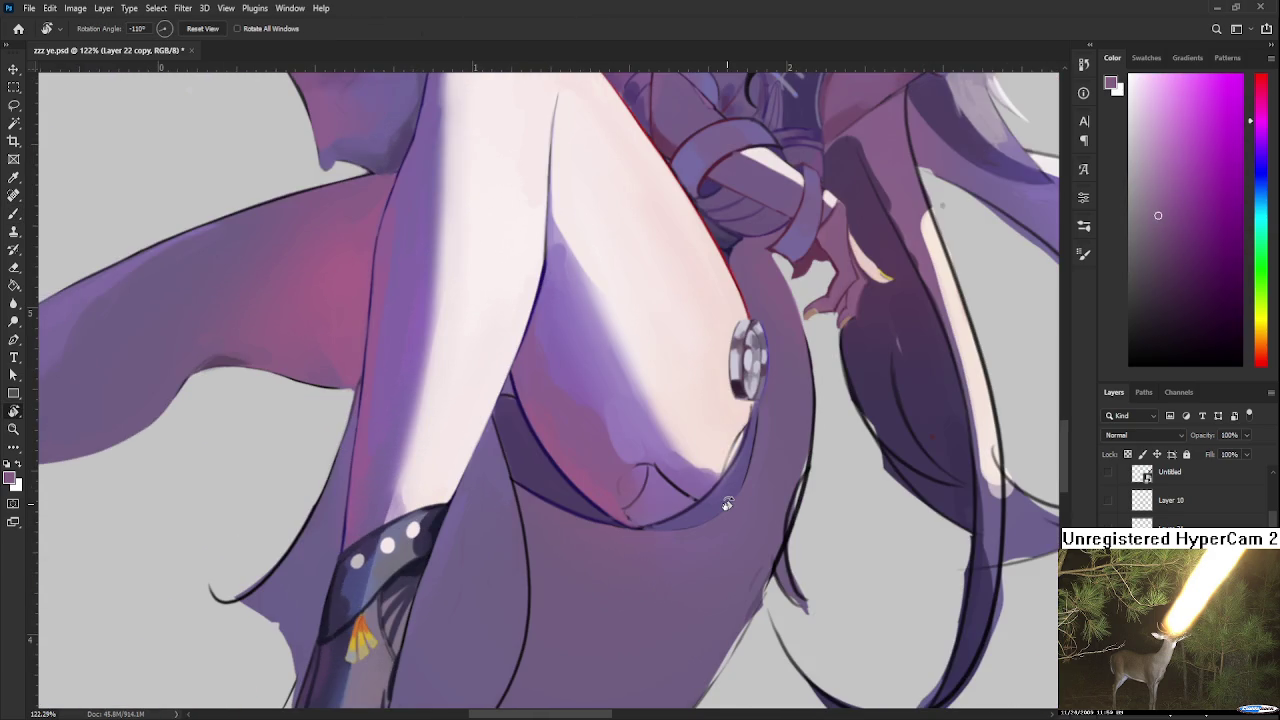
scroll(727, 504, "down", 5)
scroll(760, 520, "down", 3)
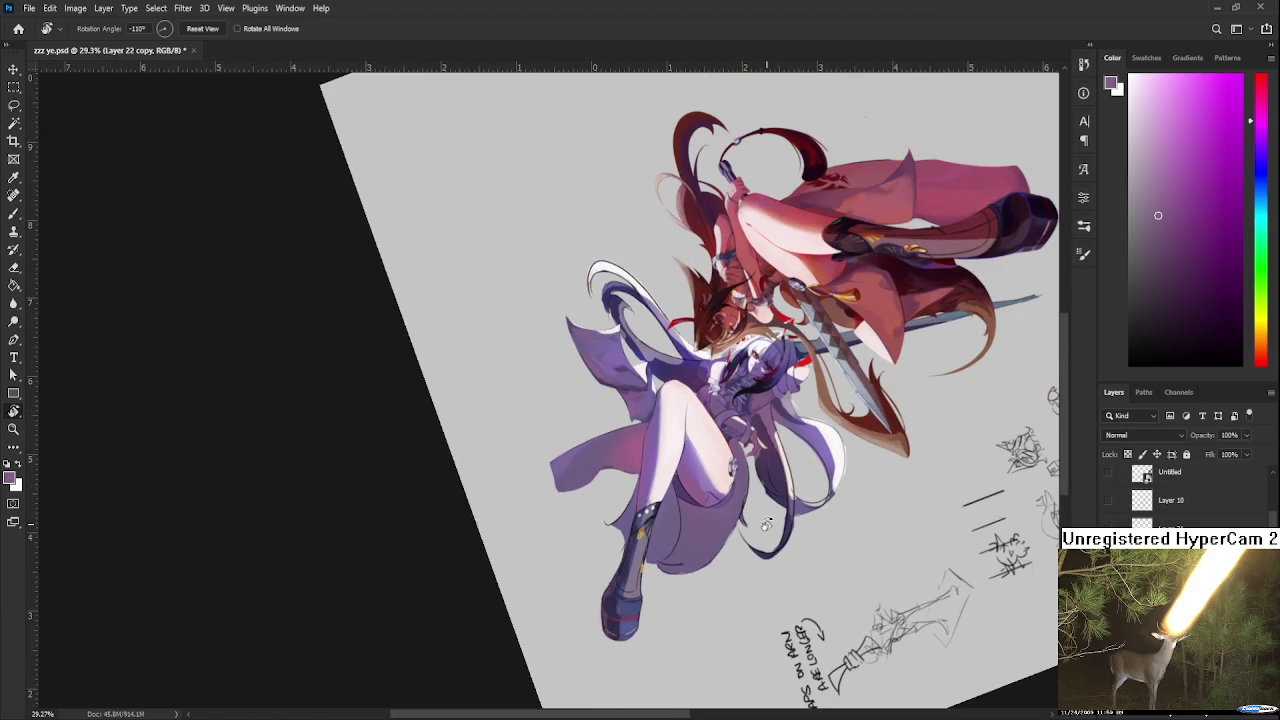
scroll(698, 489, "up", 3)
scroll(690, 530, "up", 3)
scroll(682, 582, "up", 2)
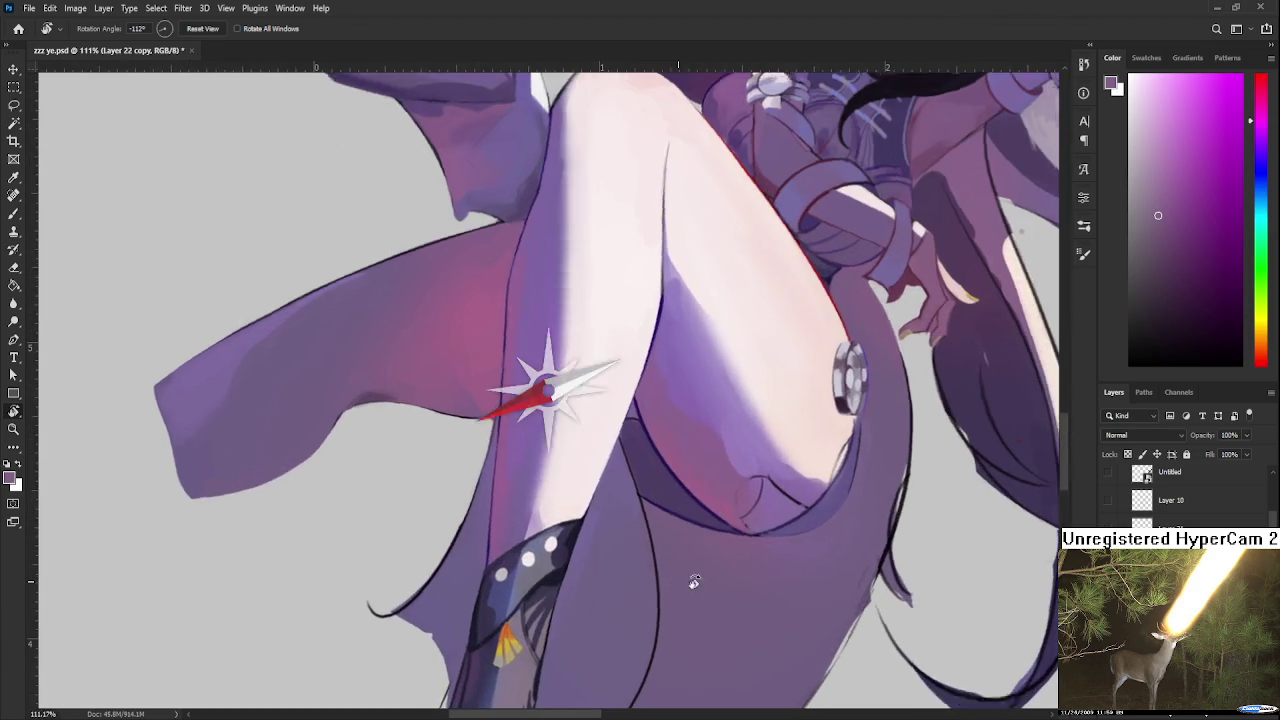
left_click_drag(682, 582, 771, 423)
scroll(722, 396, "down", 1)
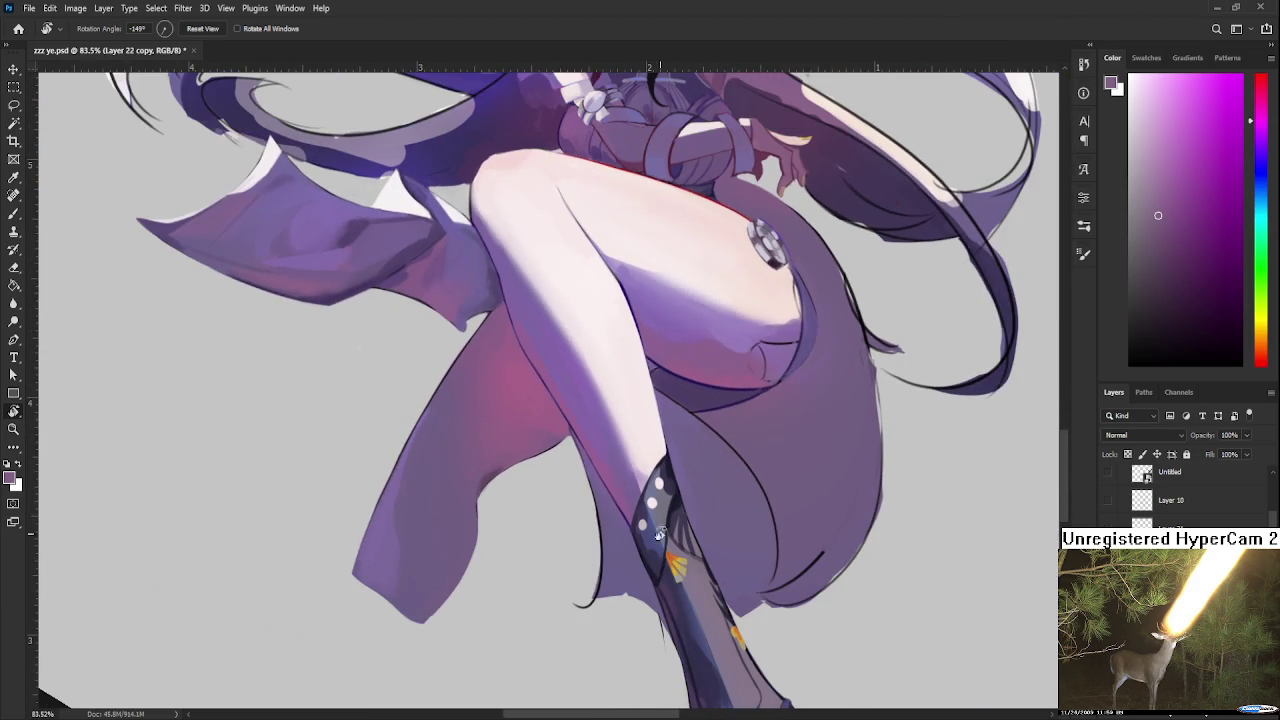
scroll(665, 530, "up", 1)
mouse_move(665, 530)
left_mouse_down()
mouse_move(578, 316)
mouse_move(593, 293)
left_mouse_up()
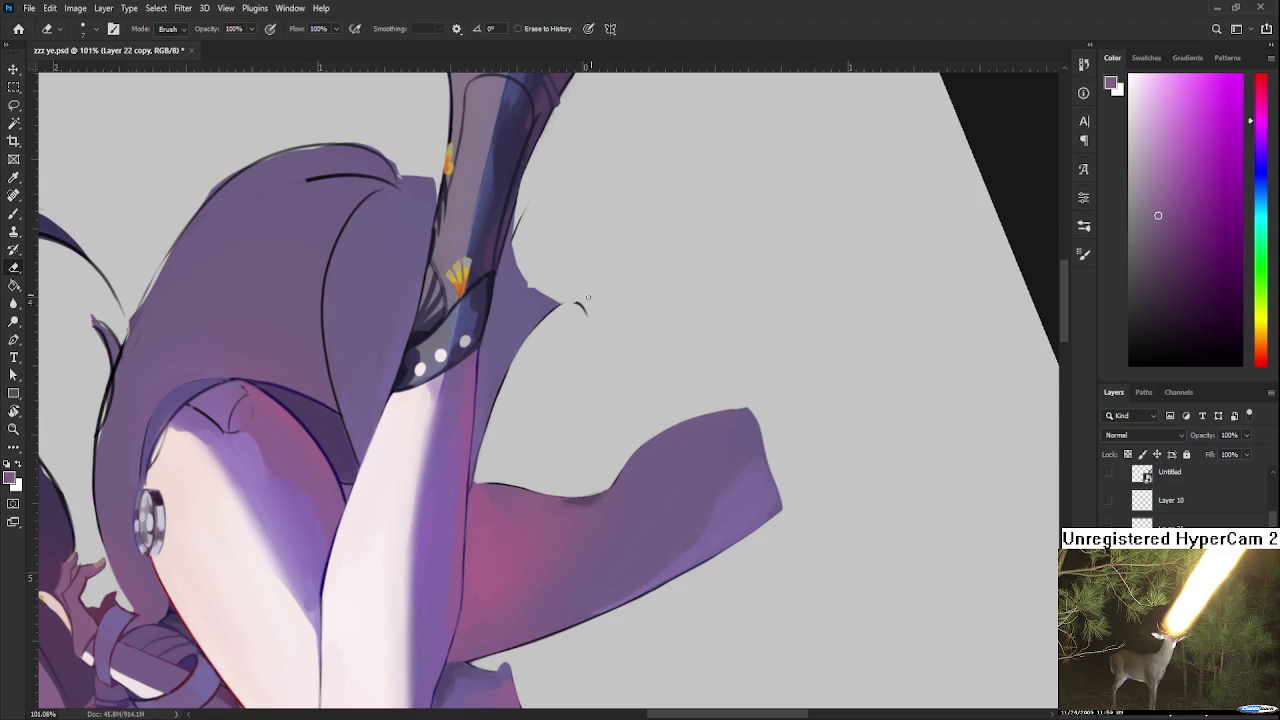
key("ctrl+z")
left_click_drag(574, 305, 505, 390)
key("ctrl+z")
Step: Trim the skirt edge beside the boot by painting background grey over it
key("b")
left_click(484, 422, "alt")
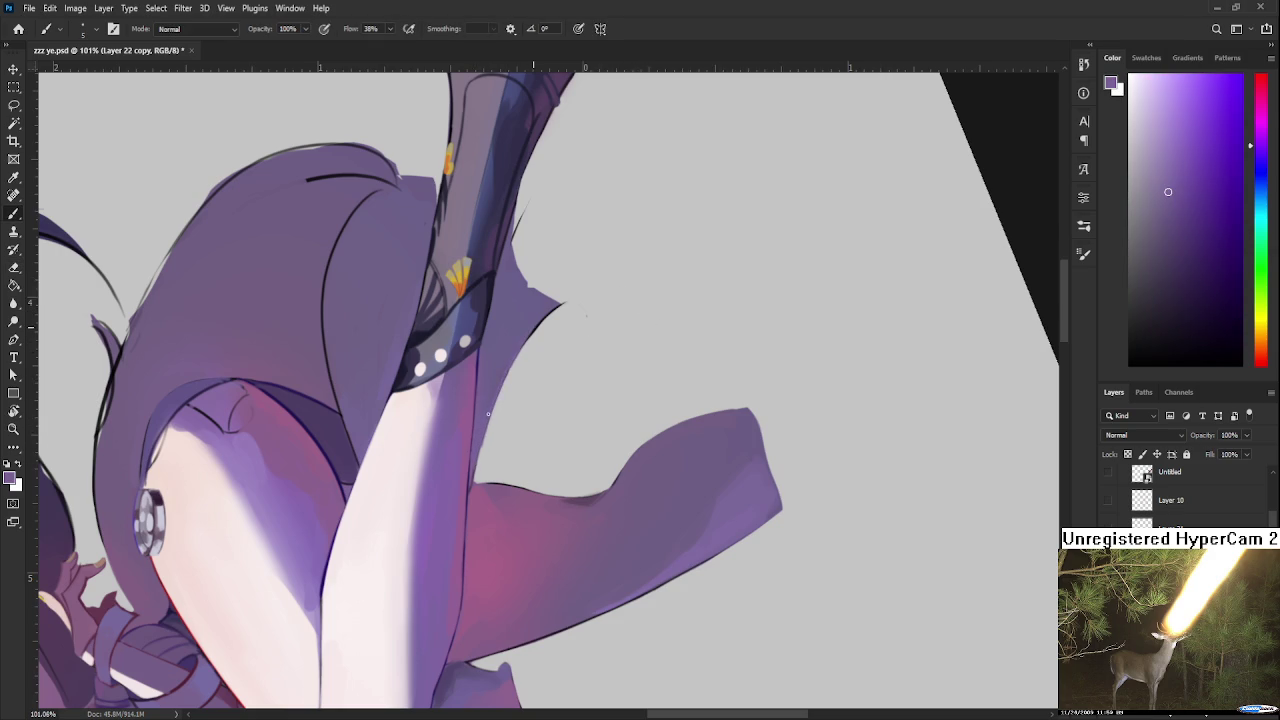
left_click(527, 322, "alt")
left_click_drag(533, 332, 559, 304)
key("r")
mouse_move(620, 316)
left_mouse_down()
mouse_move(565, 463)
mouse_move(540, 405)
left_mouse_up()
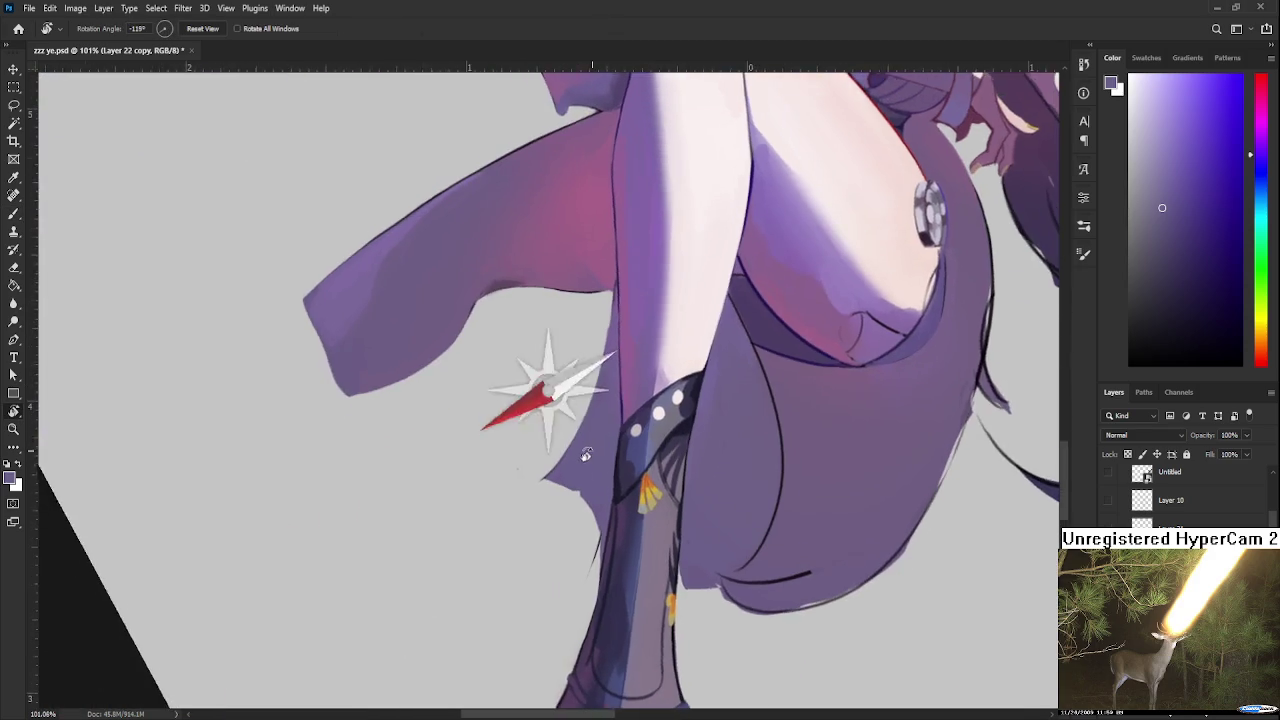
Step: Draw a fine dark purple line down the skirt edge beside the lower thigh, retrying until right
key("b")
left_click(540, 405, "alt")
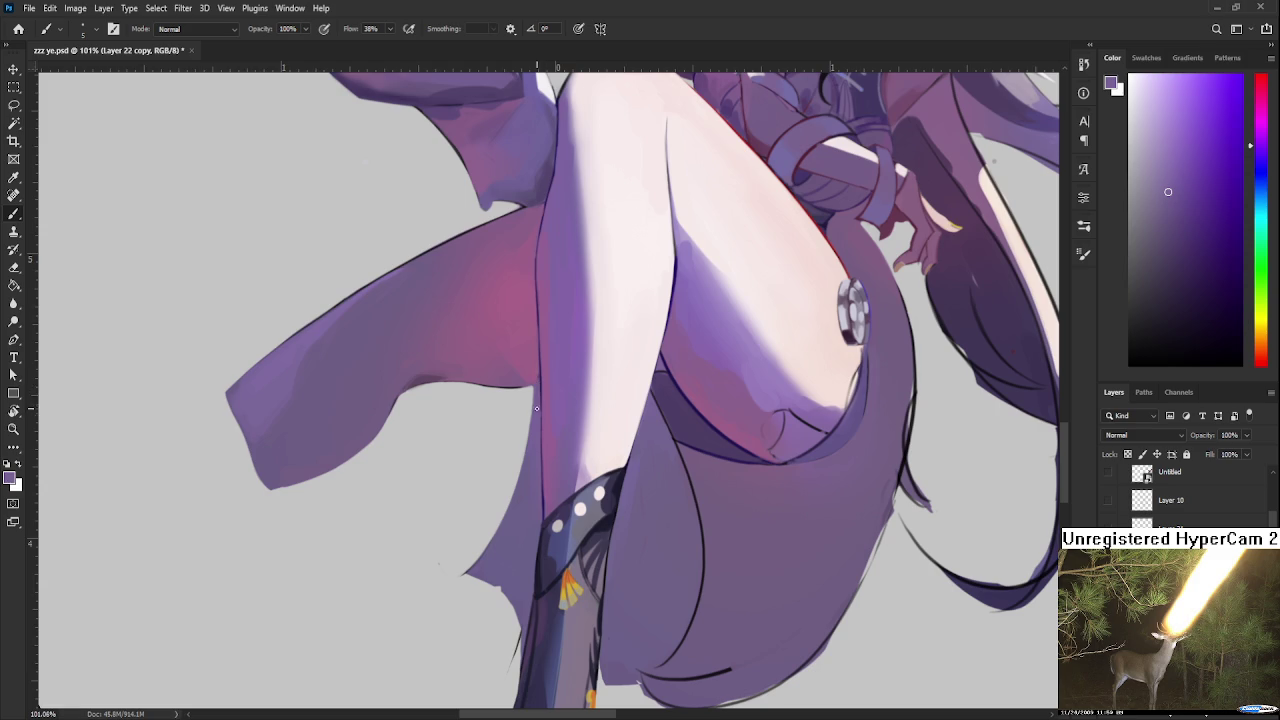
left_click_drag(541, 493, 560, 470)
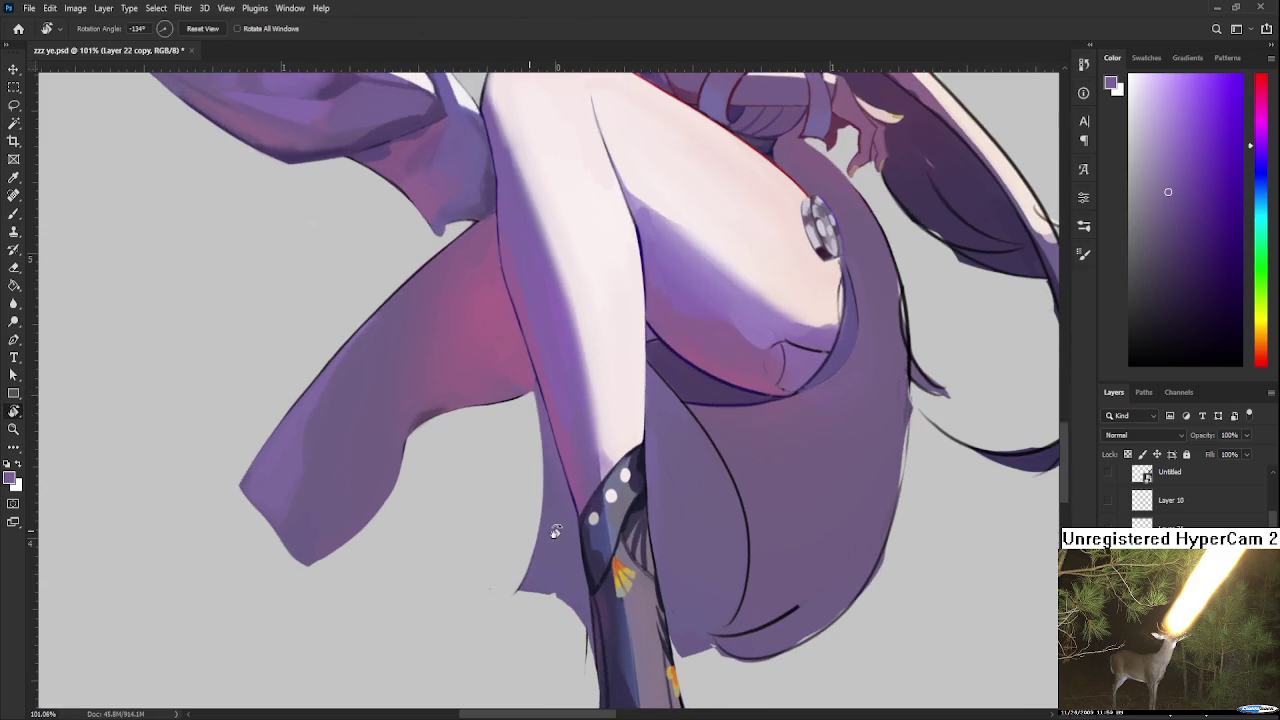
left_click(720, 373, "alt")
left_click_drag(540, 416, 522, 586)
key("ctrl+z")
left_click_drag(540, 416, 512, 598)
key("ctrl+z")
left_click_drag(540, 416, 511, 592)
key("ctrl+z")
left_click_drag(540, 426, 514, 592)
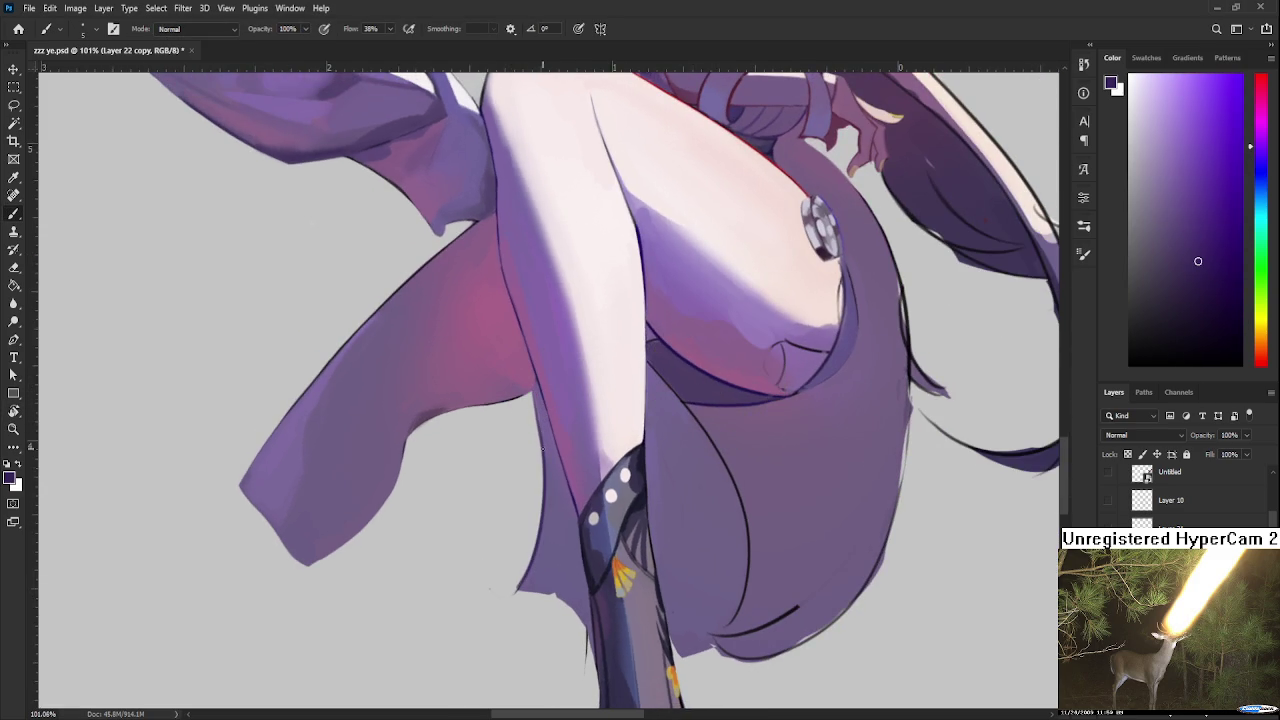
Step: Add a short stroke above the edge line and soften it with the Eraser
left_click_drag(536, 394, 540, 447)
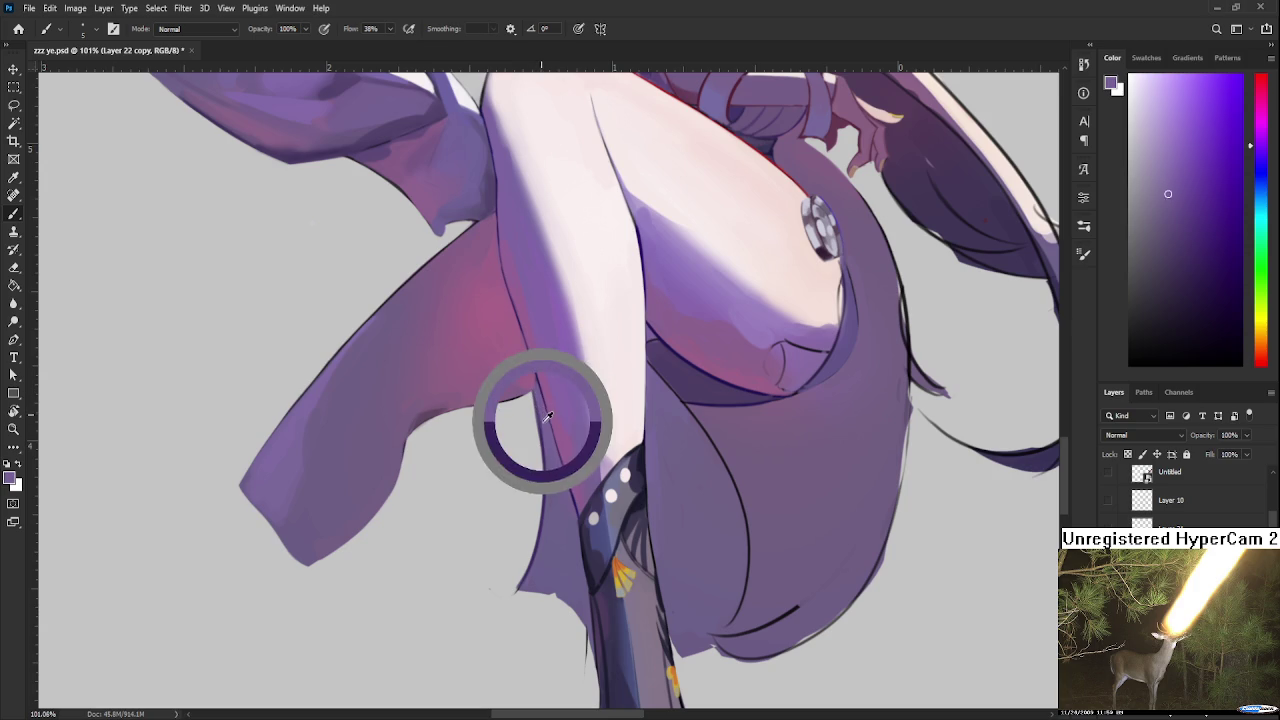
key("e")
left_click_drag(536, 398, 540, 456)
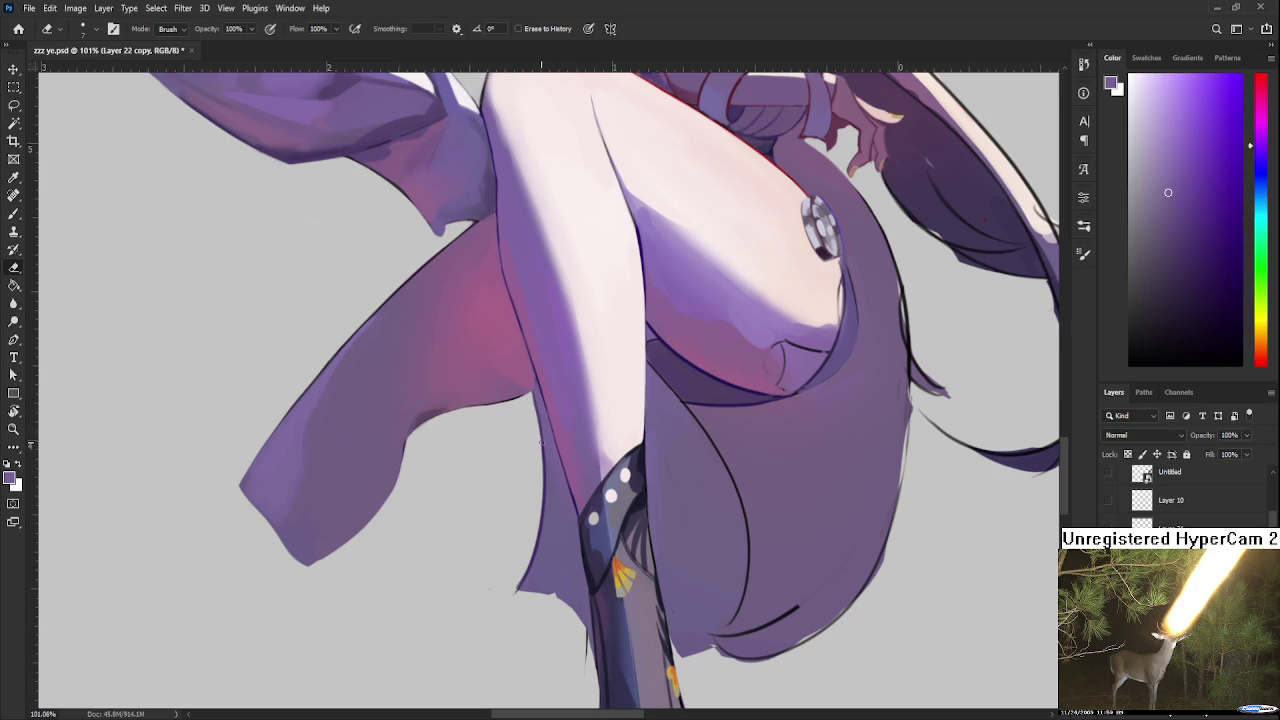
scroll(537, 449, "up", 2)
key("b")
left_click(685, 410, "alt")
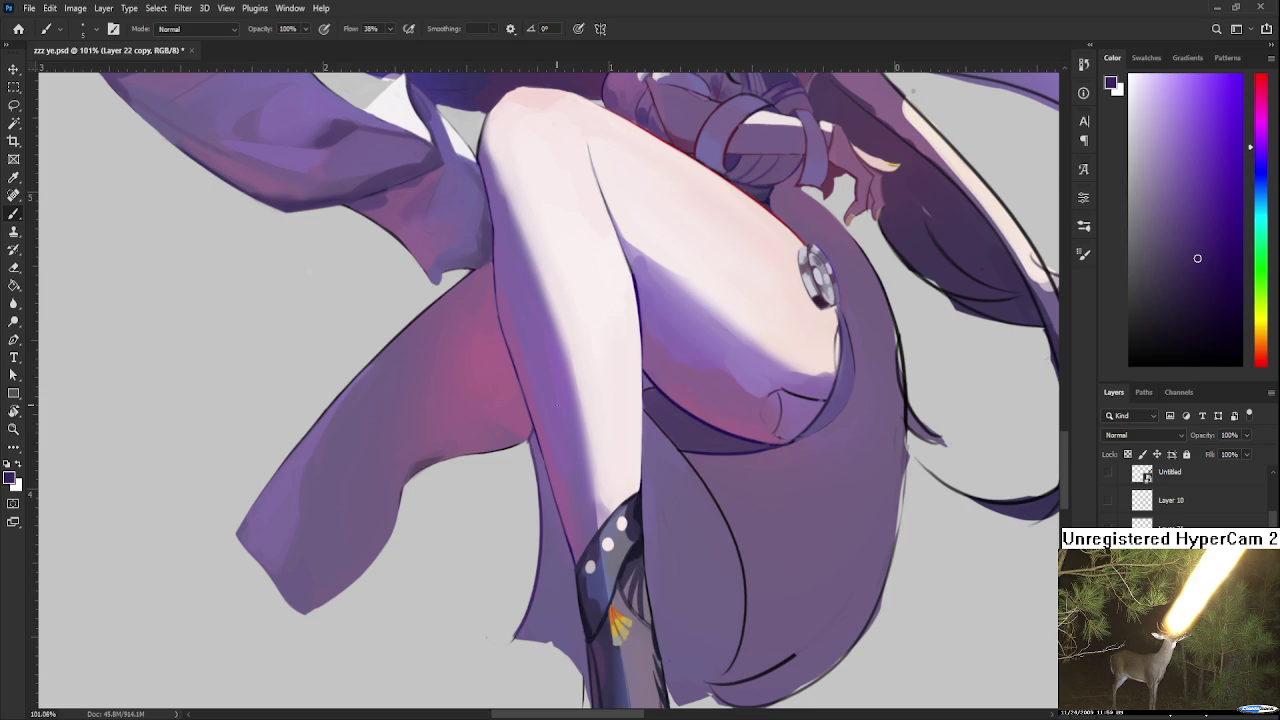
Step: Shade the leg's left edge in dark purple with a size-15 brush
left_click(528, 432, "alt")
key("e")
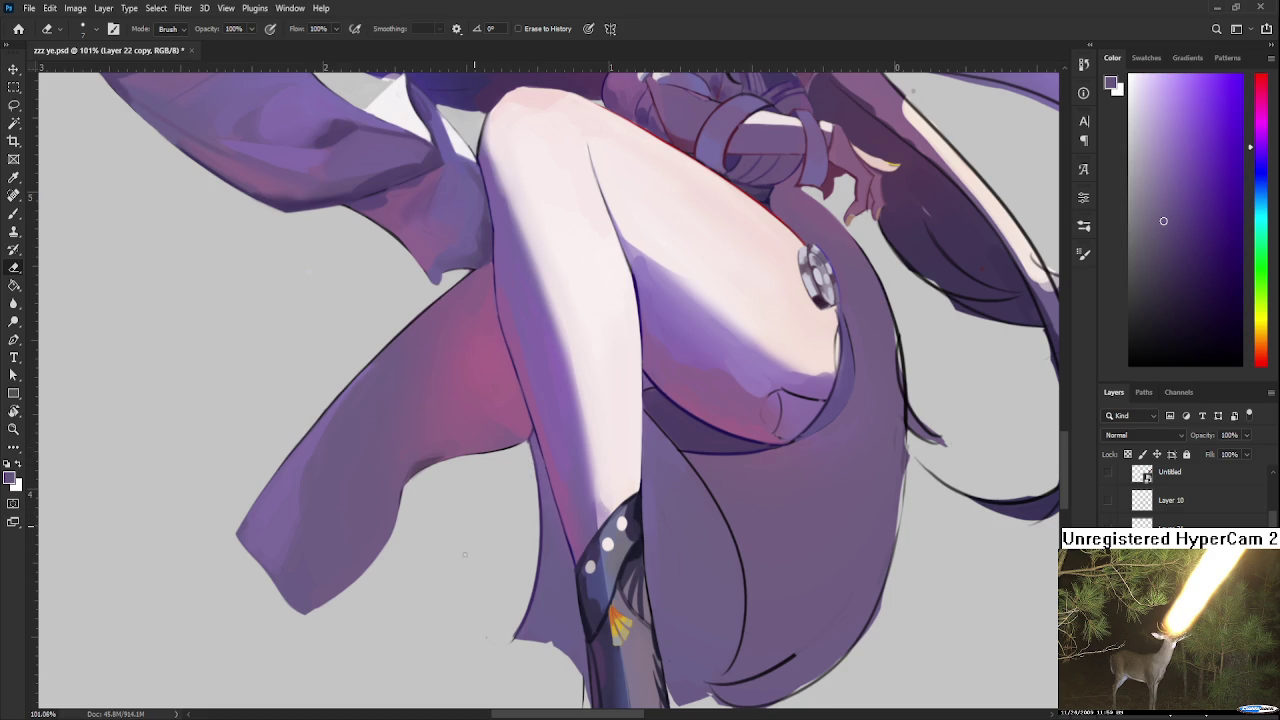
left_click_drag(627, 528, 617, 482)
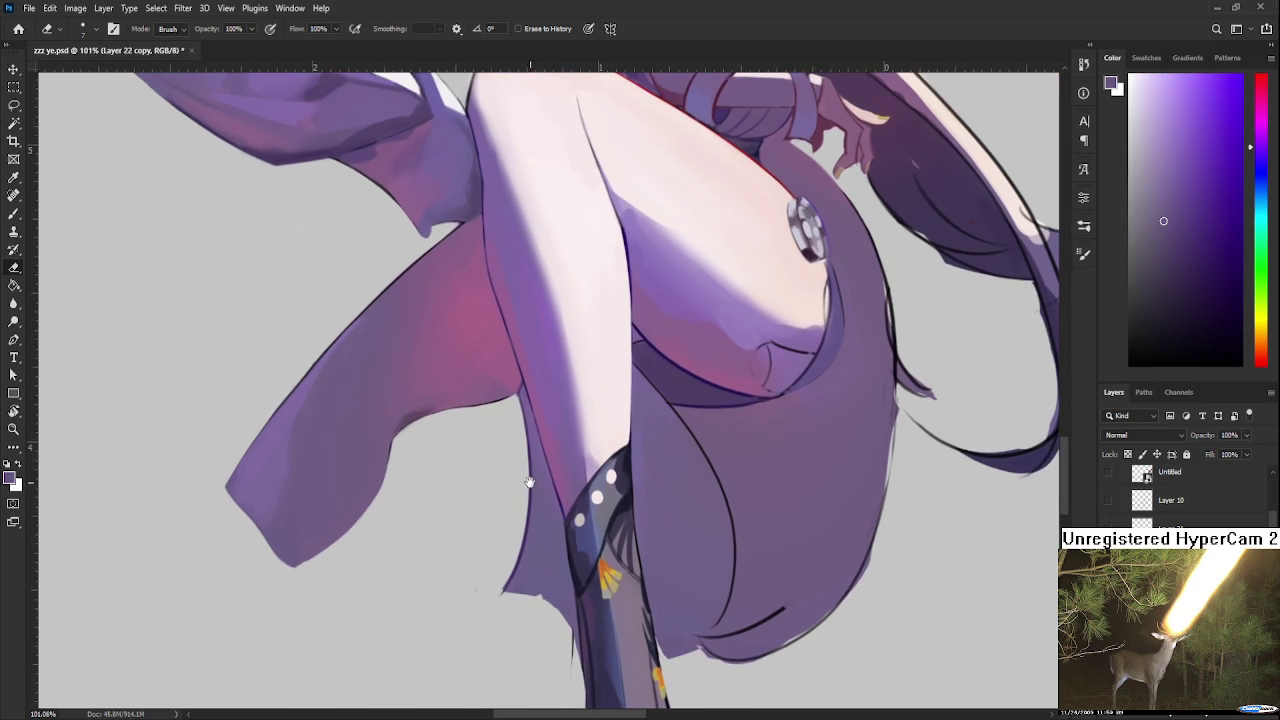
key("b")
left_click(638, 456, "alt")
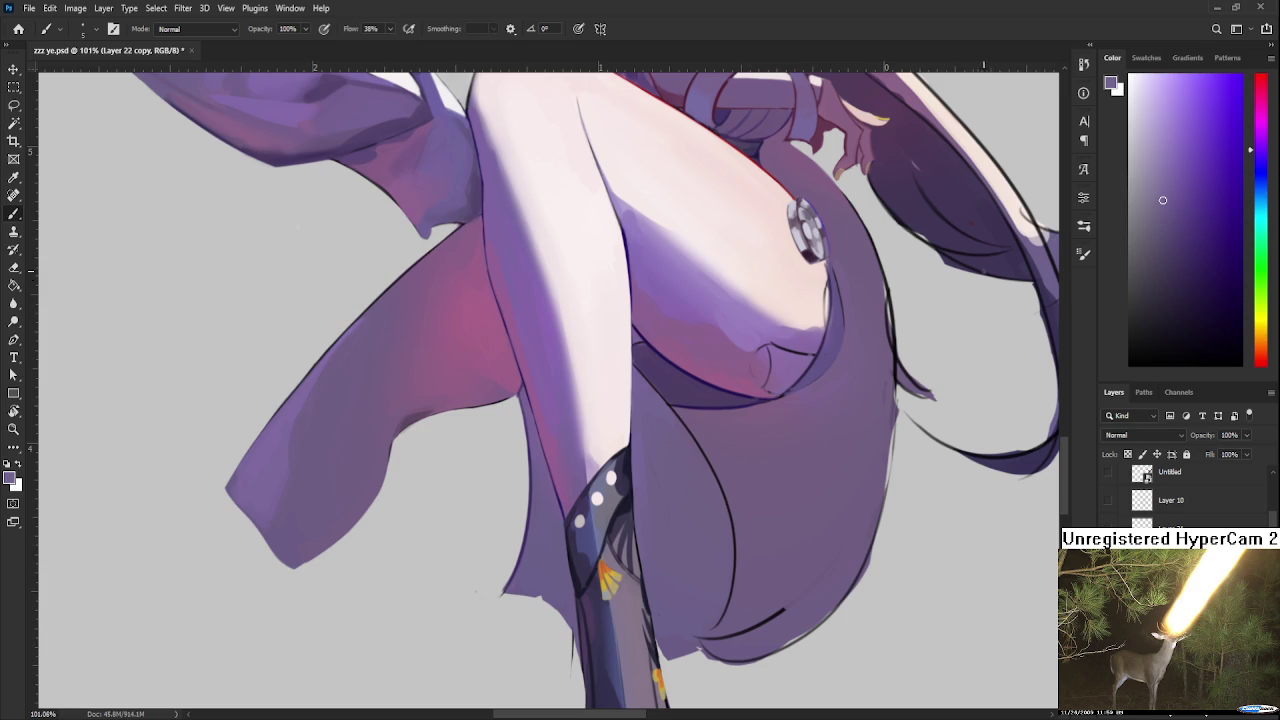
left_click_drag(1150, 246, 1181, 300)
key("bracketright")
key("bracketright")
key("bracketright")
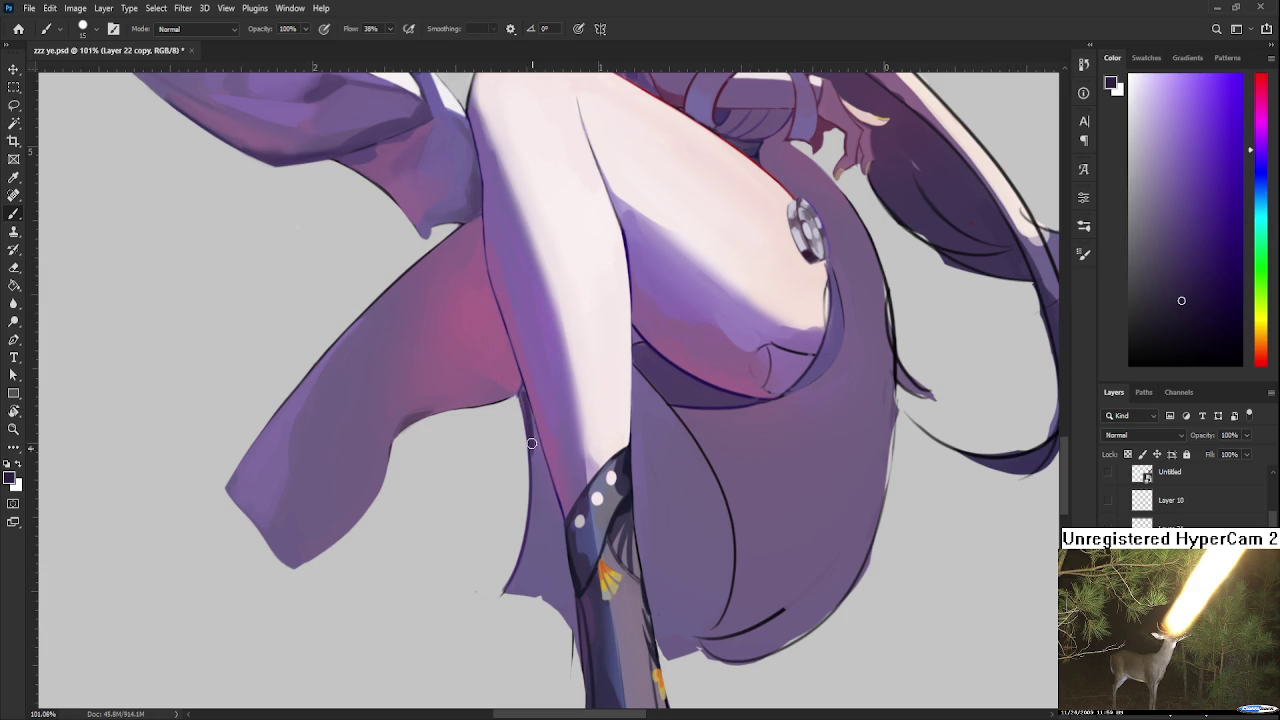
left_click_drag(521, 392, 536, 447)
Step: Sample leg colours and darken the leg's edge just above the boot
left_click(535, 463, "alt")
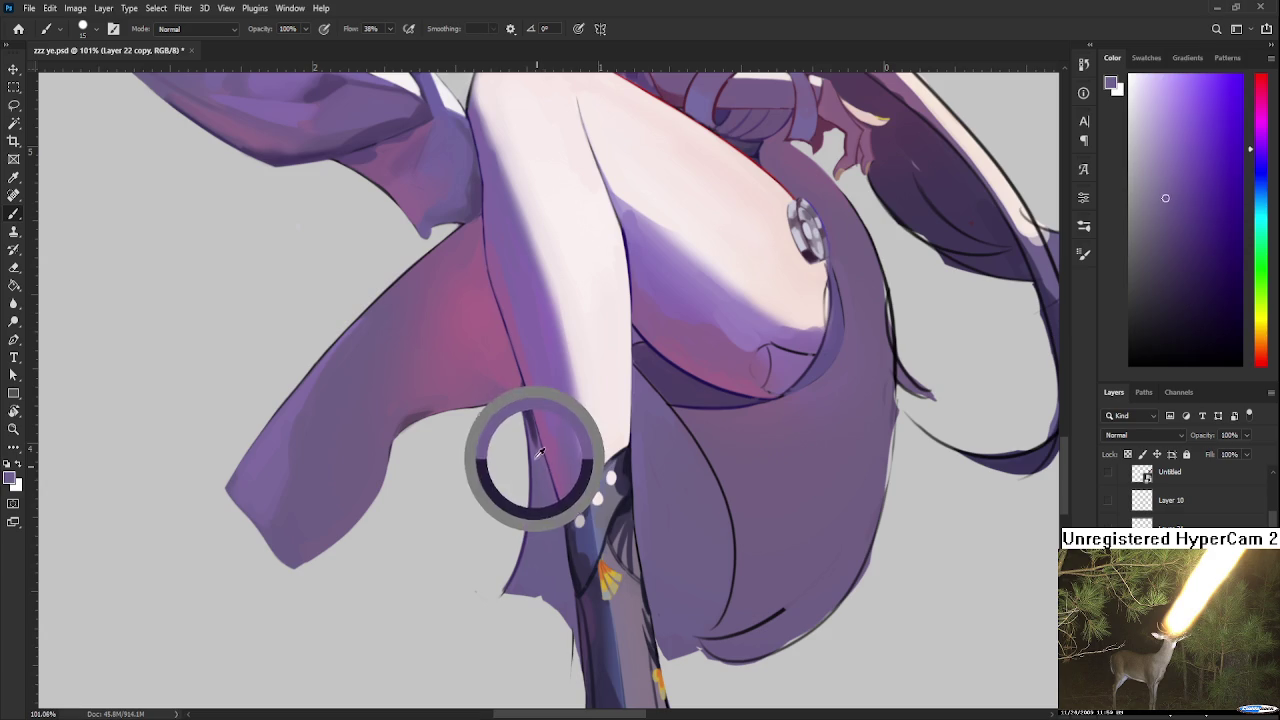
left_click(528, 412, "alt")
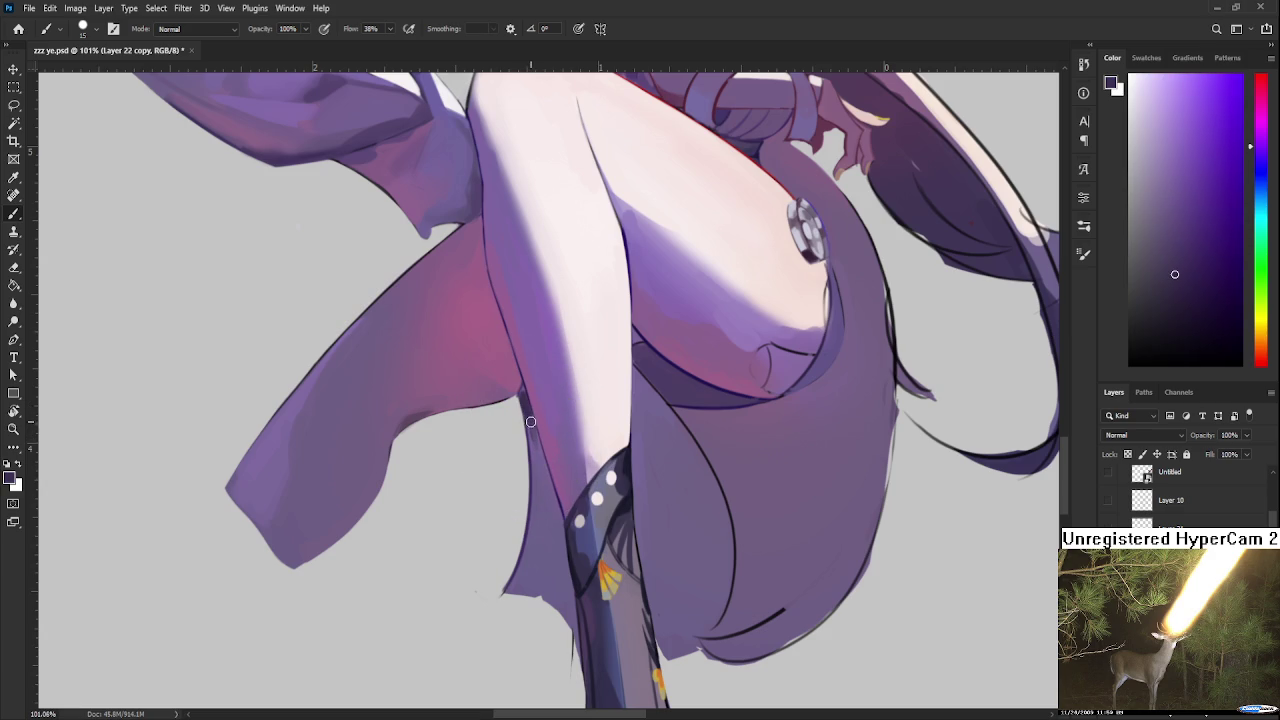
left_click(536, 448, "alt")
left_click(538, 427, "alt")
left_click(536, 462, "alt")
left_click_drag(614, 449, 566, 486)
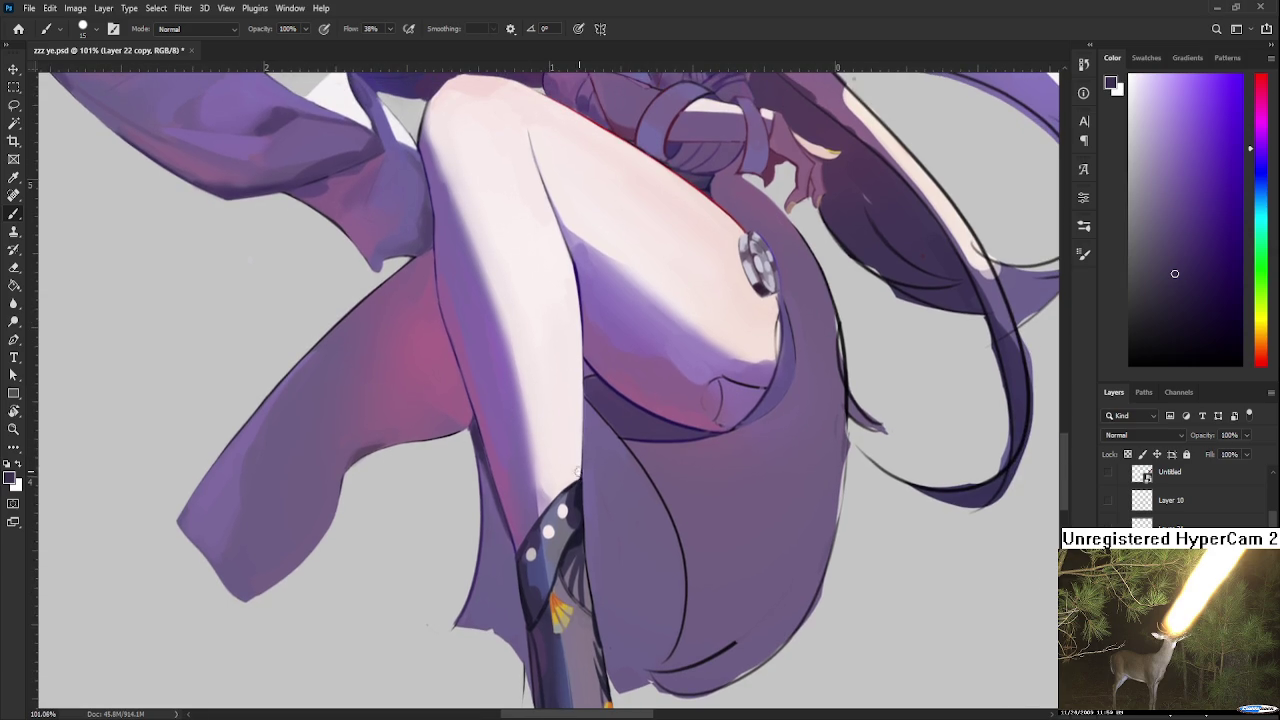
mouse_move(598, 417)
left_mouse_down()
mouse_move(588, 534)
mouse_move(591, 468)
left_mouse_up()
Step: Soften the dark edge beside the boot with a lighter greyish purple
left_click(600, 470, "alt")
left_click_drag(603, 432, 590, 534)
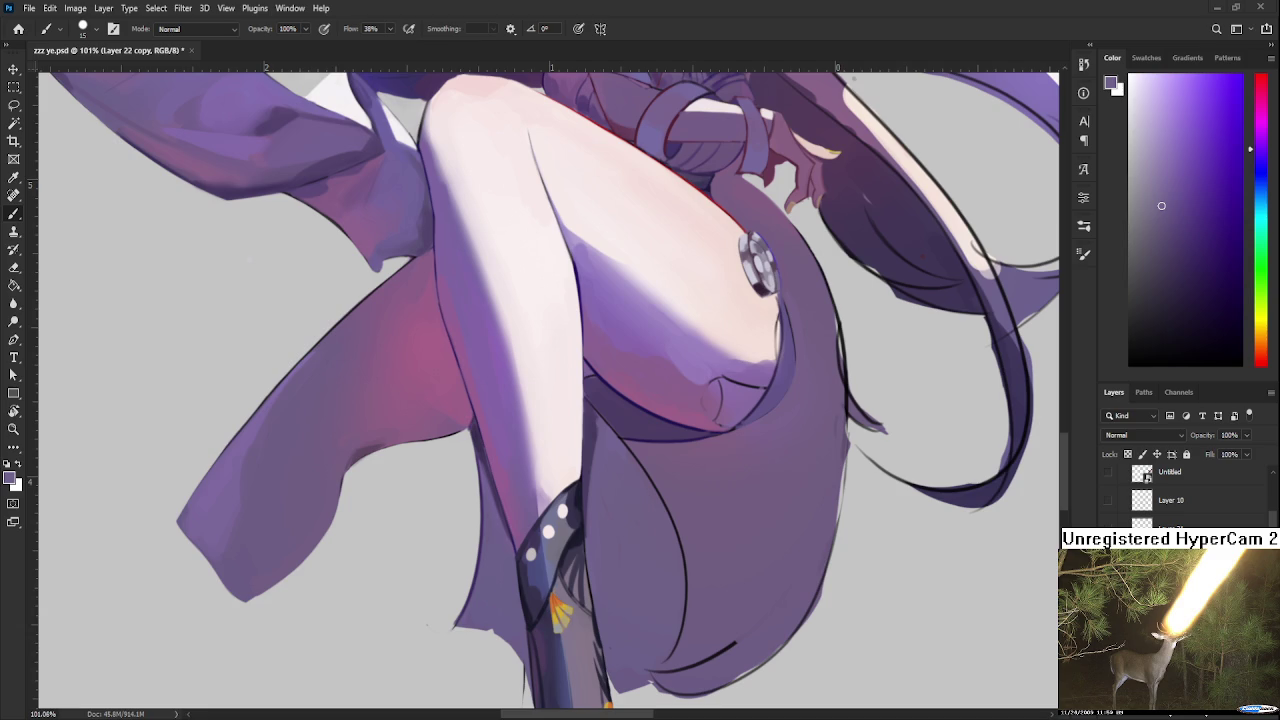
scroll(550, 390, "down", 3)
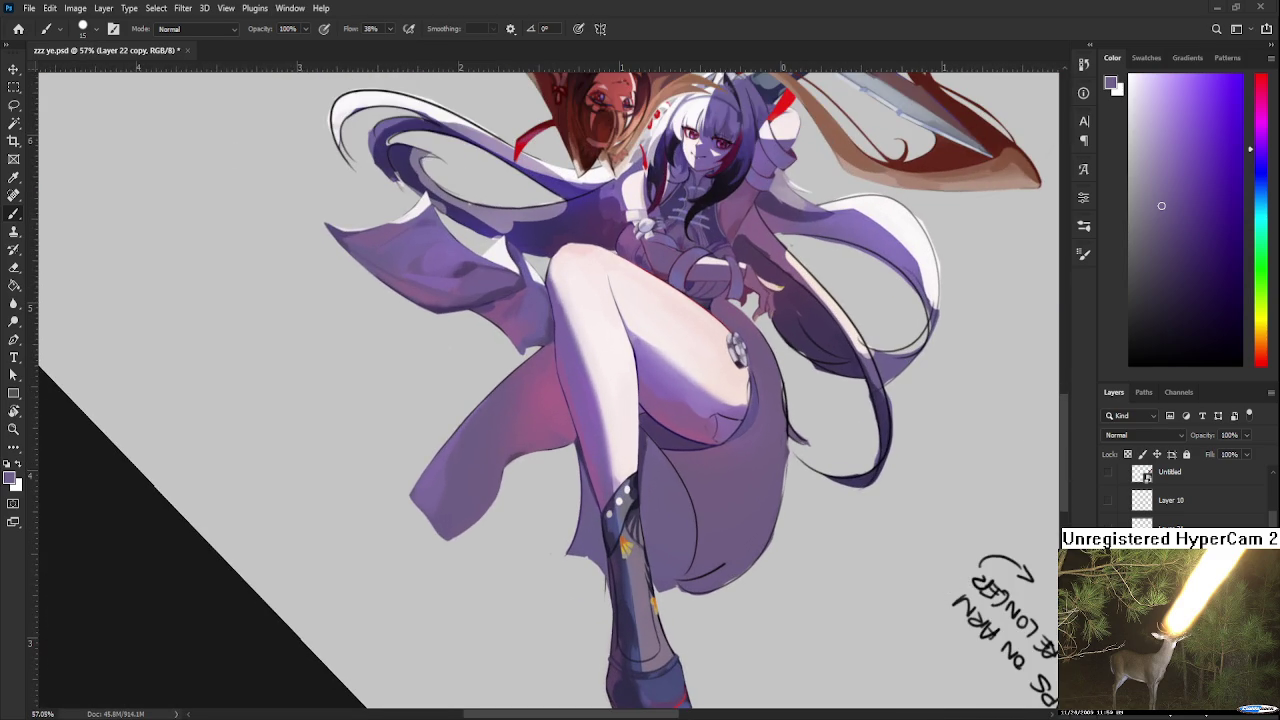
Step: Sample magenta-violet and bluer purples from around the knee
left_click(508, 316, "alt")
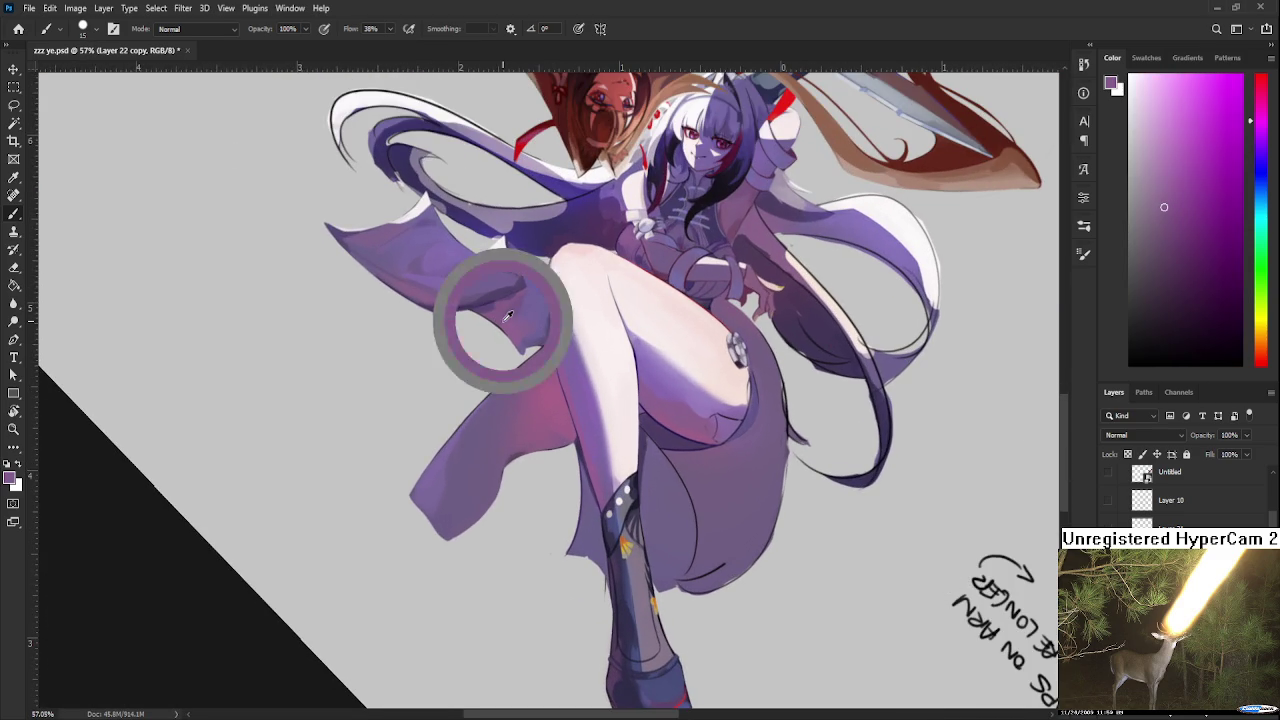
scroll(725, 465, "up", 2)
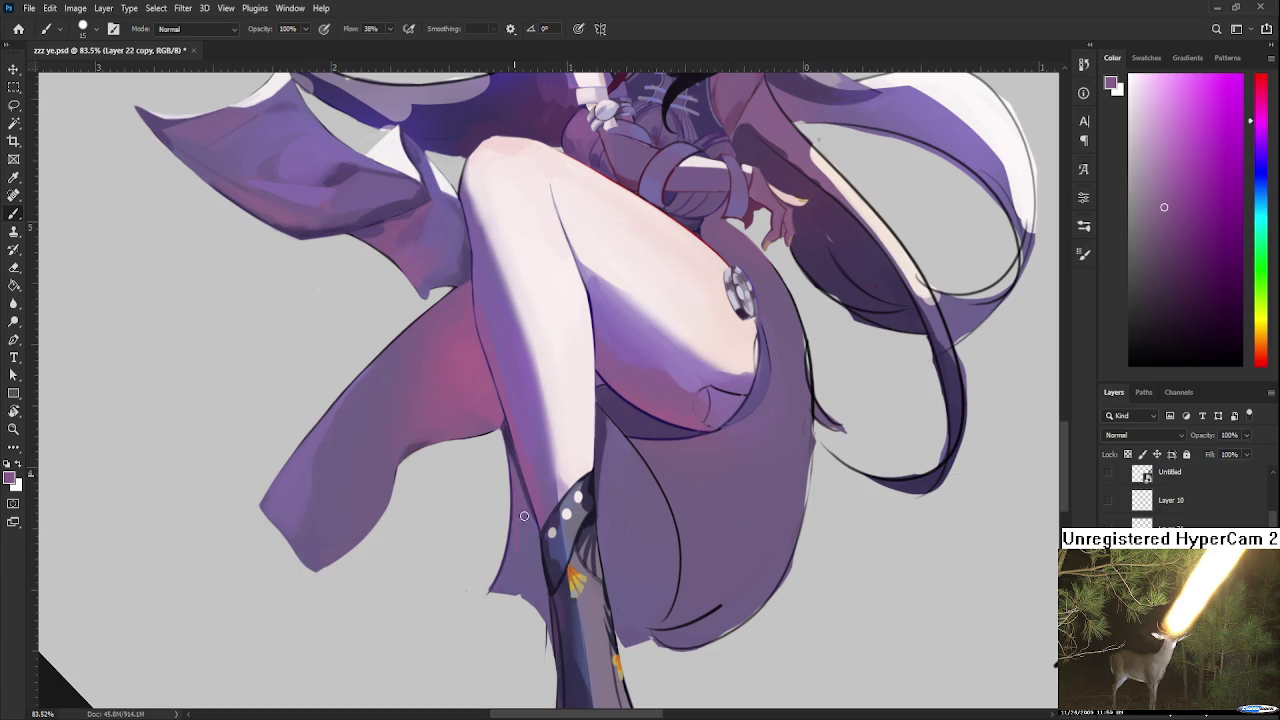
left_click(520, 537, "alt")
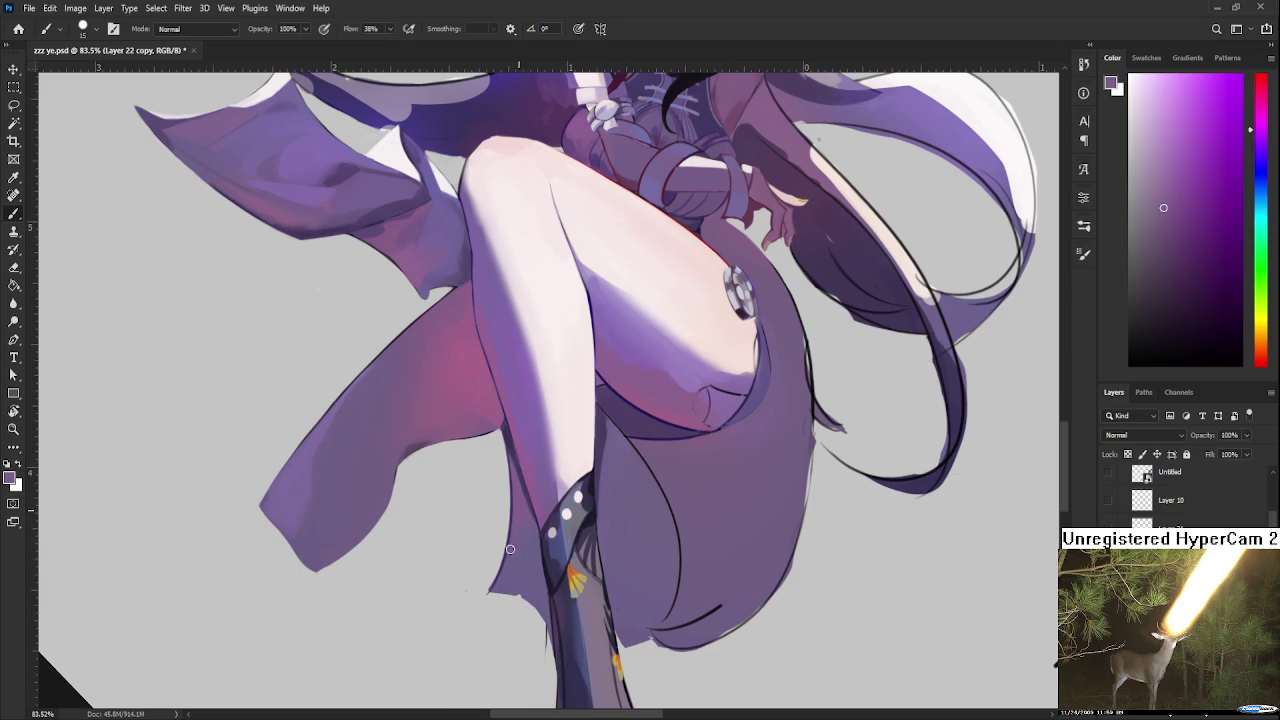
left_click(535, 548, "alt")
left_click(521, 540, "alt")
left_click(506, 575, "alt")
Step: Rotate the leg horizontal and erase the dark edge along the boot's left side
key("r")
left_click_drag(522, 569, 580, 456)
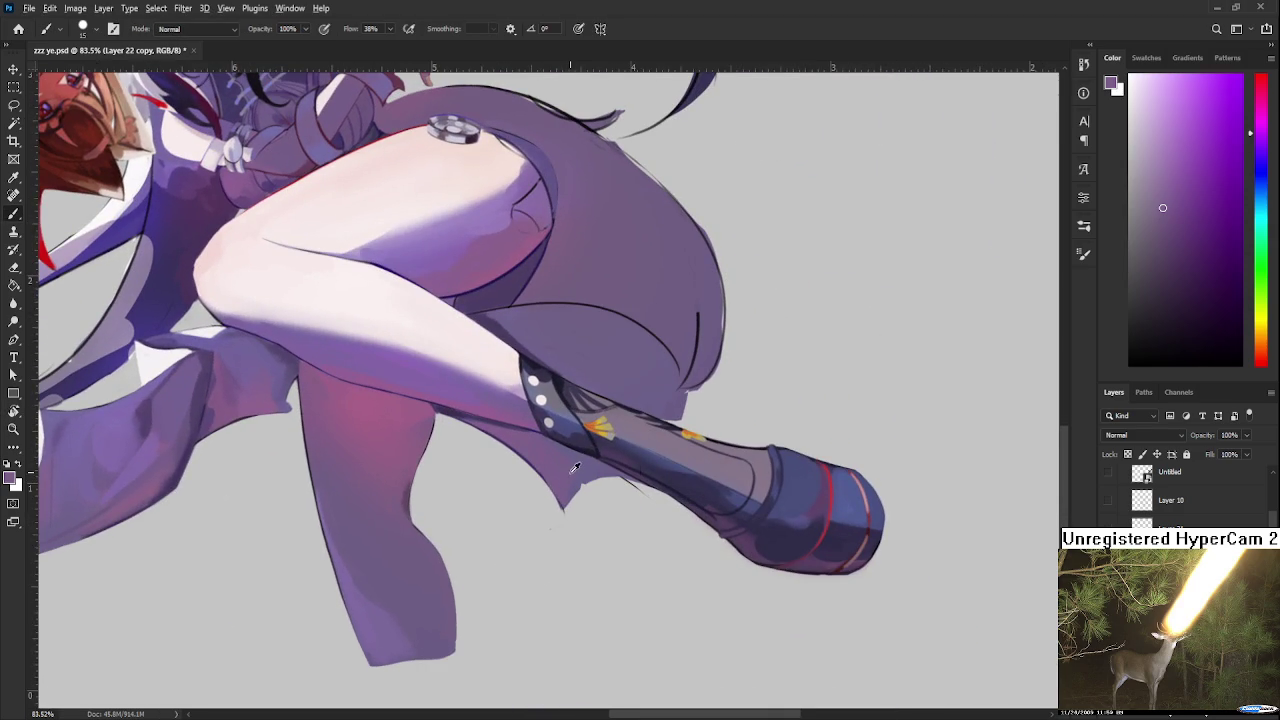
key("e")
mouse_move(591, 468)
left_mouse_down()
mouse_move(562, 508)
mouse_move(597, 466)
mouse_move(444, 478)
left_mouse_up()
key("r")
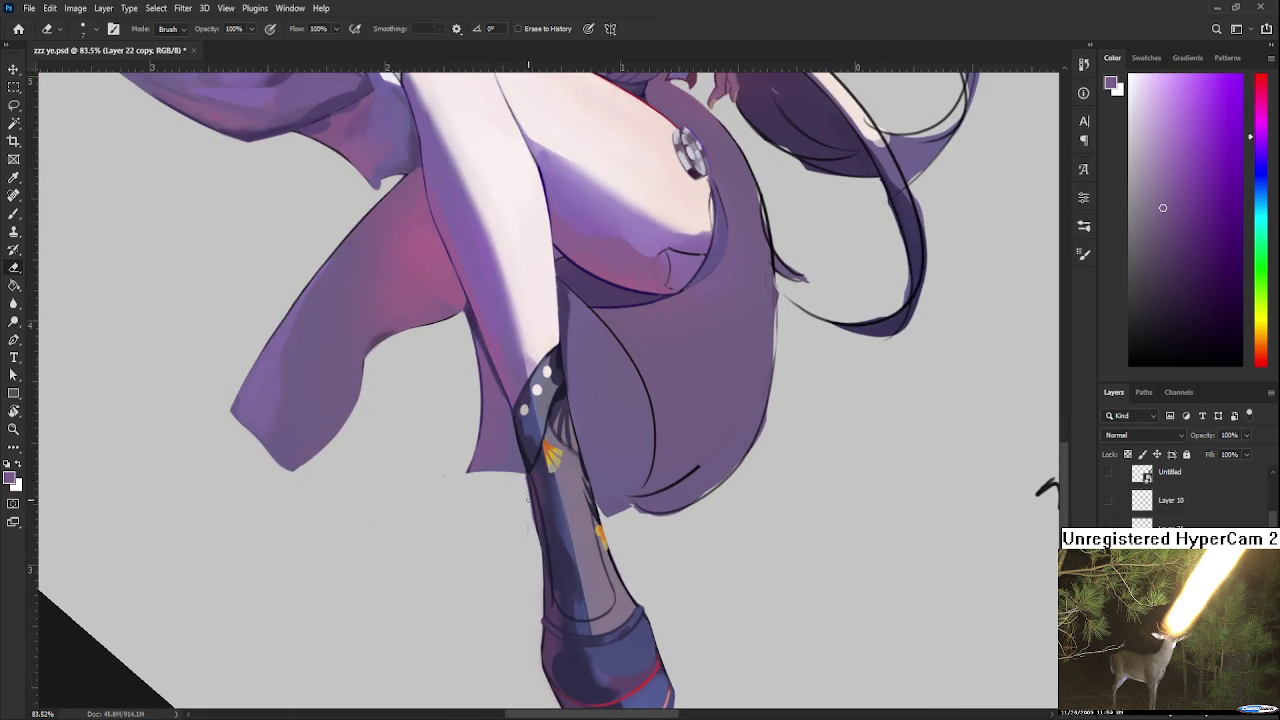
left_click_drag(529, 518, 527, 490)
left_click_drag(534, 502, 536, 538)
Step: Darken the pink-purple skirt edge below the knee with a sampled darker colour
key("r")
left_click_drag(676, 407, 579, 400)
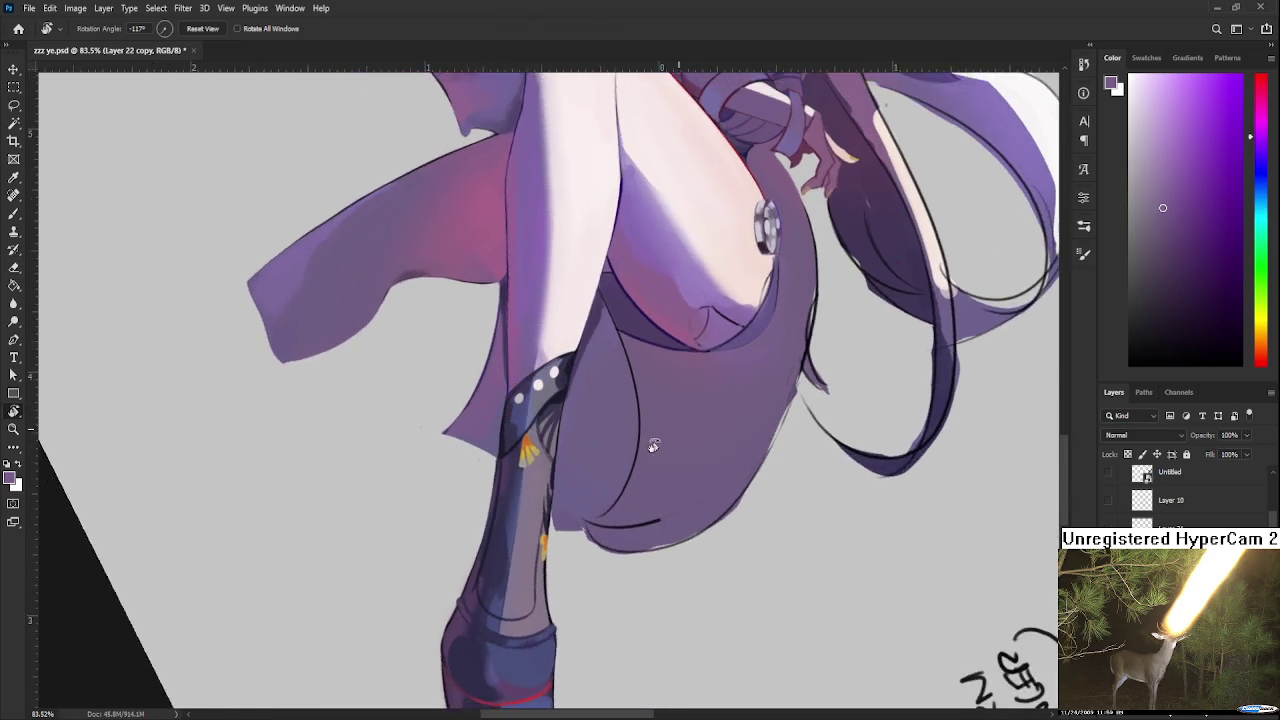
key("b")
left_click(579, 400, "alt")
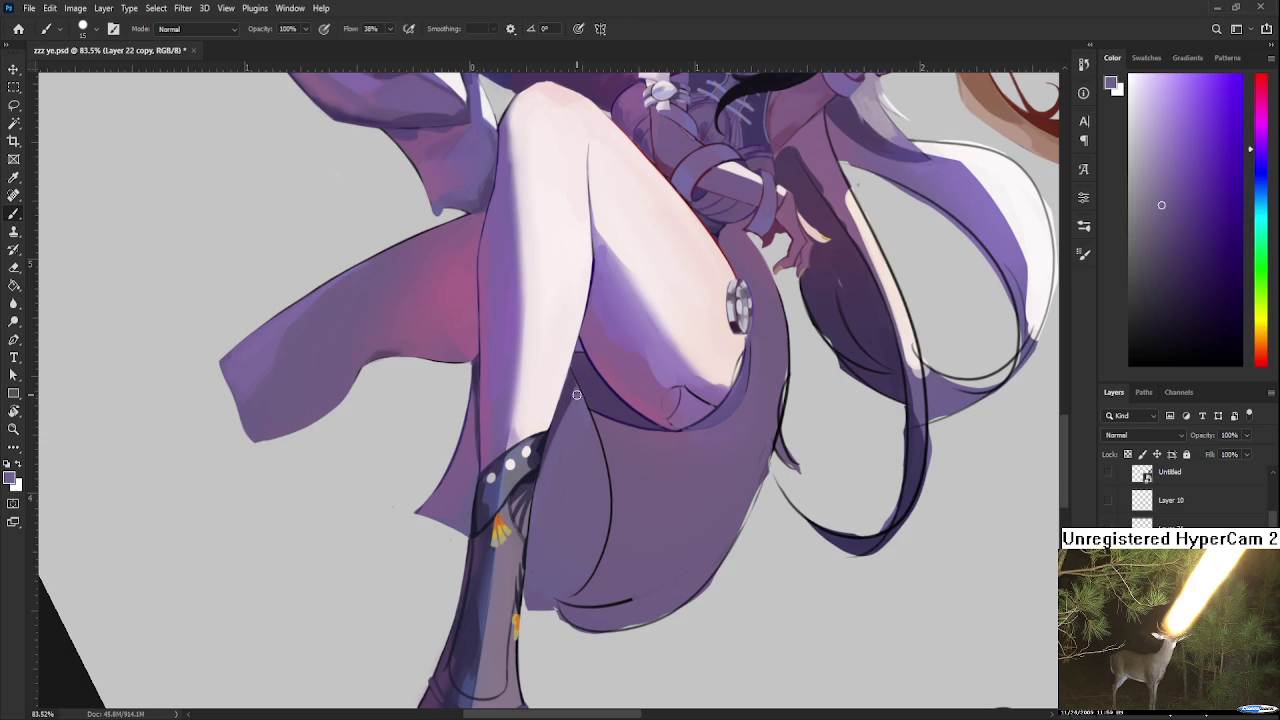
left_click(573, 386, "alt")
left_click_drag(586, 416, 588, 424)
left_click(574, 384, "alt")
Step: Sample purple, blue-purple and magenta shades along the skirt fold
left_click(598, 414, "alt")
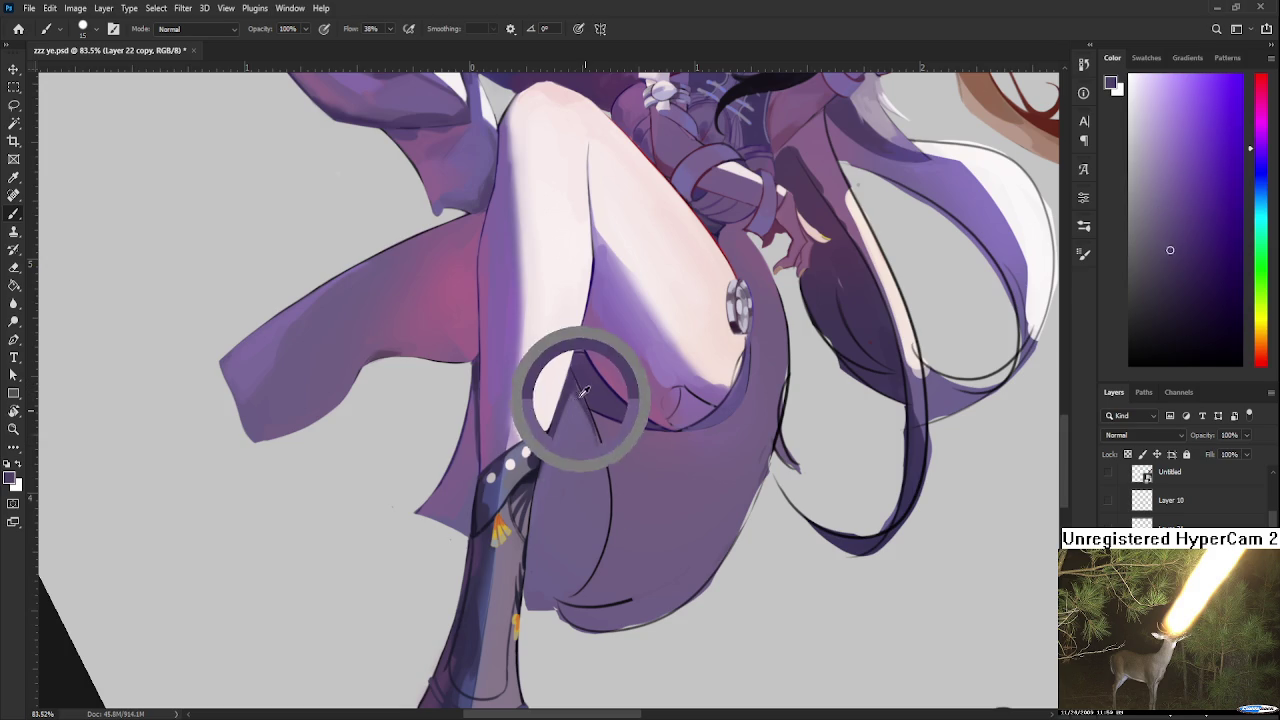
left_click(597, 450, "alt")
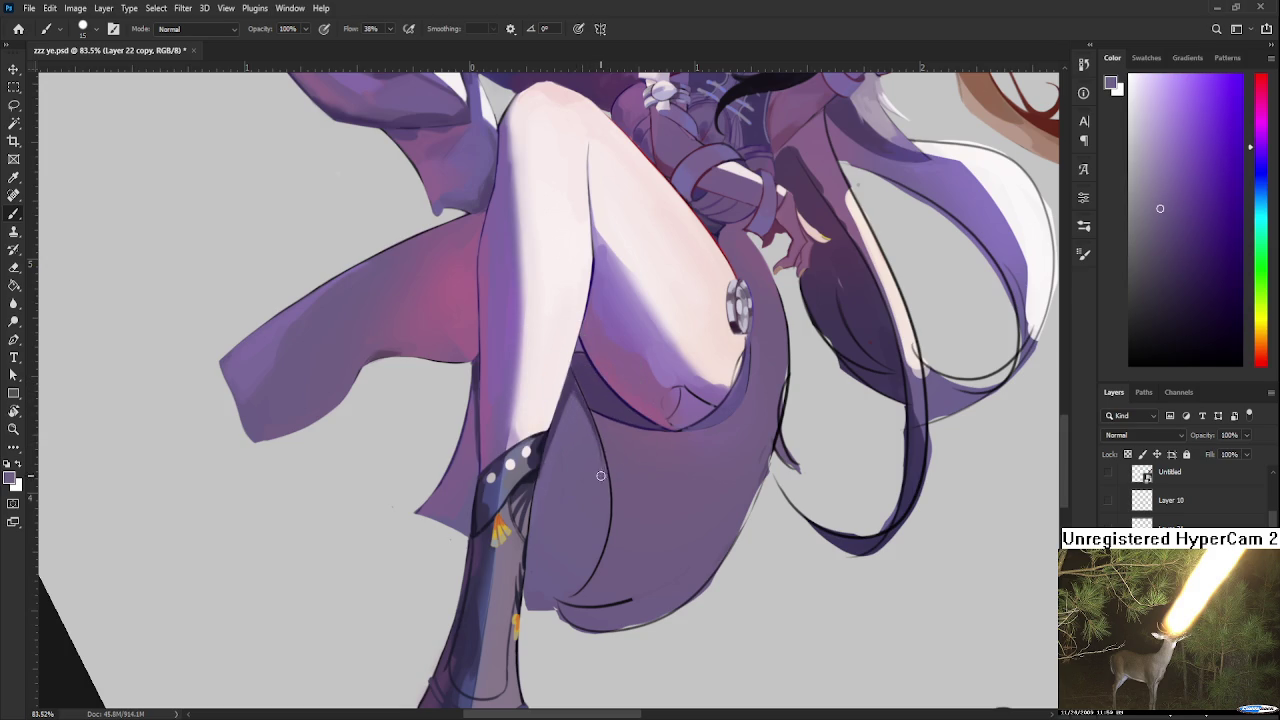
left_click(578, 396, "alt")
left_click(468, 443, "alt")
left_click_drag(468, 443, 463, 323)
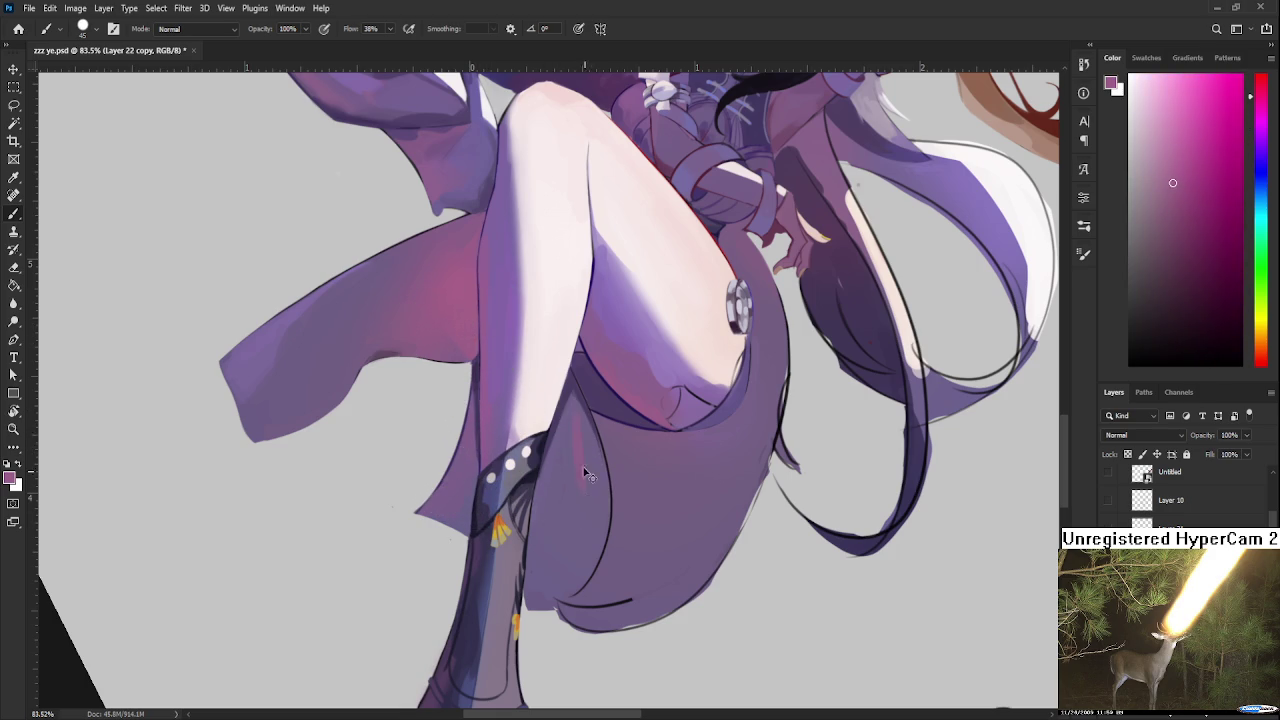
left_click(573, 455, "alt")
left_click(586, 484, "alt")
left_click(572, 430, "alt")
left_click(580, 460, "alt")
Step: Blend bluer purple, magenta and violet lower on the fold beside the boot
left_click(571, 503, "alt")
left_click(580, 449, "alt")
left_click(587, 441, "alt")
left_click(584, 474, "alt")
left_click(575, 530, "alt")
left_click(590, 525, "alt")
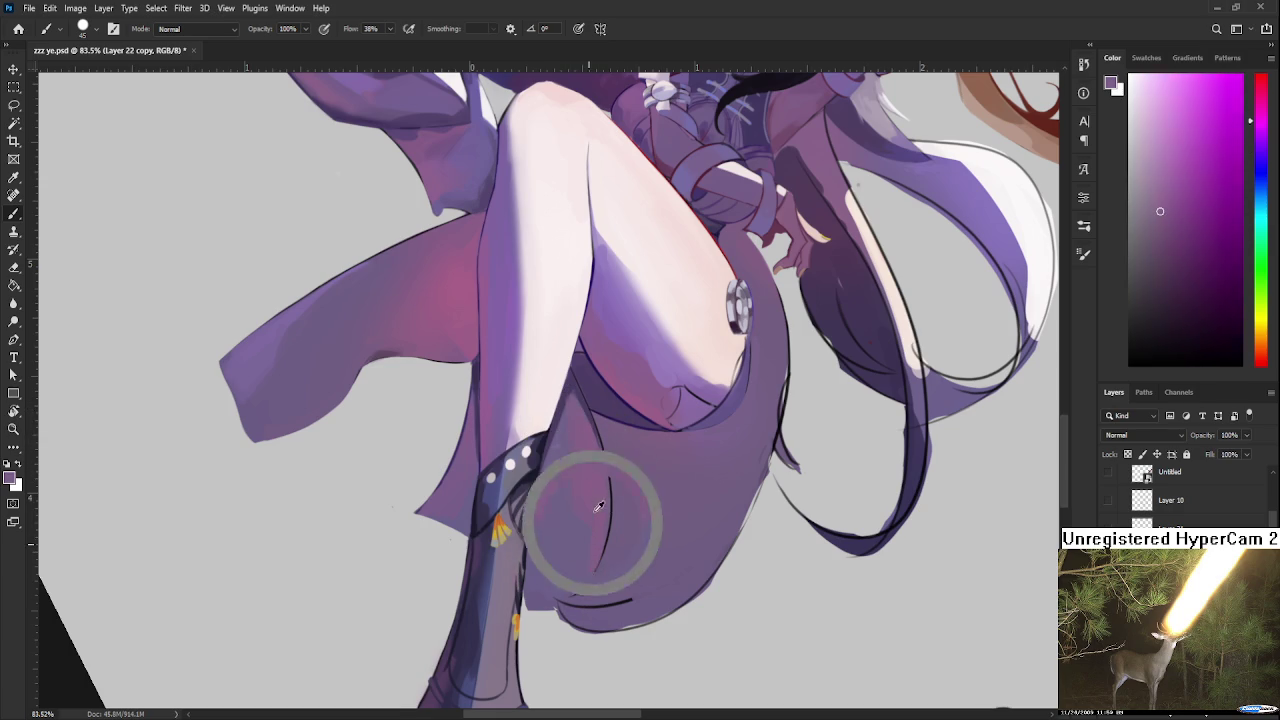
left_click(594, 504, "alt")
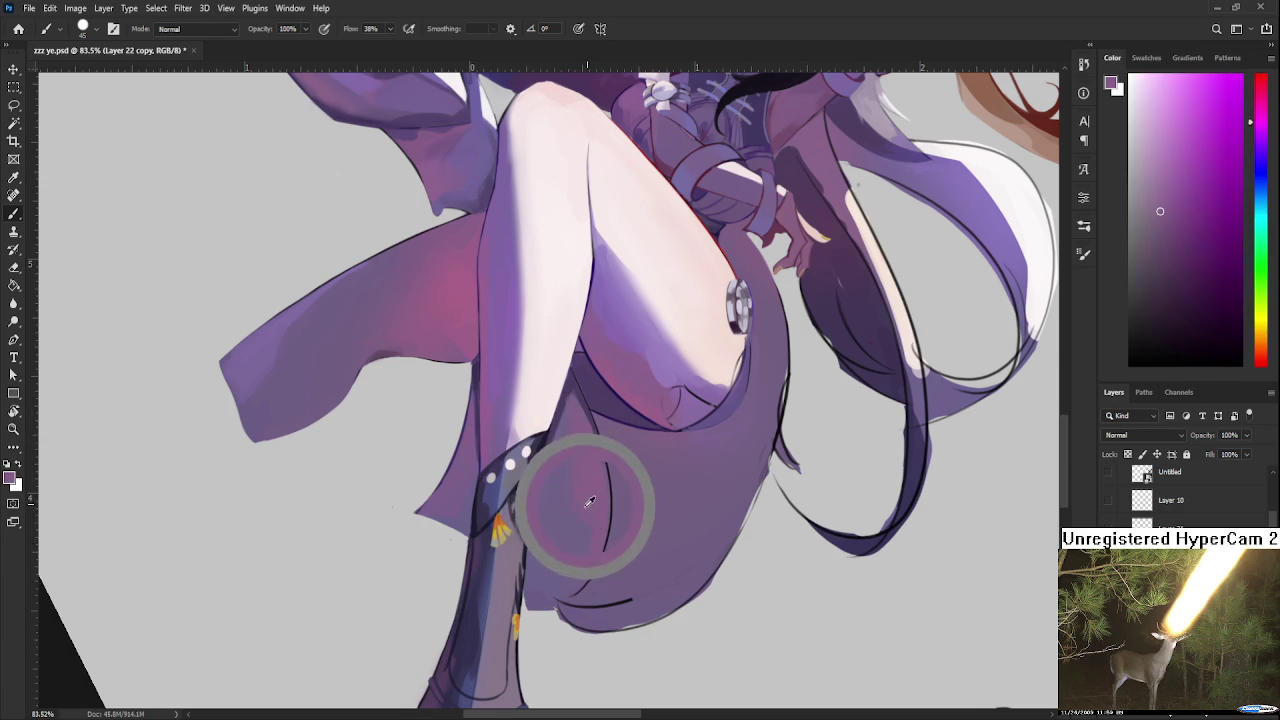
left_click(573, 527, "alt")
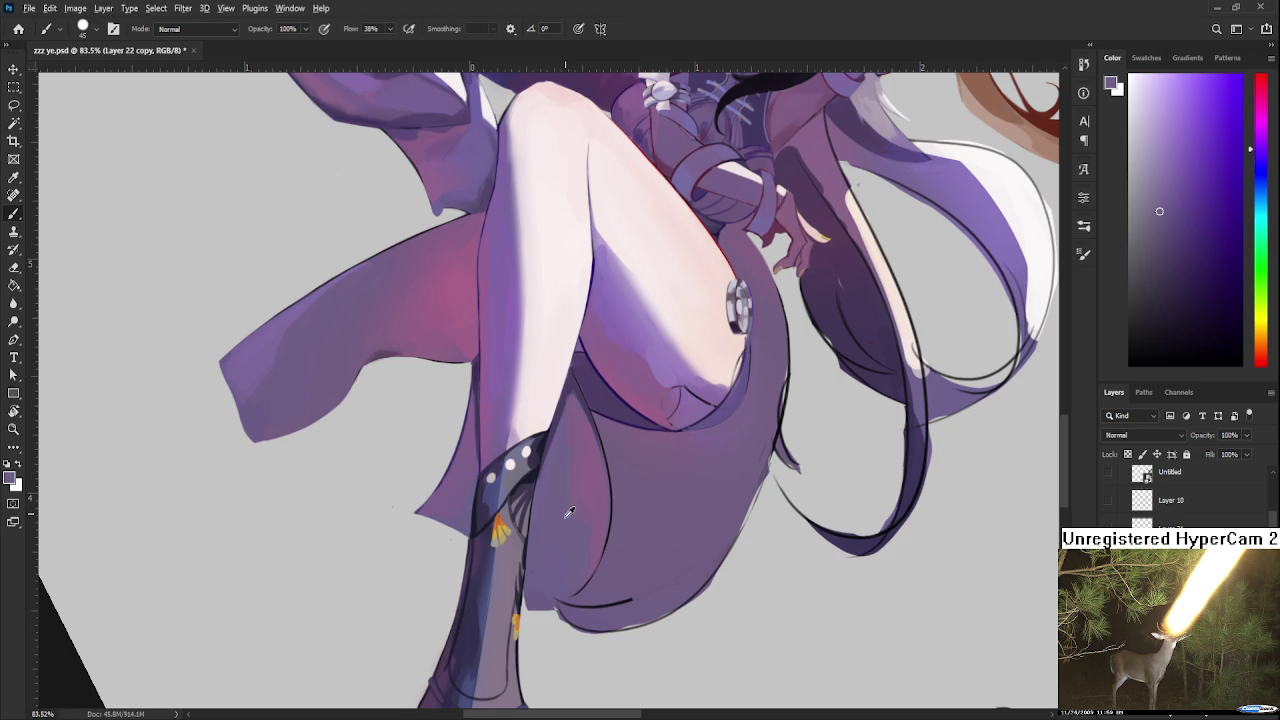
Step: Alternate magenta and blue-violet dabs across the upper skirt fold beside the boot
left_click(594, 496, "alt")
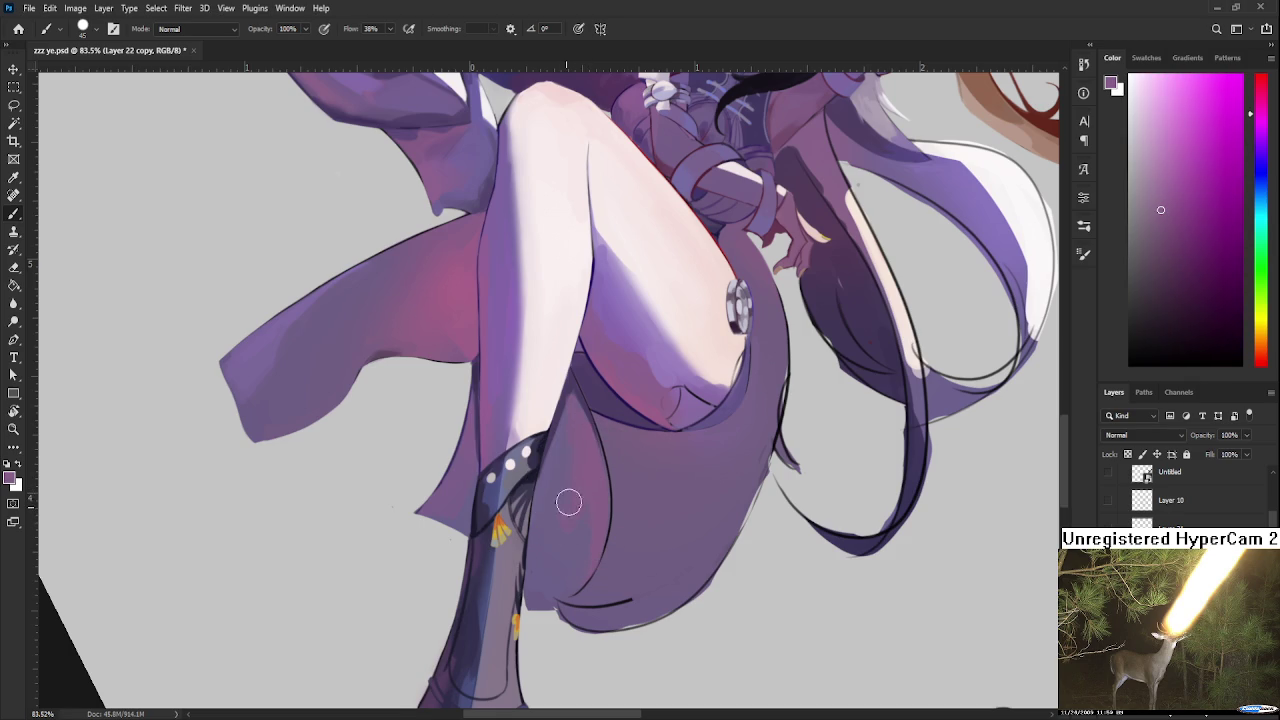
left_click(565, 520, "alt")
left_click(571, 521, "alt")
left_click(560, 509, "alt")
left_click(572, 527, "alt")
left_click(590, 484, "alt")
left_click(569, 429, "alt")
left_click(559, 485, "alt")
left_click(584, 451, "alt")
left_click(566, 468, "alt")
left_click(580, 452, "alt")
Step: Dab purple and magenta onto the lower part of the fold above the boot
left_click(553, 547, "alt")
left_click(576, 545, "alt")
left_click(581, 539, "alt")
left_click(580, 540, "alt")
left_click(573, 554, "alt")
left_click(589, 543, "alt")
left_click(578, 563, "alt")
left_click(572, 575, "alt")
left_click(566, 580, "alt")
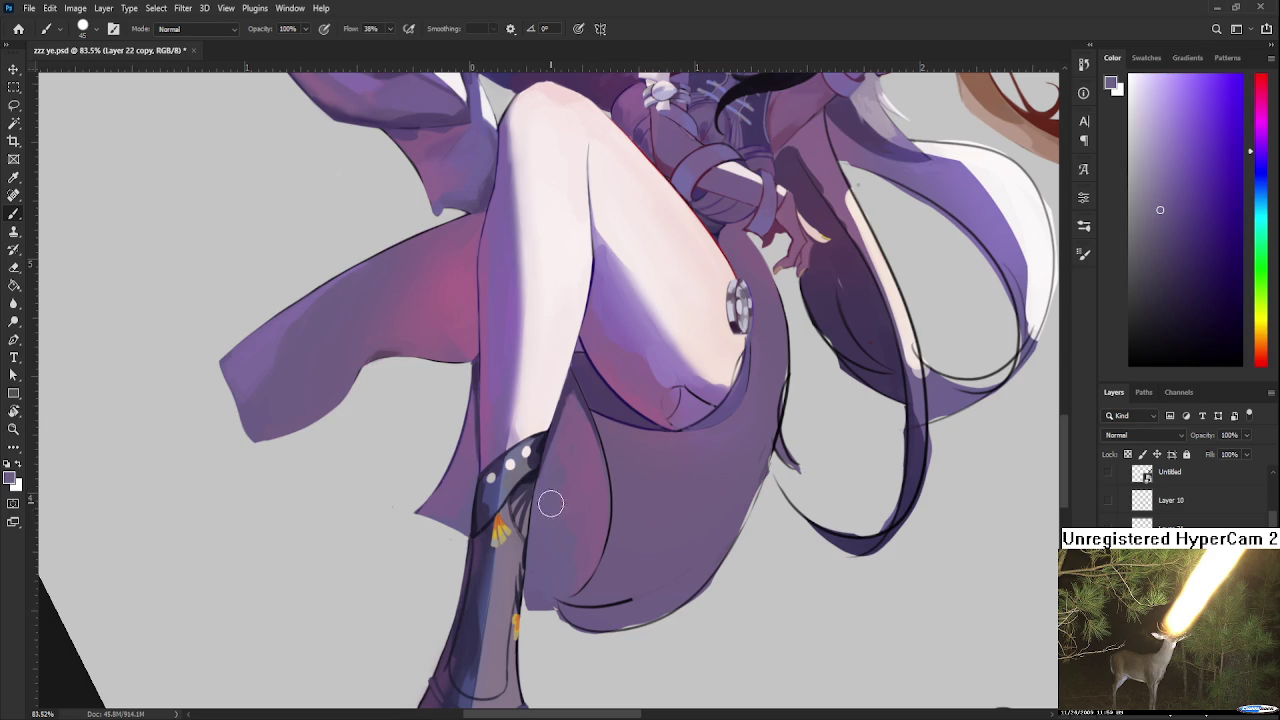
left_click(562, 501, "alt")
Step: Tilt the view and erase the stray dark marks beside the boot's edge
key("r")
left_click_drag(548, 598, 472, 587)
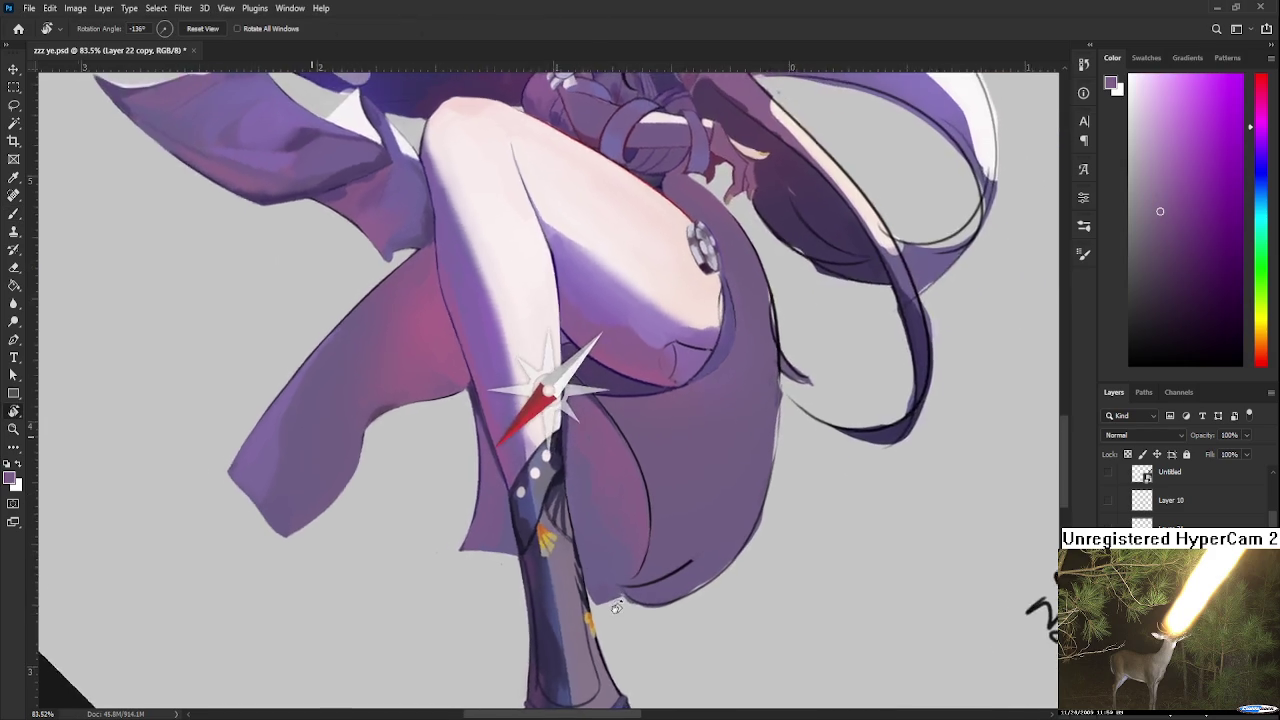
key("e")
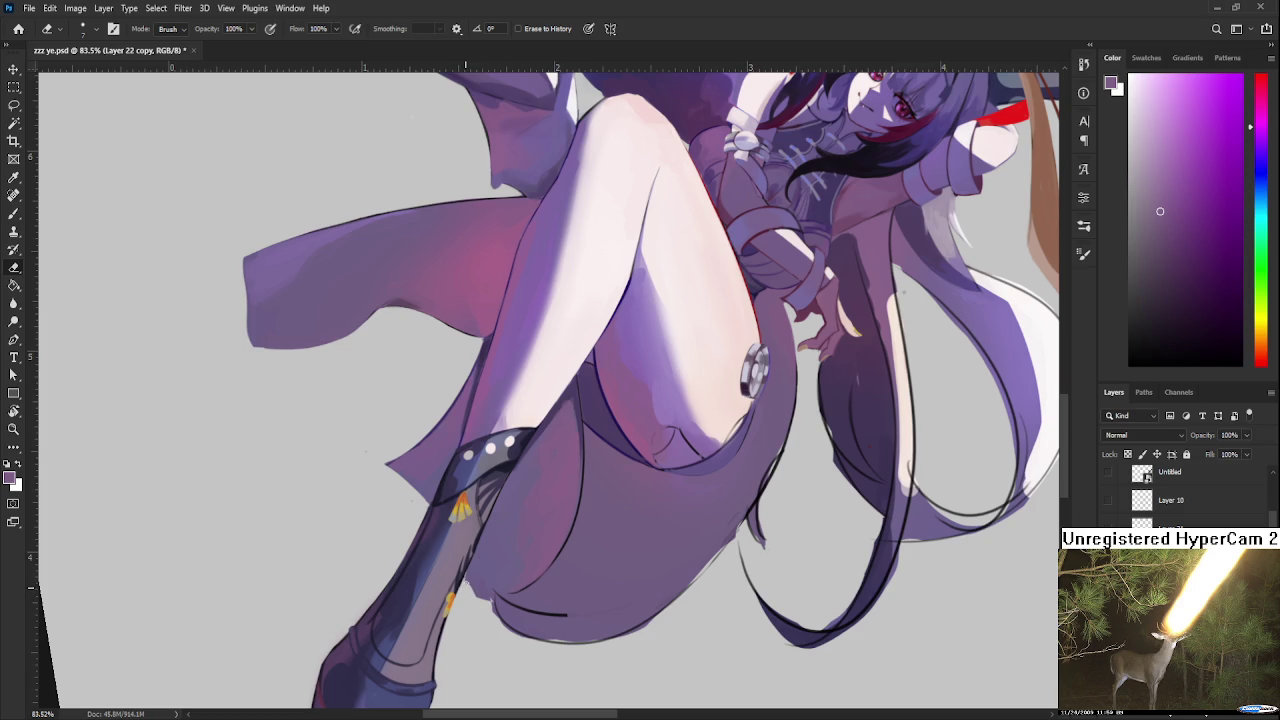
left_click_drag(468, 582, 486, 598)
scroll(646, 482, "up", 5)
Step: With a fine brush and sampled near-black purple, outline the skirt fold's edge beside the boot
key("b")
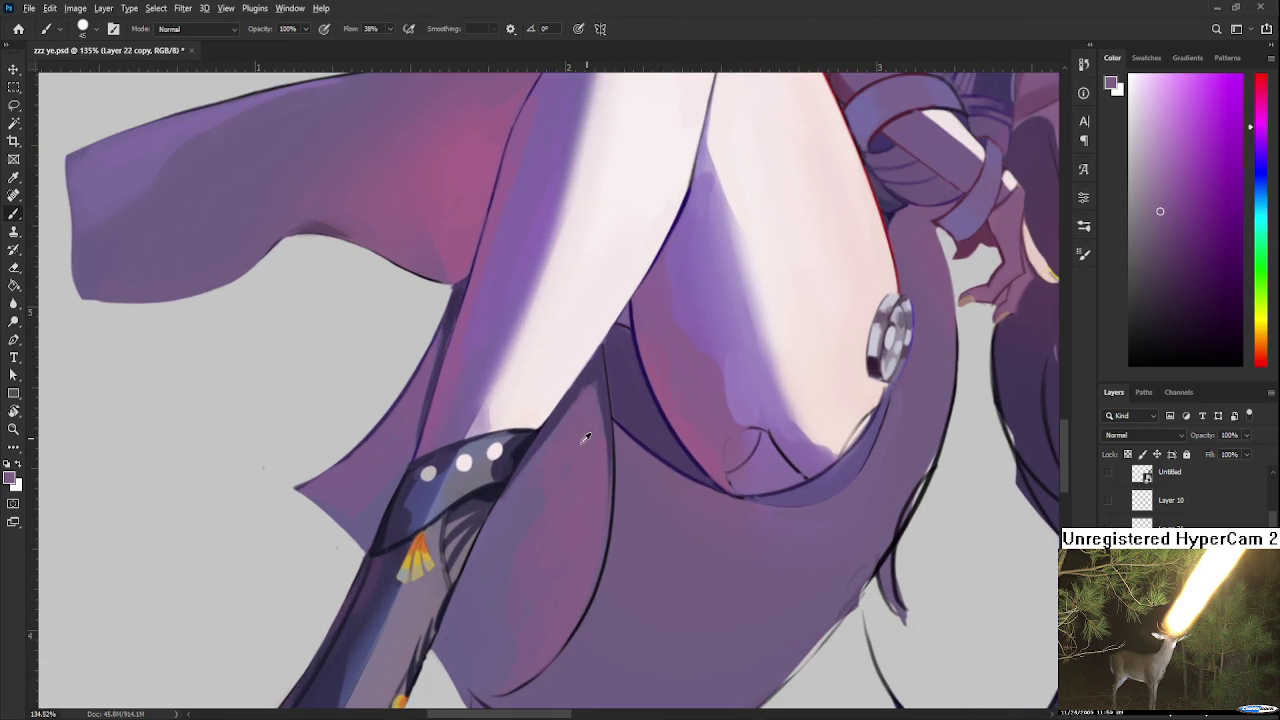
key("bracketleft")
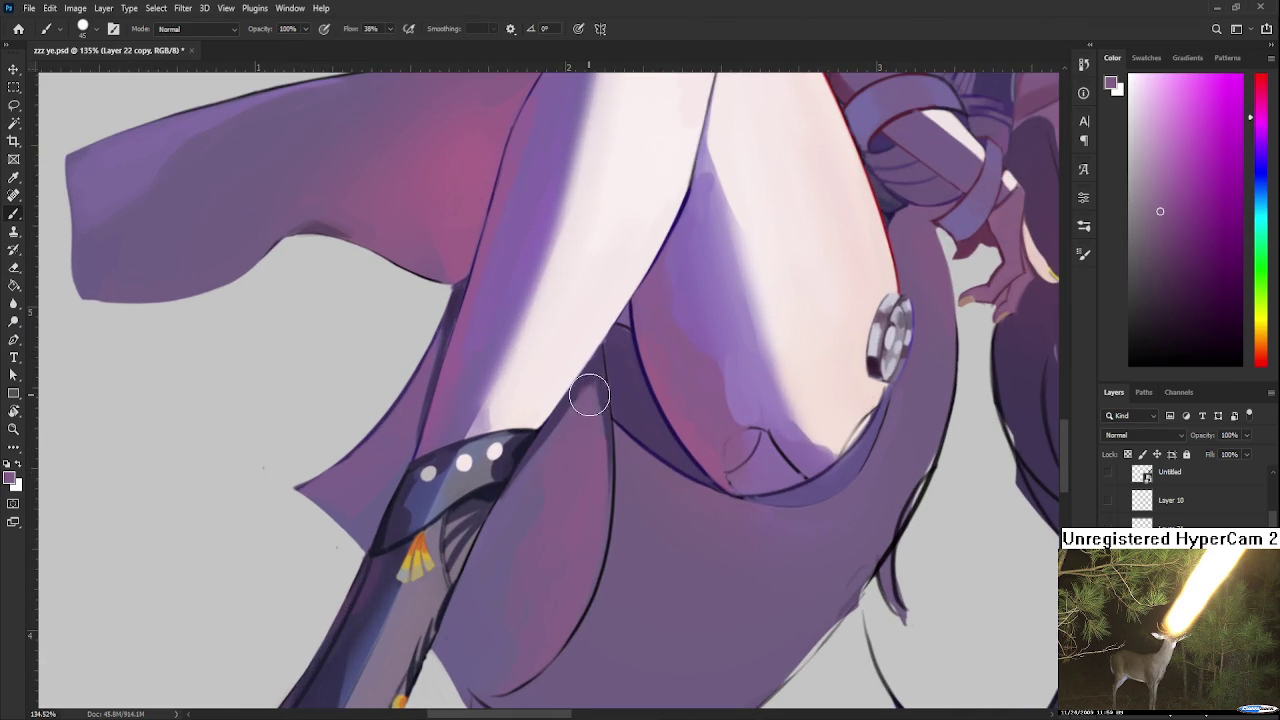
key("bracketleft")
key("bracketleft")
key("bracketleft")
left_click(588, 350, "alt")
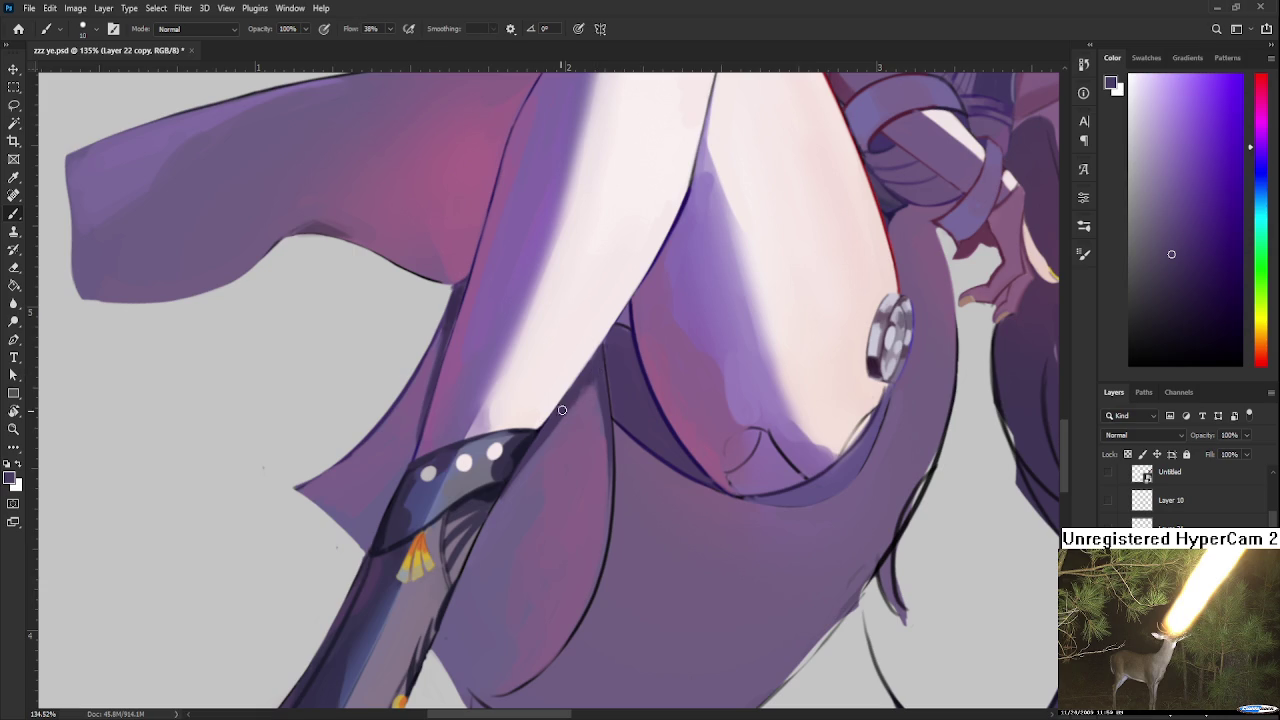
left_click_drag(604, 418, 610, 482)
left_click(607, 383, "alt")
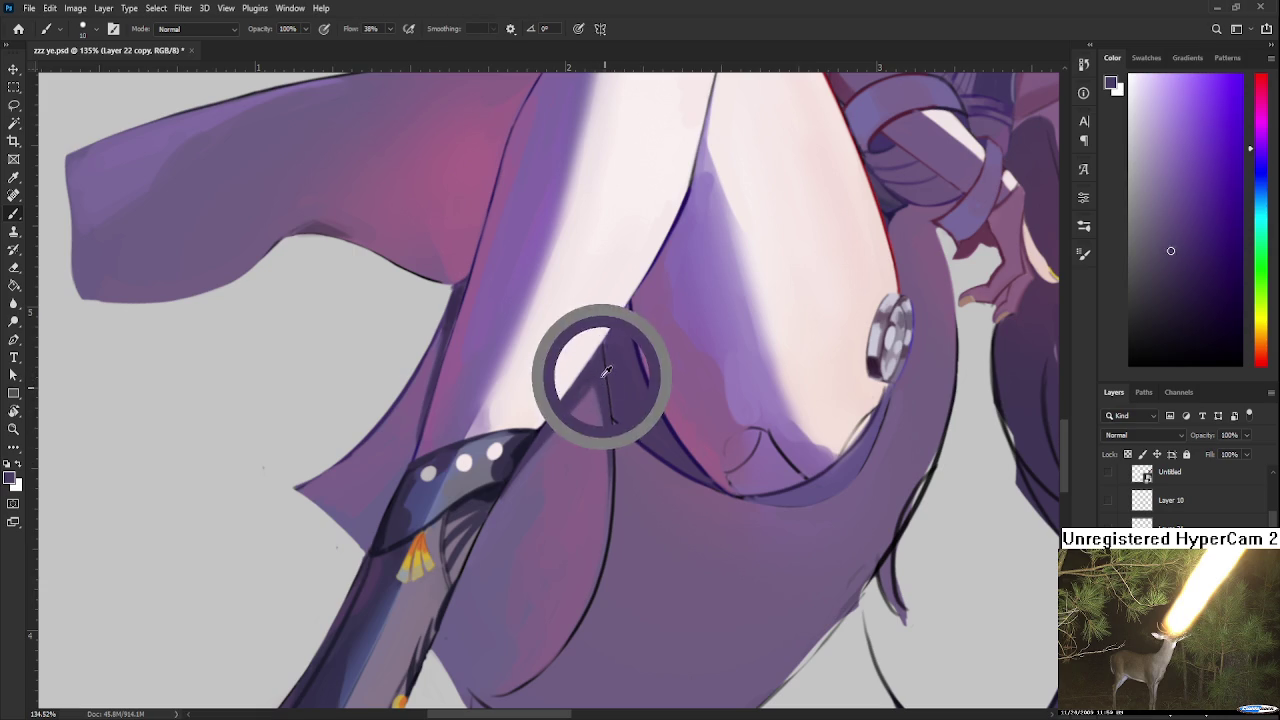
left_click(599, 370, "alt")
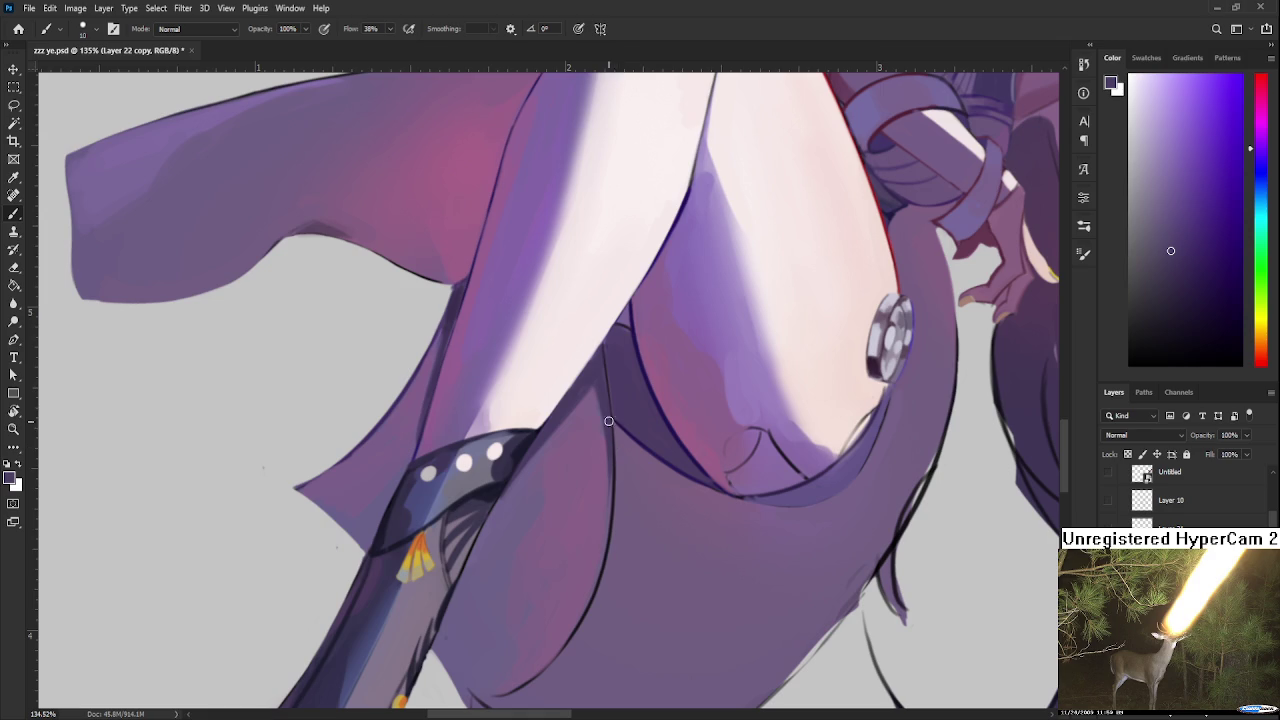
mouse_move(612, 470)
left_mouse_down()
mouse_move(600, 570)
mouse_move(590, 506)
mouse_move(567, 505)
mouse_move(595, 537)
left_mouse_up()
scroll(590, 505, "down", 5)
scroll(567, 505, "up", 4)
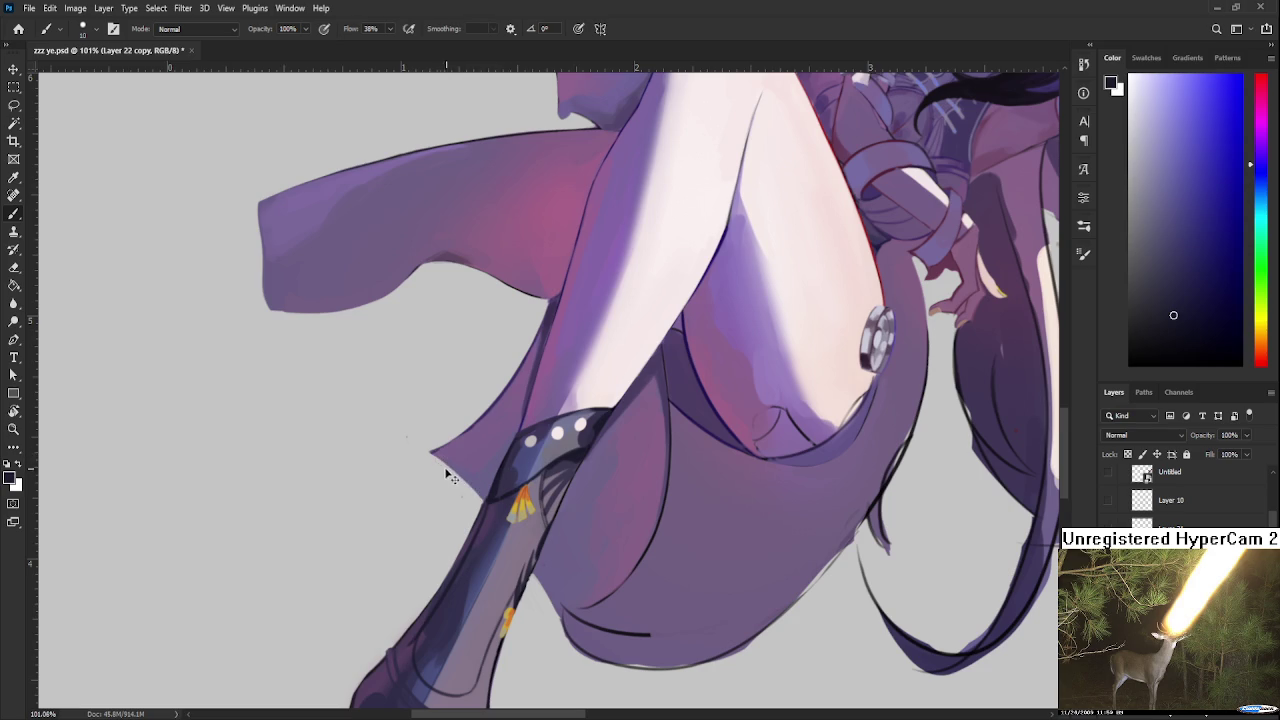
left_click_drag(541, 582, 524, 554)
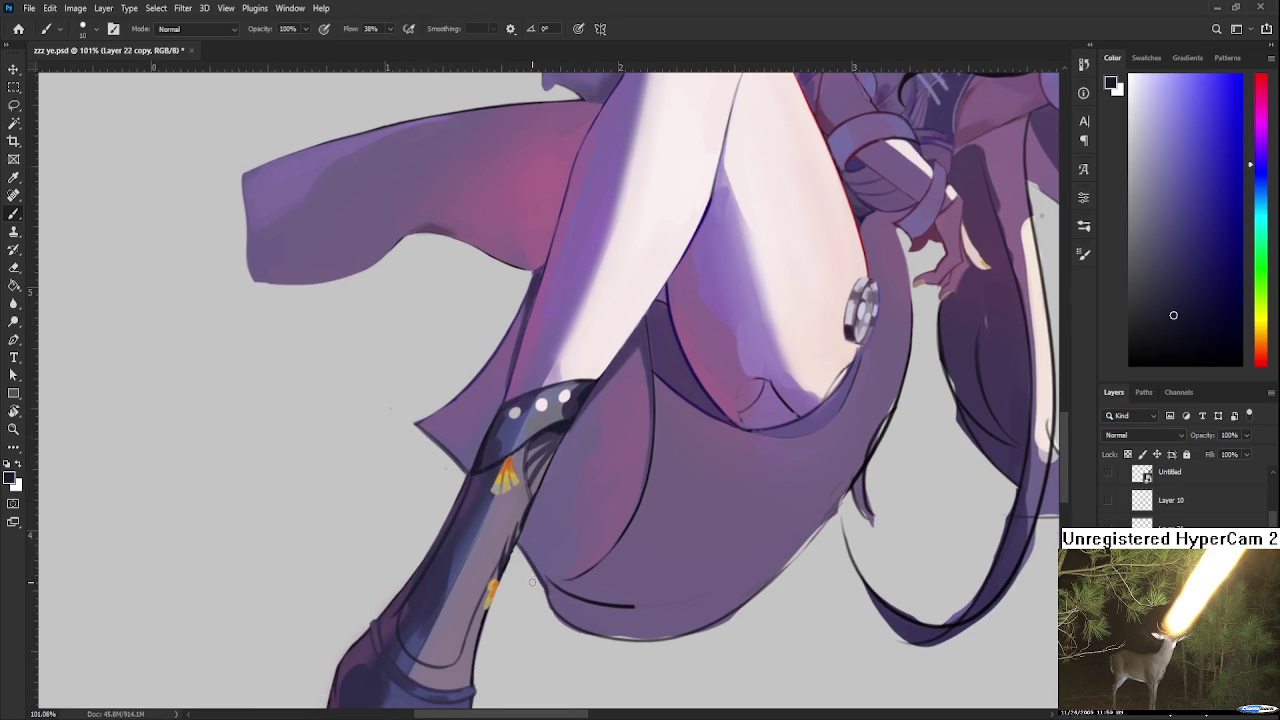
mouse_move(576, 597)
left_mouse_down()
mouse_move(582, 557)
mouse_move(750, 464)
left_mouse_up()
key("r")
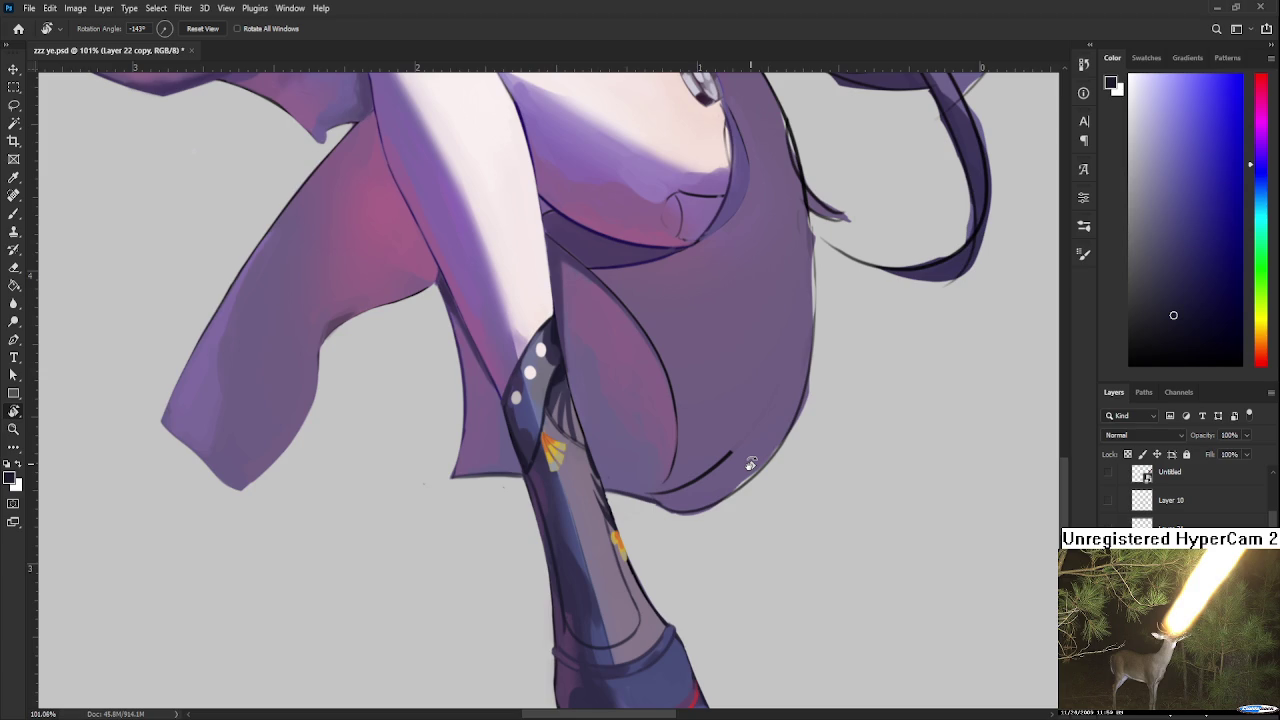
scroll(750, 463, "down", 2)
scroll(750, 463, "down", 1)
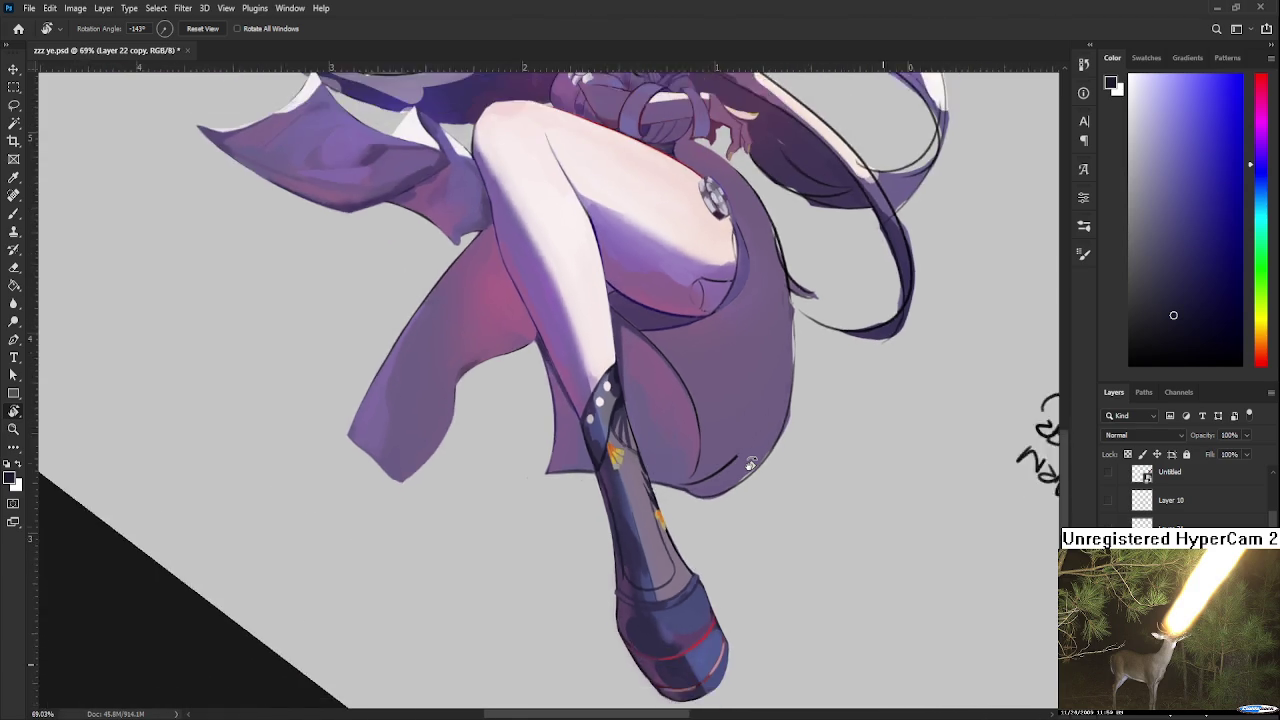
scroll(750, 463, "down", 2)
scroll(750, 463, "down", 1)
scroll(722, 370, "up", 2)
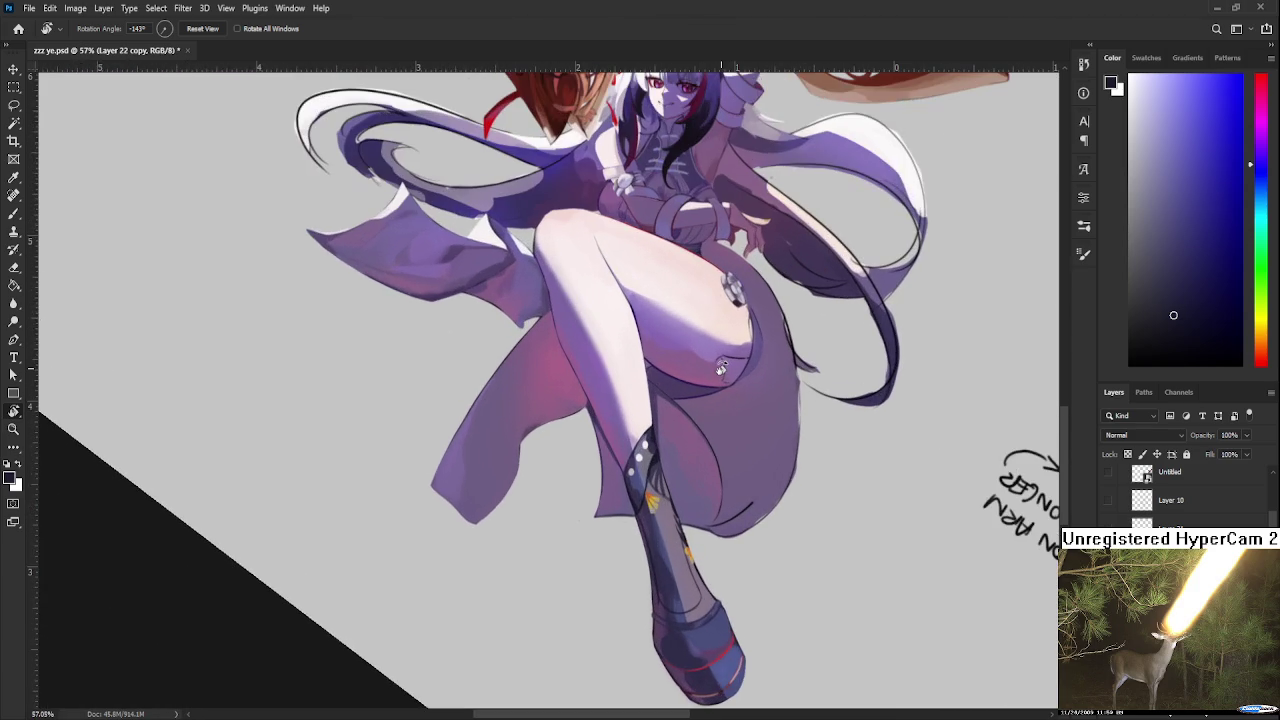
scroll(661, 585, "up", 2)
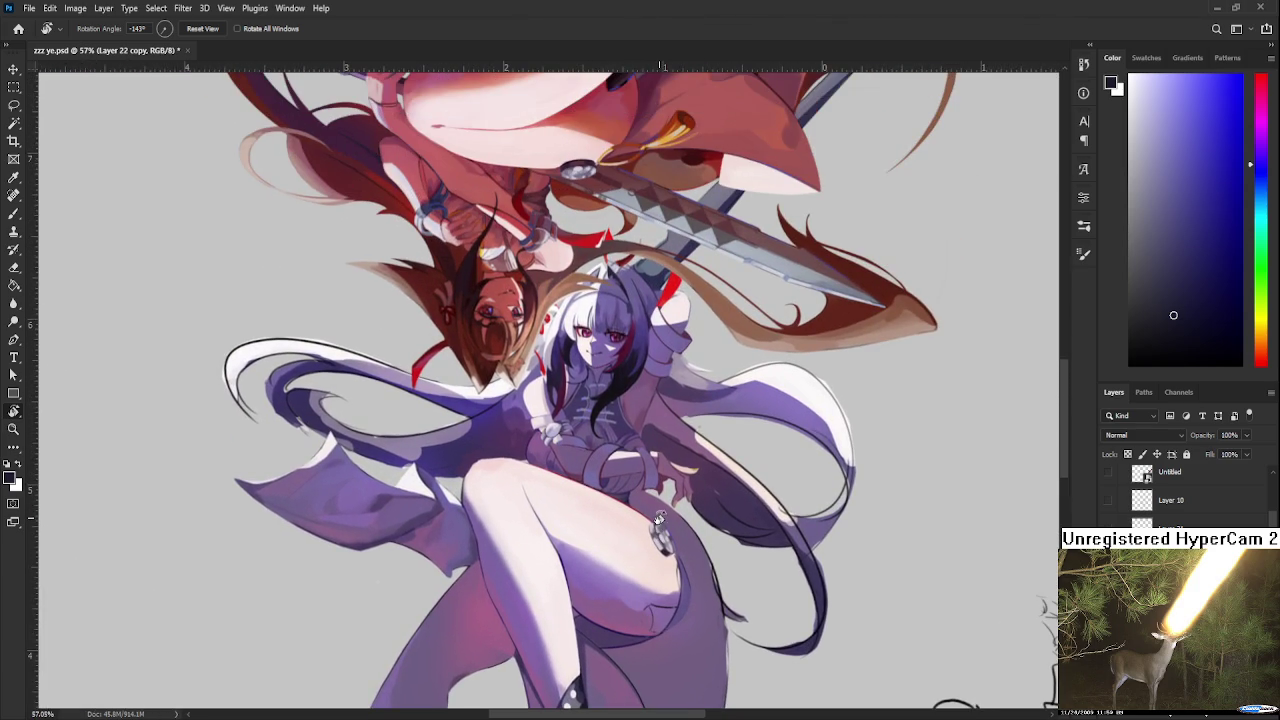
scroll(660, 520, "up", 2)
left_click_drag(660, 515, 705, 610)
scroll(705, 610, "down", 2)
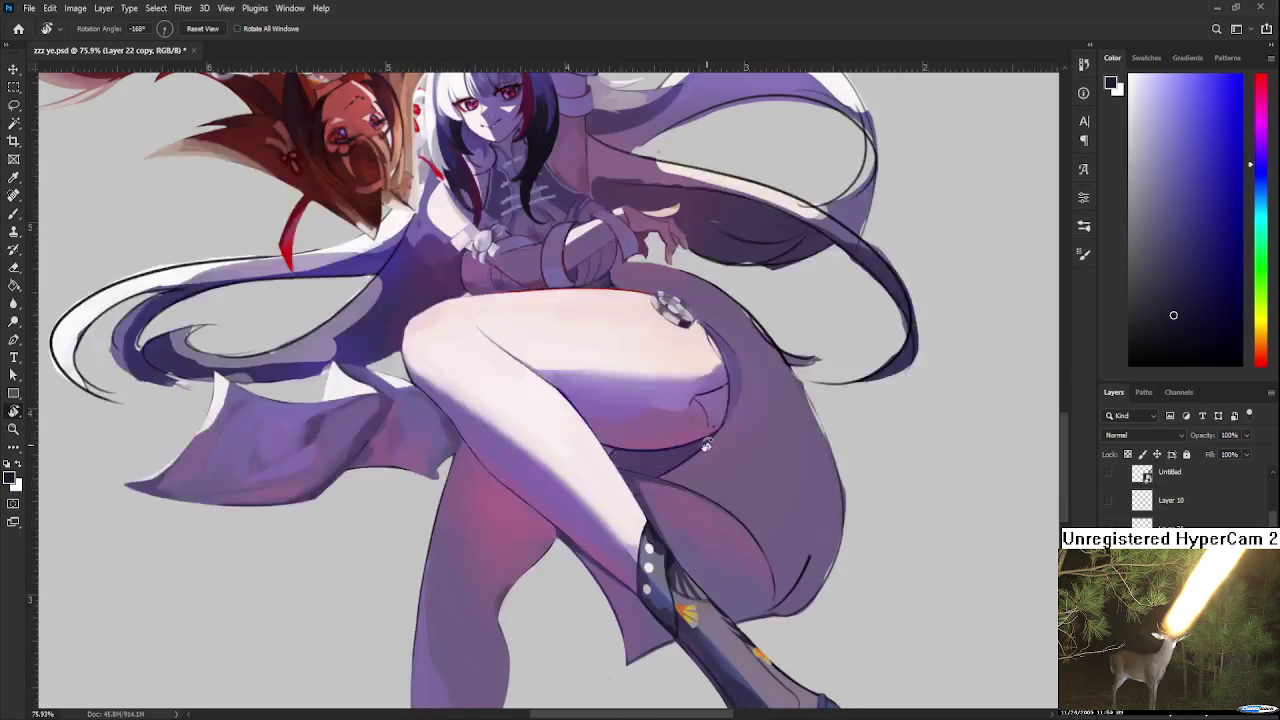
scroll(705, 445, "down", 2)
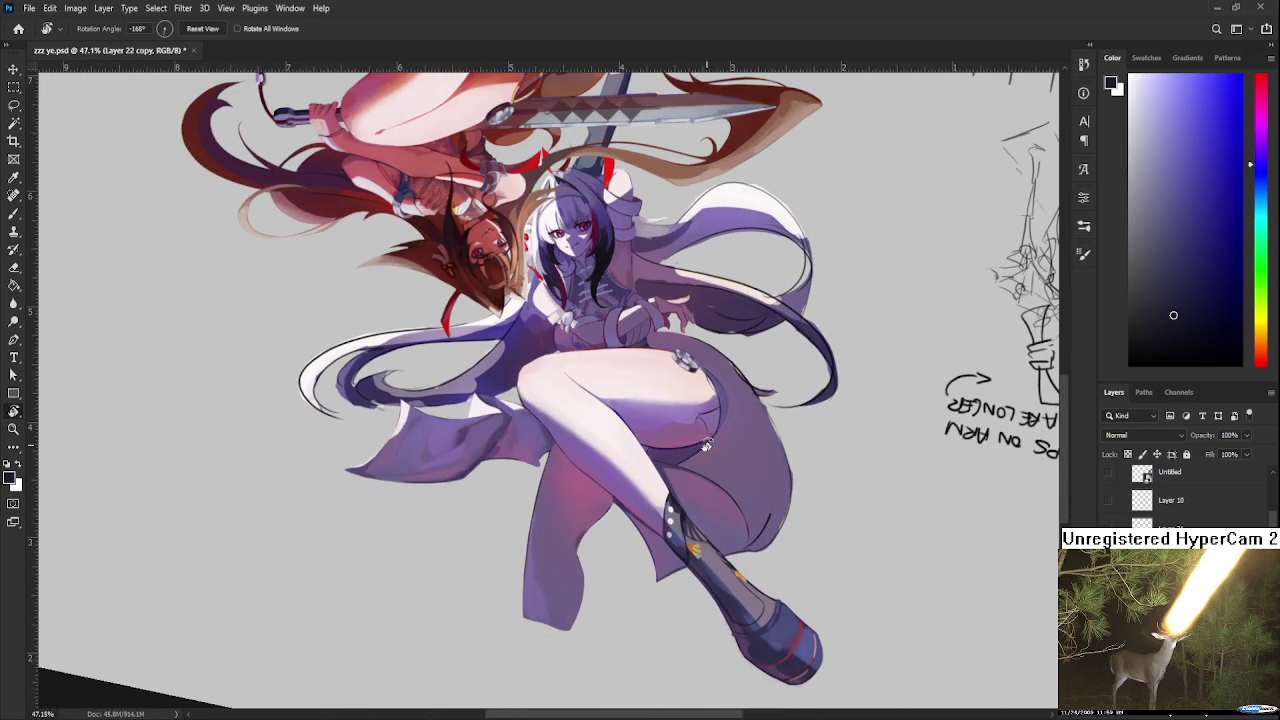
scroll(705, 445, "up", 1)
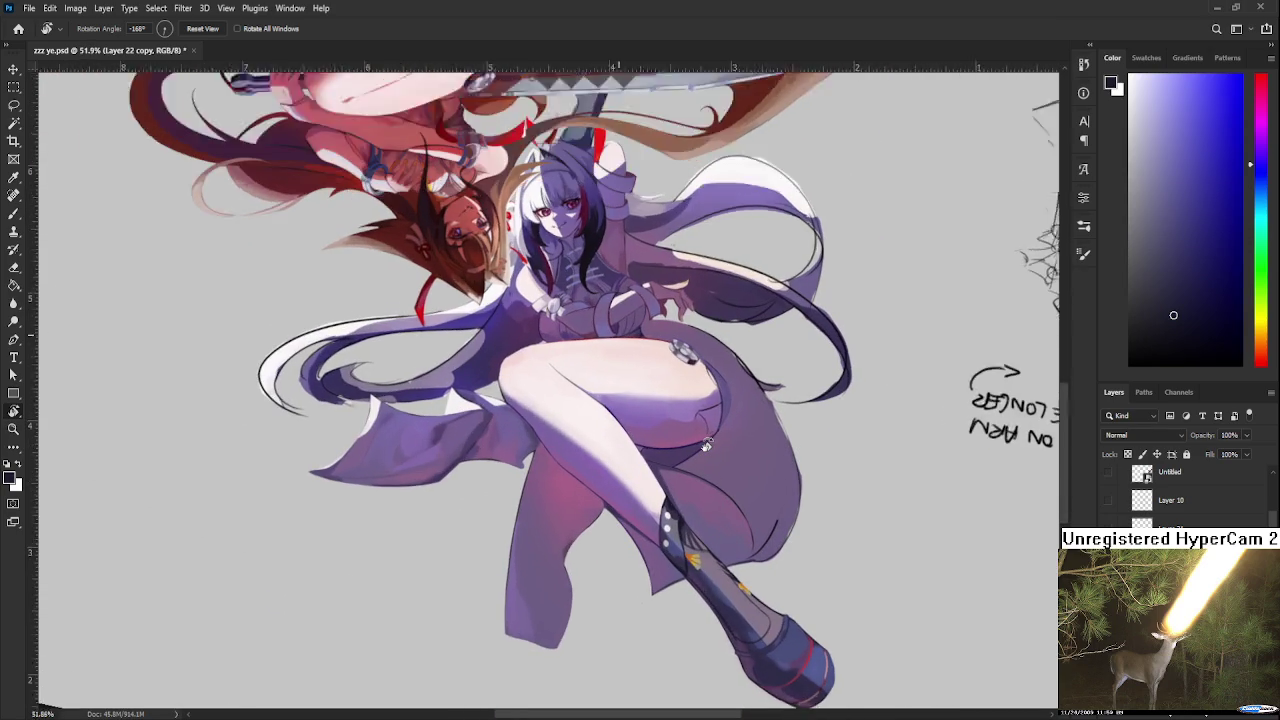
scroll(705, 445, "up", 1)
left_click_drag(612, 468, 520, 313)
scroll(520, 313, "up", 1)
key("b")
Step: Sample the skirt purple and paint over the dark outline on the left edge
left_click(510, 436, "alt")
left_click_drag(490, 407, 487, 476)
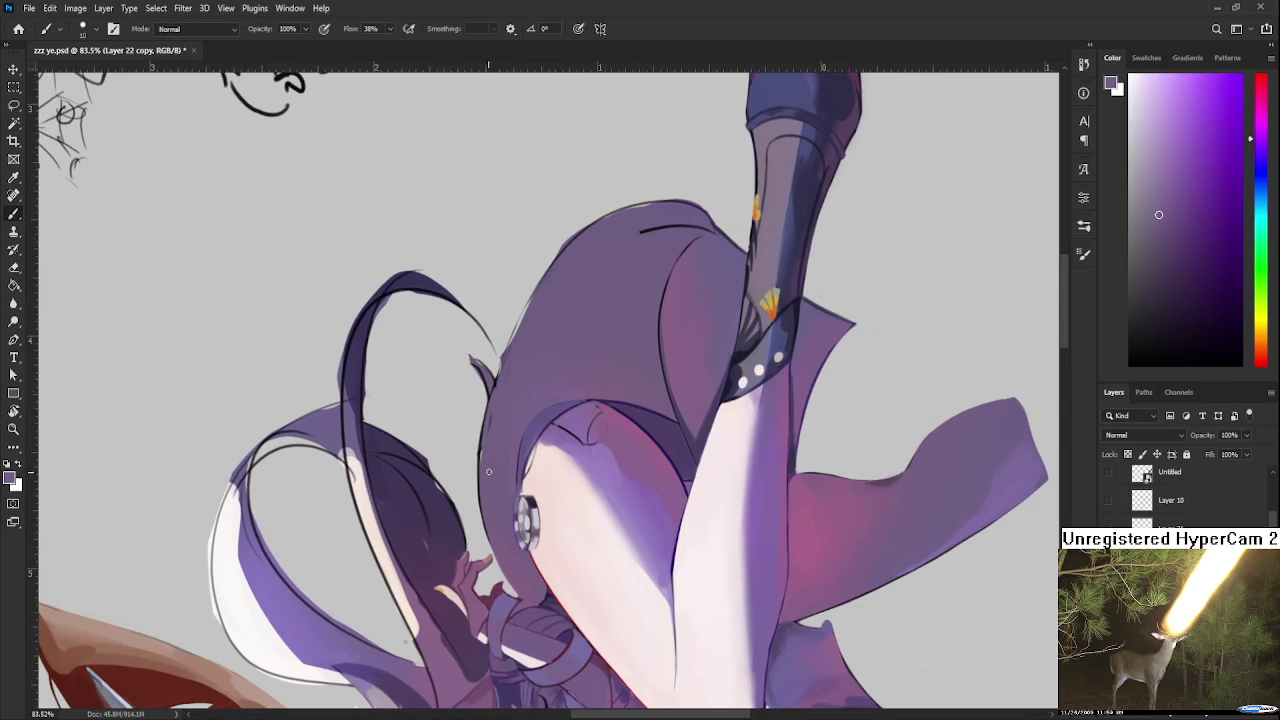
left_click_drag(482, 400, 493, 531)
left_click_drag(490, 428, 488, 536)
left_click_drag(486, 456, 496, 557)
scroll(492, 473, "up", 3)
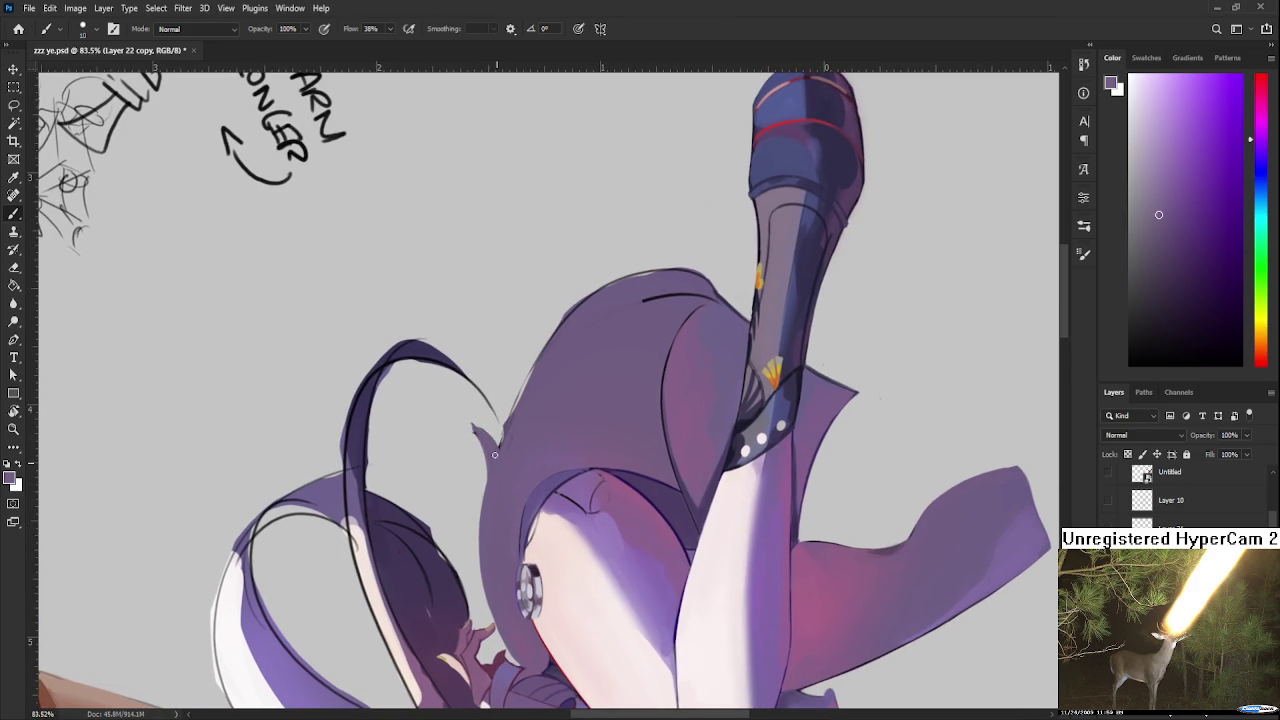
Step: Turn the canvas roughly 180 degrees and darken the top edge of the hair
key("e")
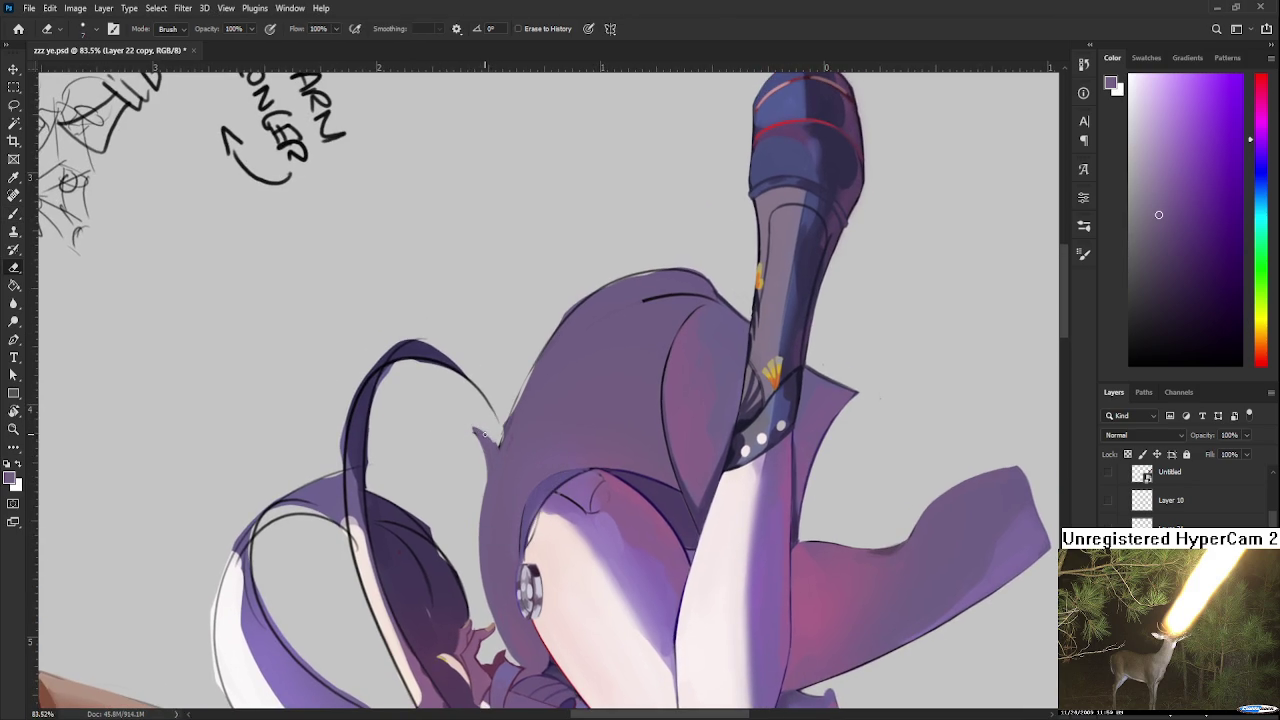
key("r")
mouse_move(482, 431)
left_mouse_down()
mouse_move(651, 376)
mouse_move(545, 390)
mouse_move(530, 454)
mouse_move(550, 425)
left_mouse_up()
key("b")
key("e")
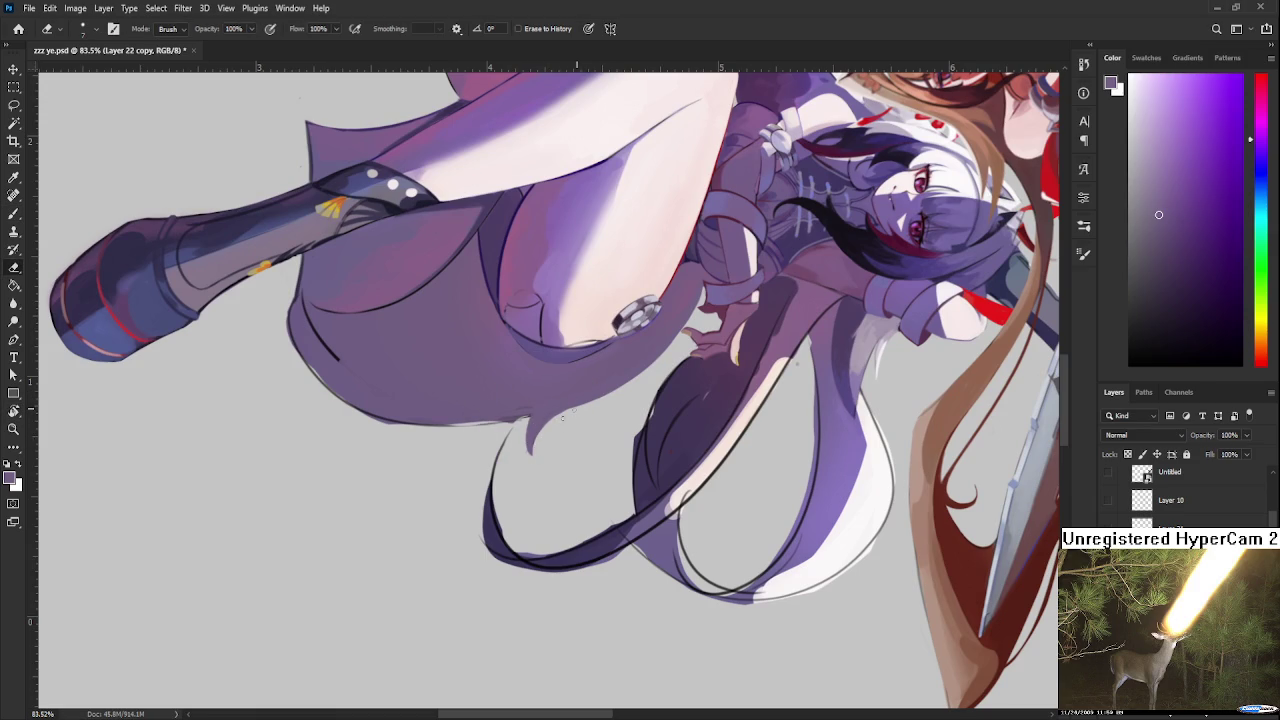
key("b")
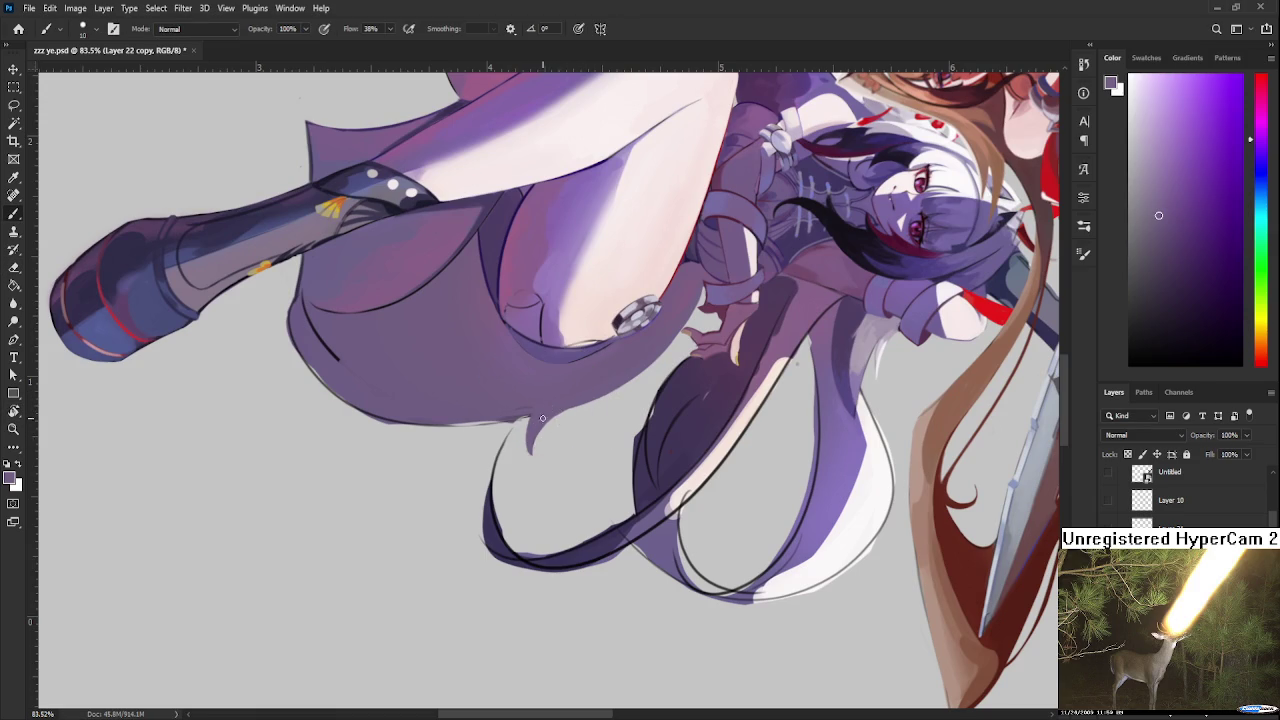
key("e")
left_click_drag(569, 400, 522, 428)
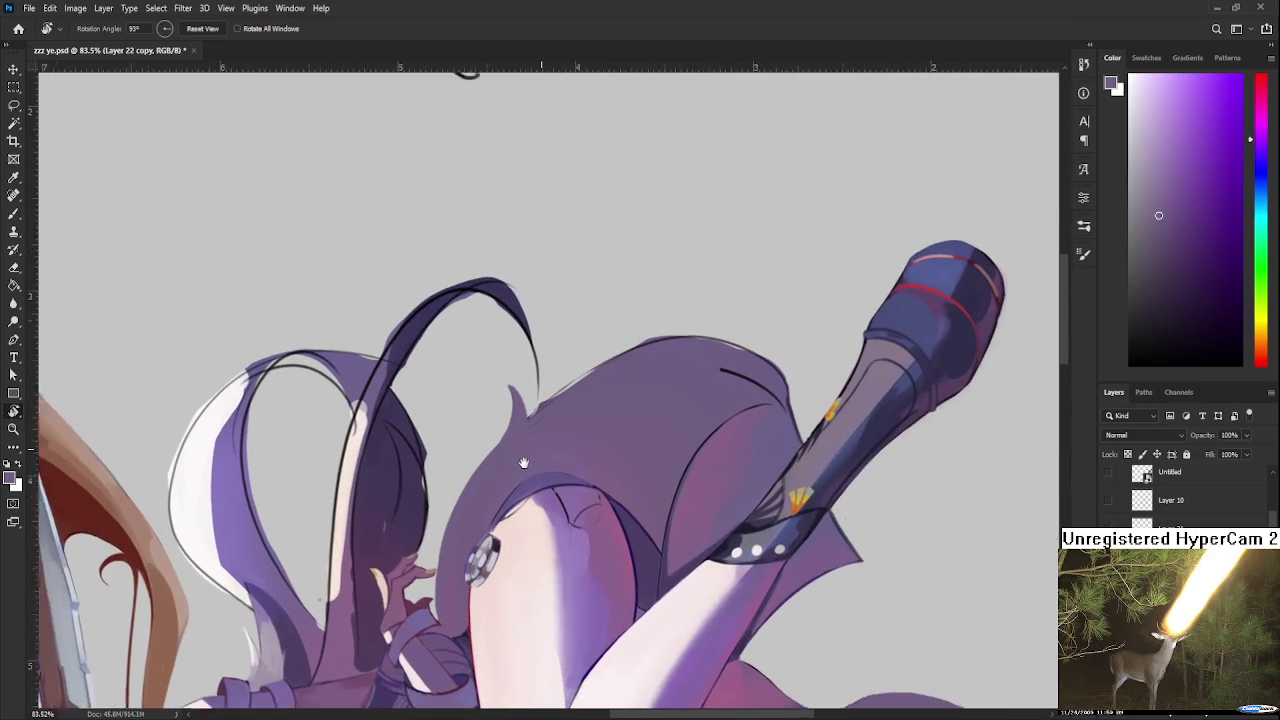
key("b")
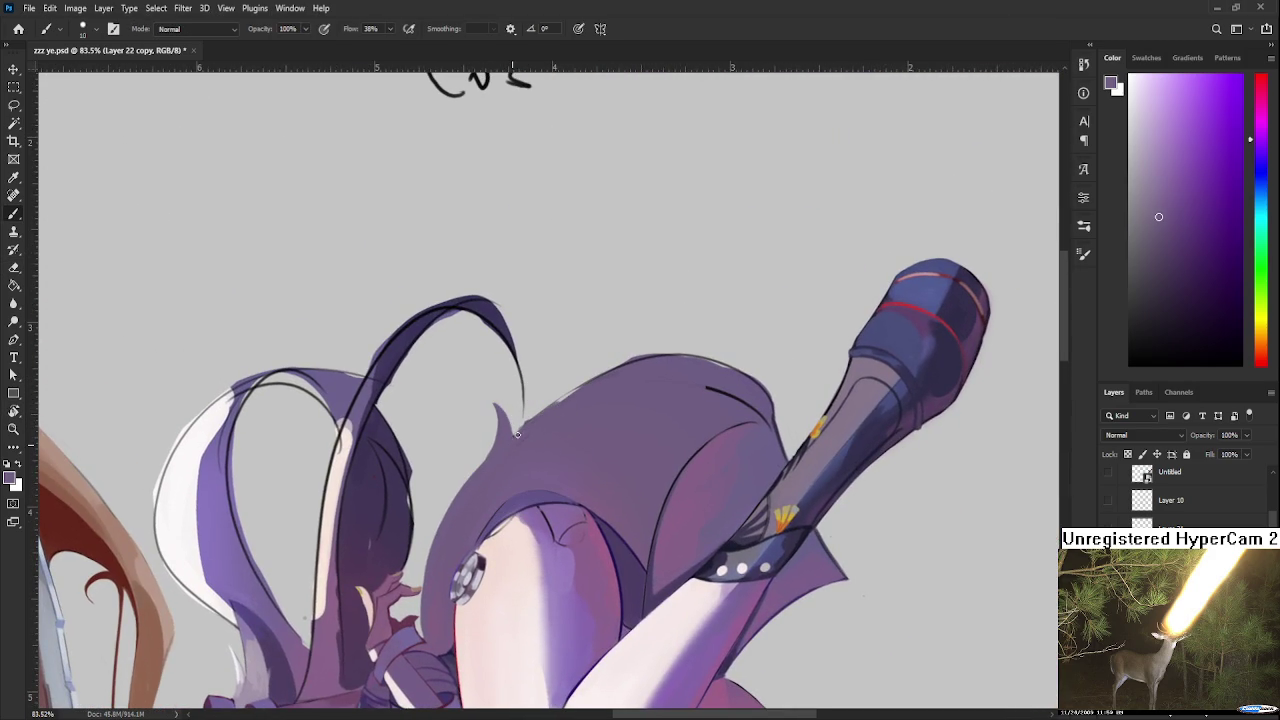
left_click_drag(511, 447, 594, 380)
Step: Erase part of the faint outline along the upper-left edge
key("r")
left_click_drag(533, 430, 582, 466)
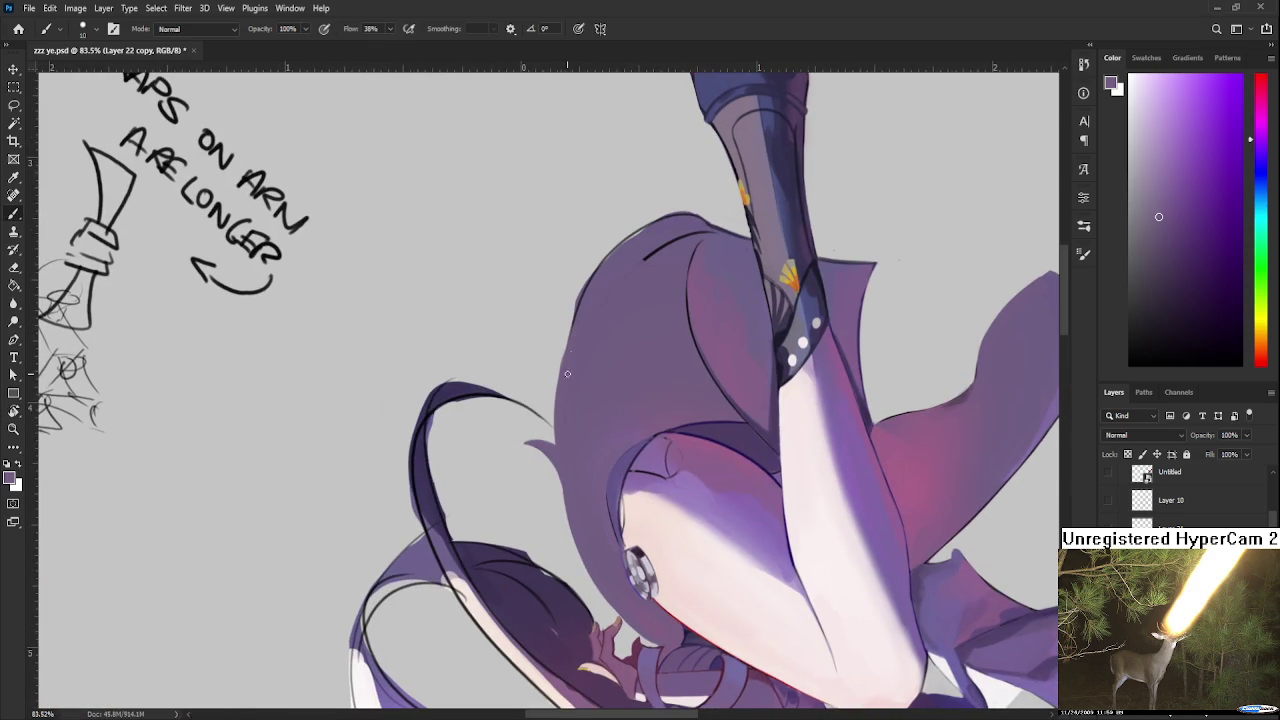
left_click_drag(560, 423, 572, 372)
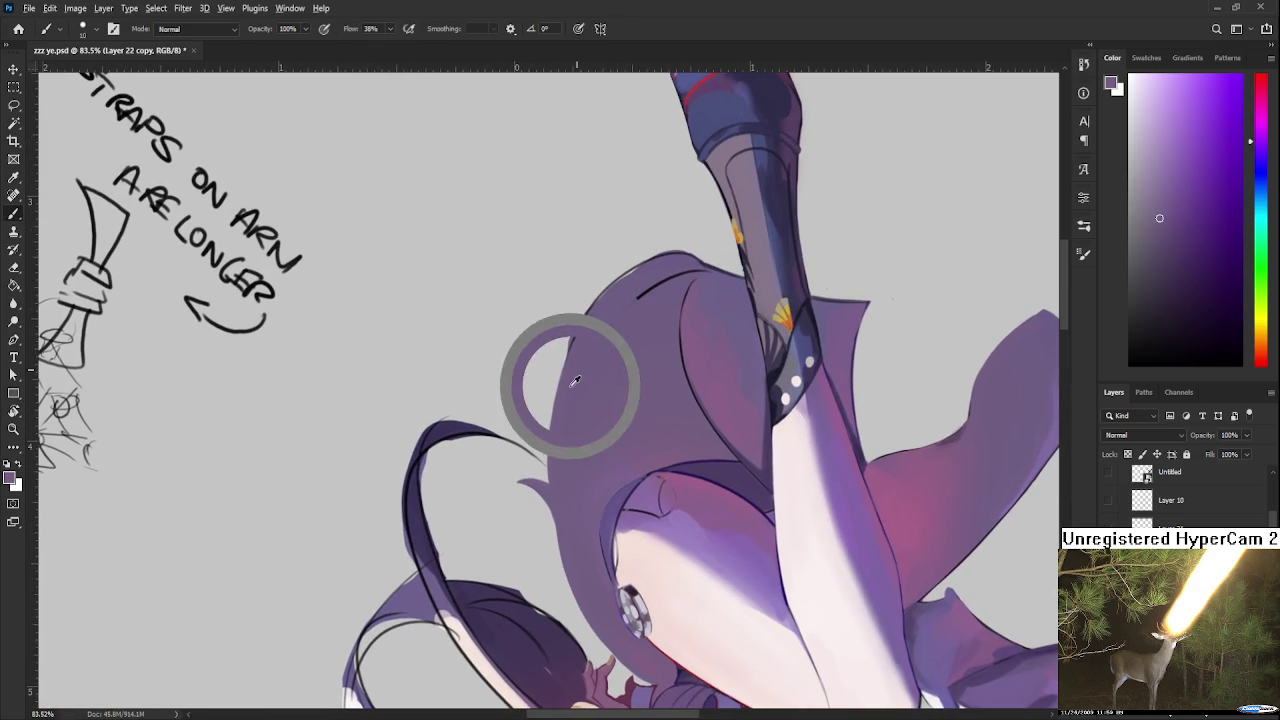
key("r")
mouse_move(581, 318)
left_mouse_down()
mouse_move(589, 457)
mouse_move(505, 365)
left_mouse_up()
key("e")
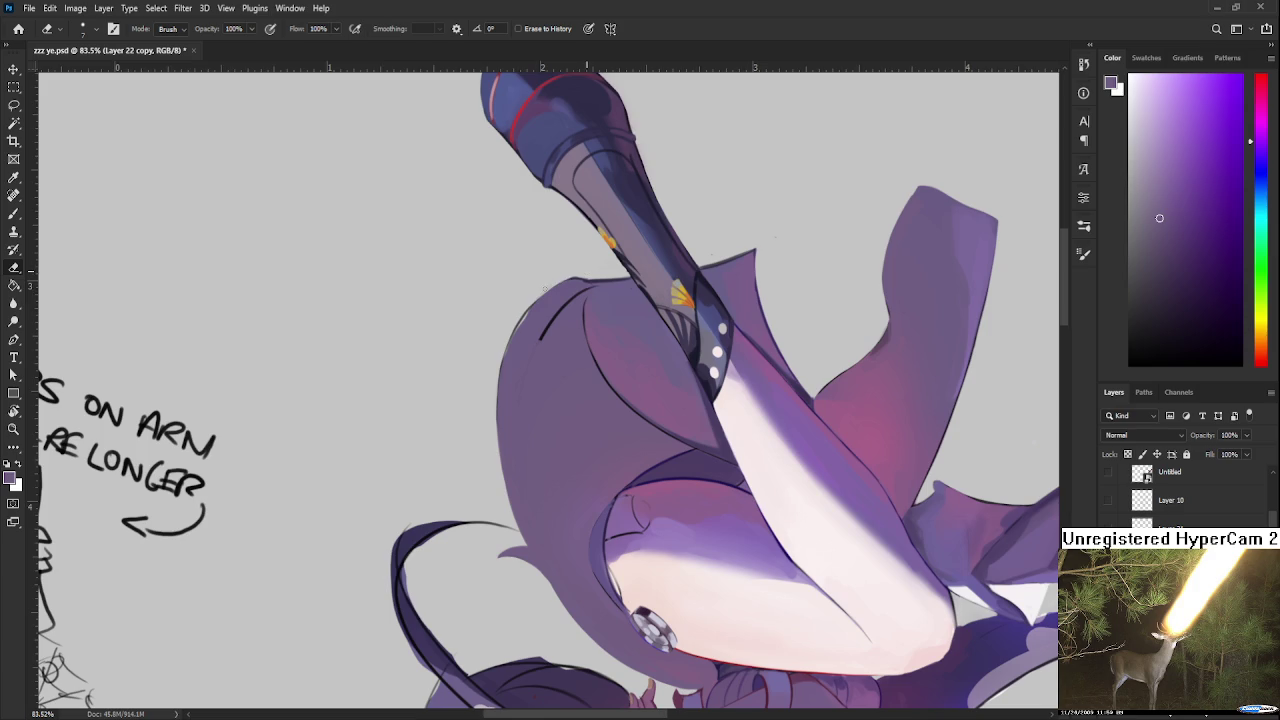
left_click_drag(565, 272, 484, 423)
left_click_drag(516, 422, 524, 446)
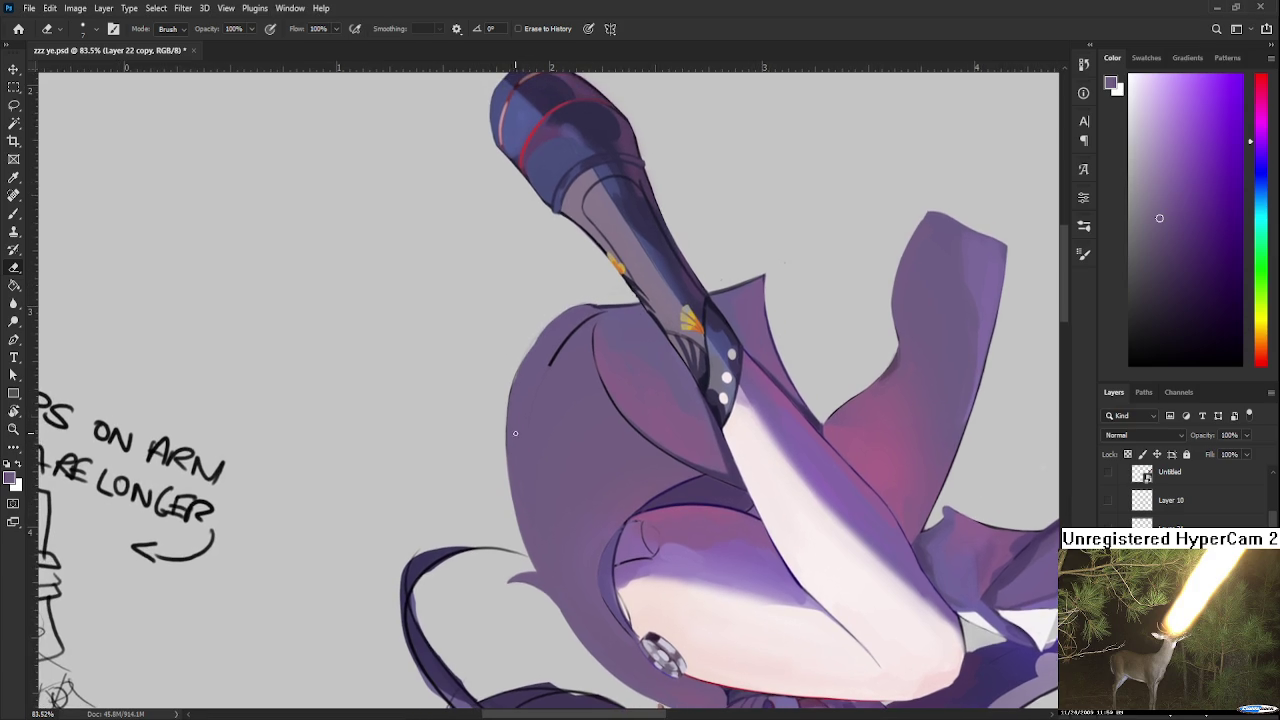
Step: Add a faint stroke along the left edge and paint purple along the hair's left edge
key("b")
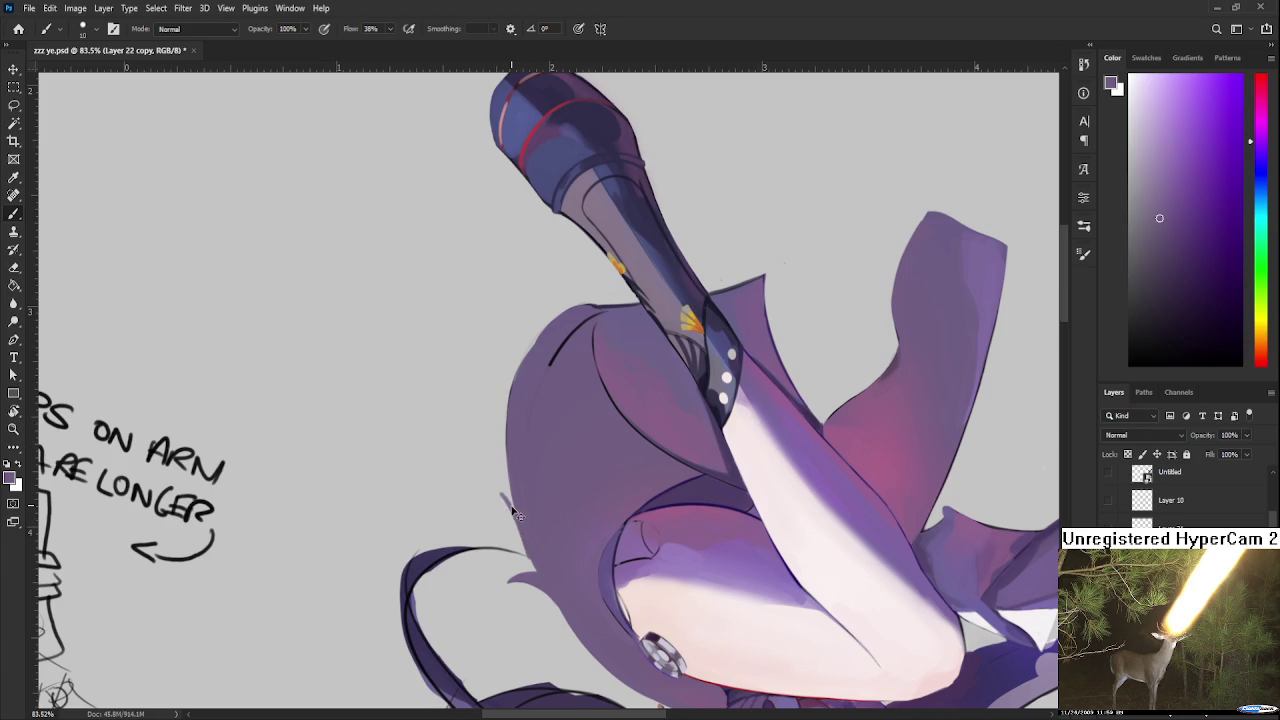
left_click_drag(512, 518, 498, 492)
key("e")
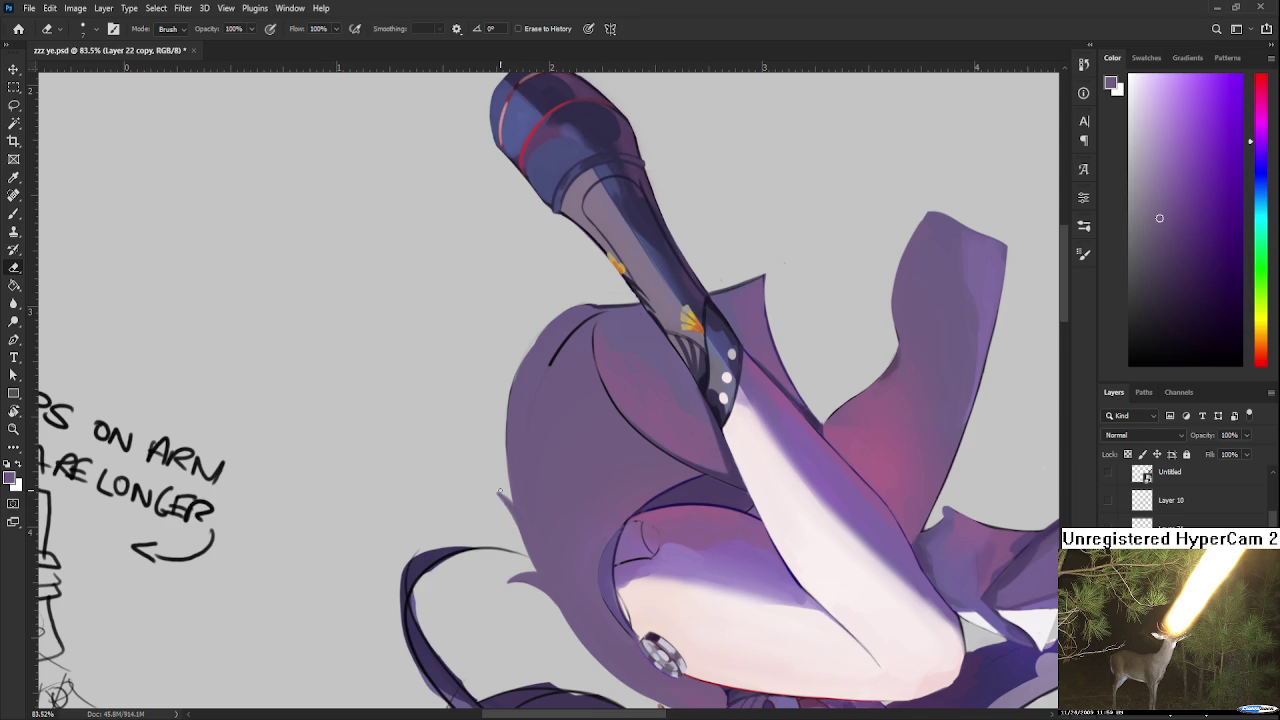
key("b")
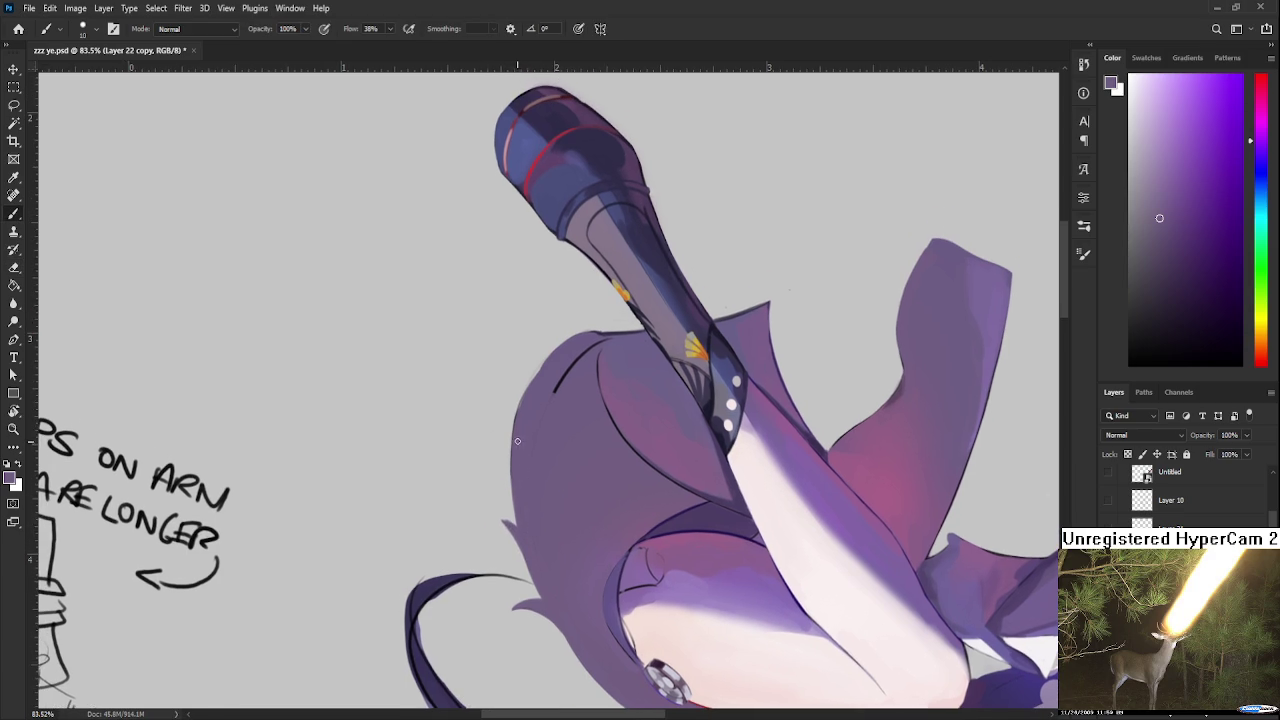
left_click_drag(524, 384, 522, 522)
key("e")
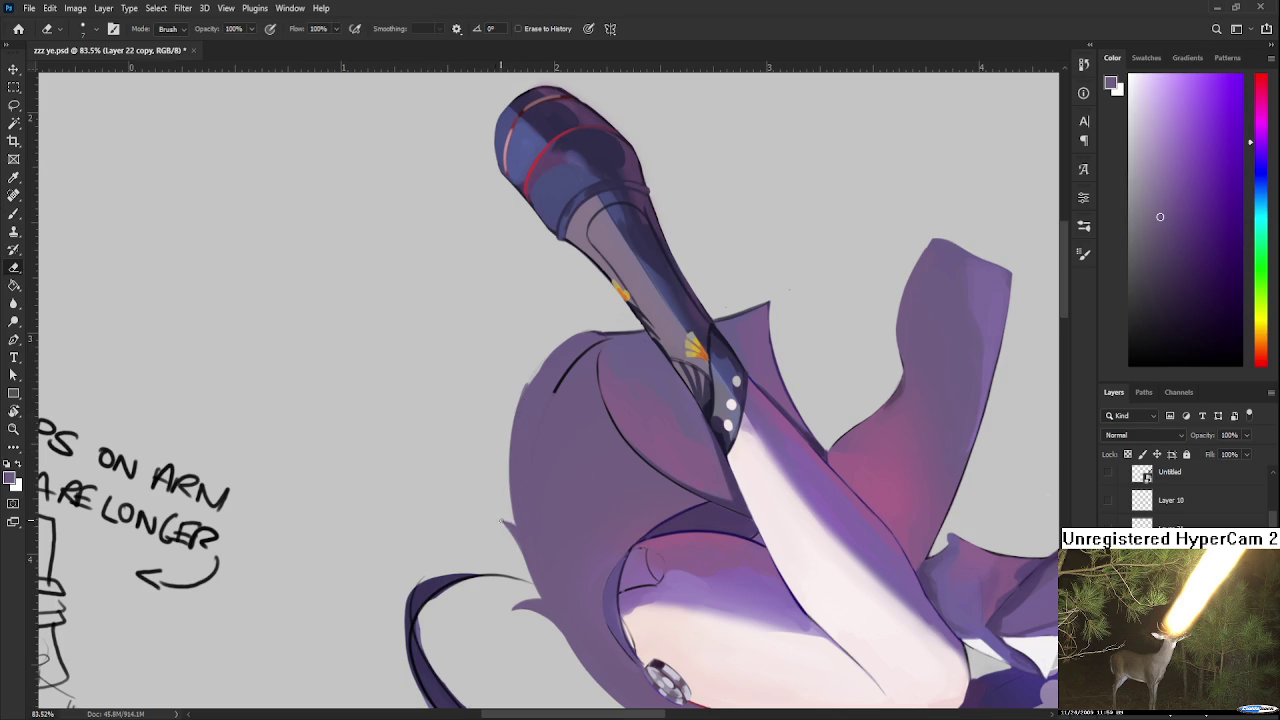
left_click_drag(548, 422, 567, 401)
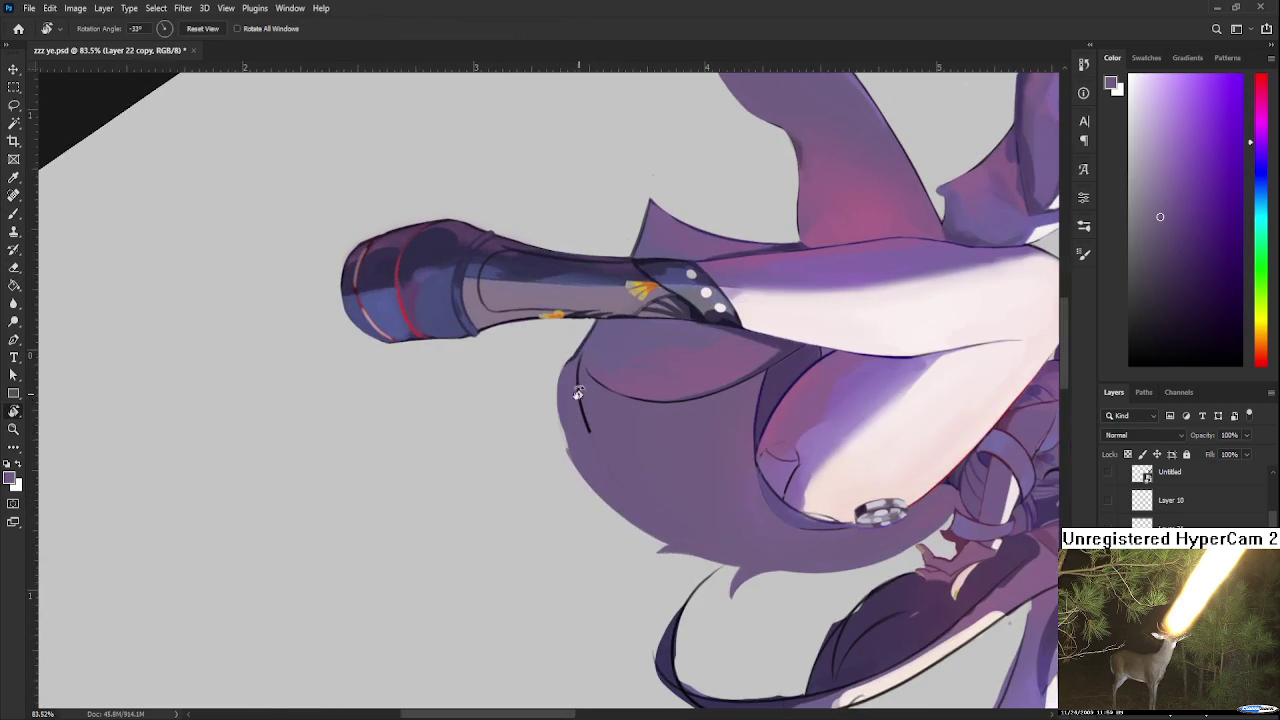
Step: Paint a darker edge on the skirt's left side, then erase stray marks with a larger eraser
key("b")
left_click(564, 405, "alt")
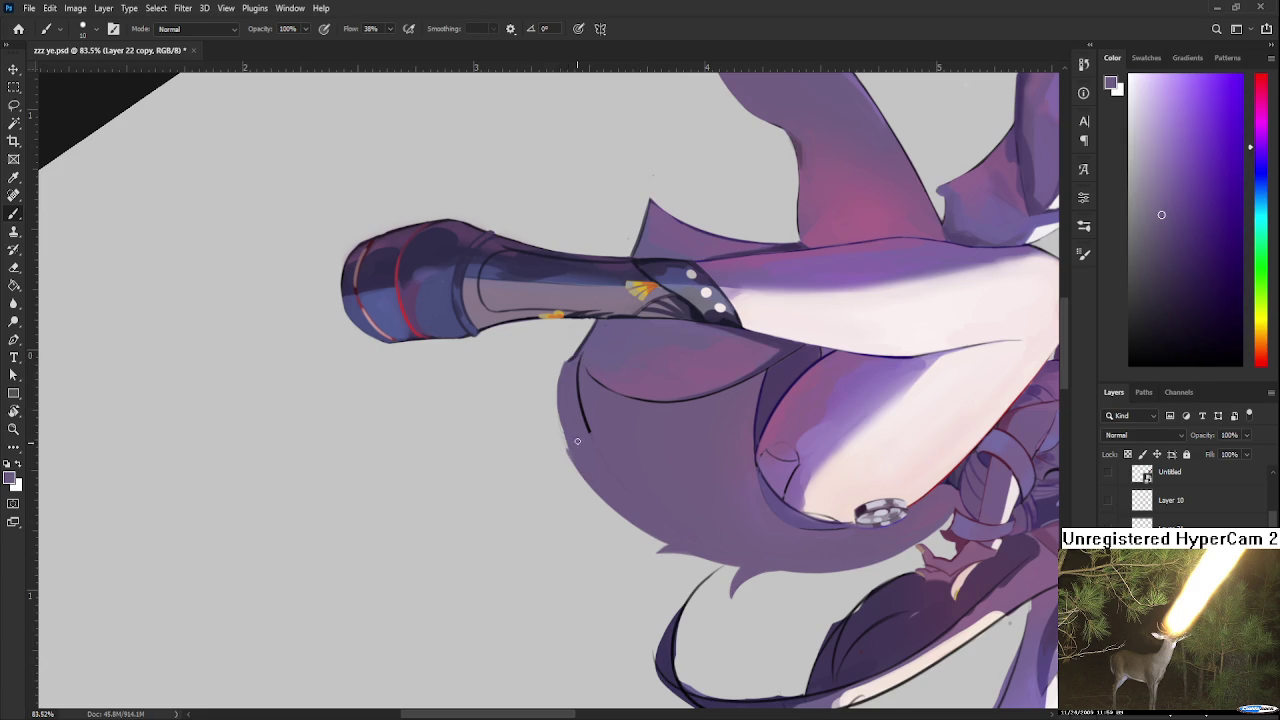
mouse_move(564, 380)
left_mouse_down()
mouse_move(565, 444)
mouse_move(618, 435)
mouse_move(591, 444)
left_mouse_up()
key("r")
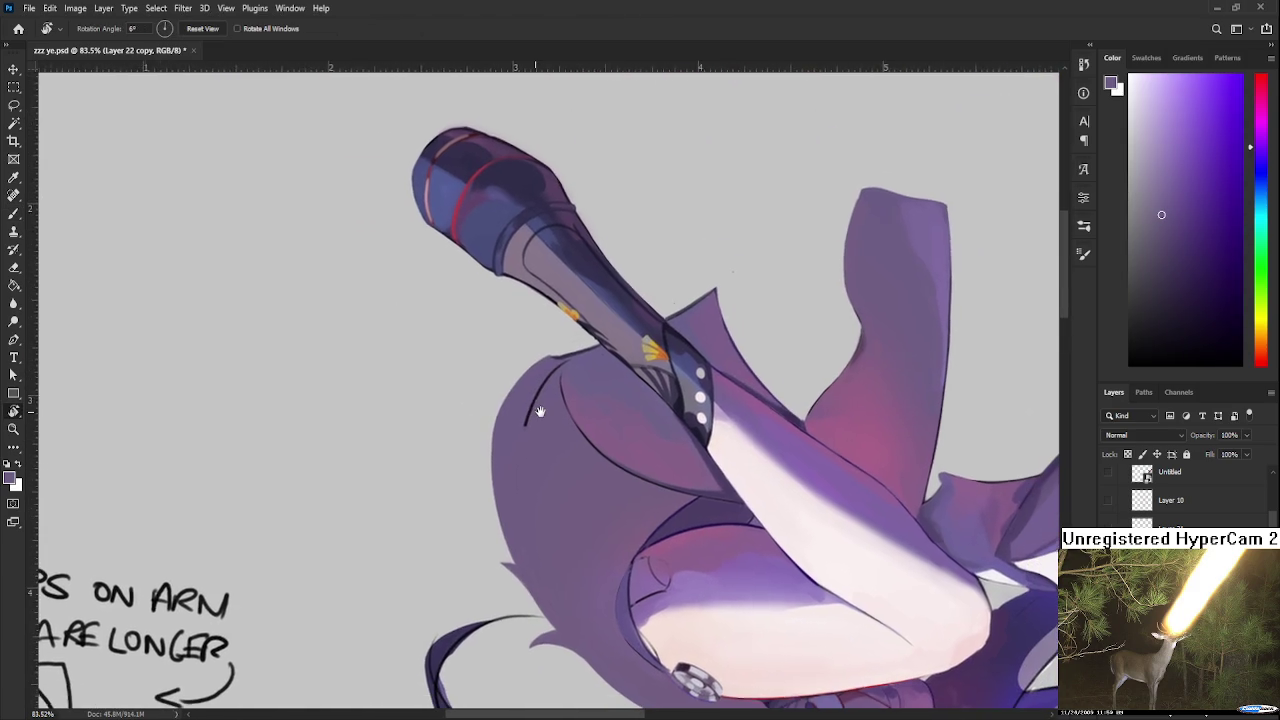
key("e")
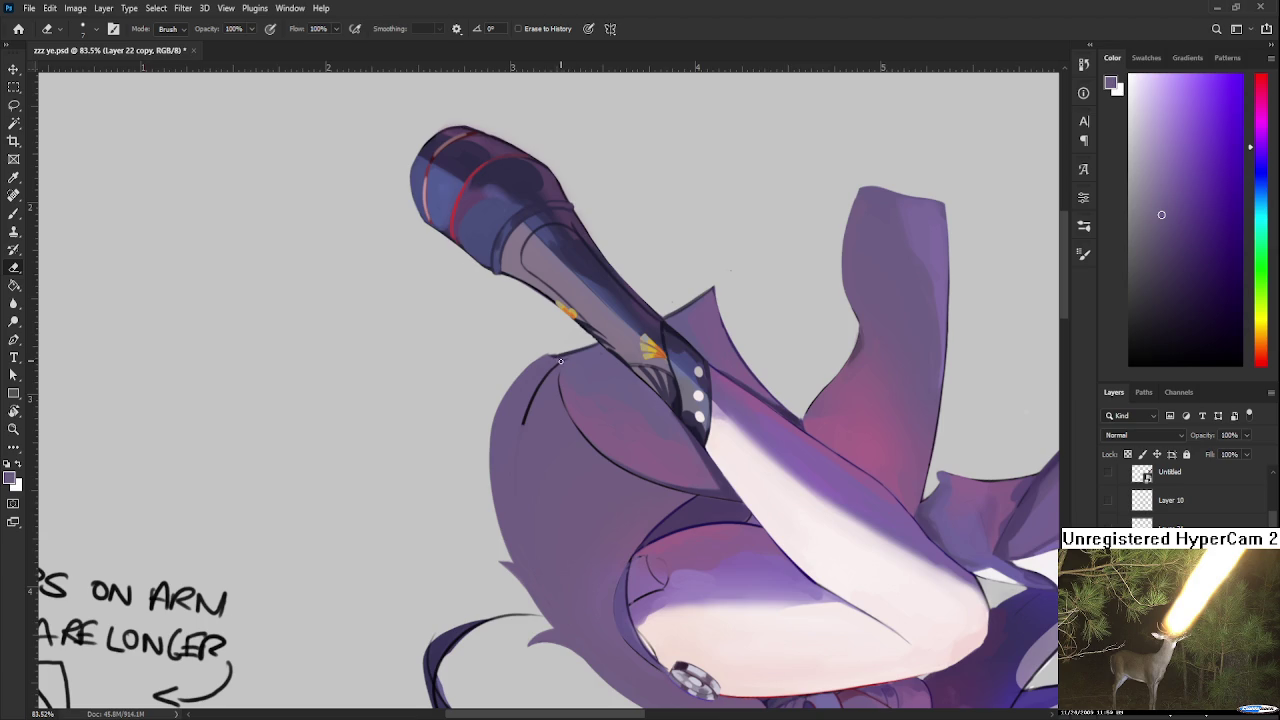
key("bracketright")
key("bracketright")
key("bracketright")
left_click_drag(537, 372, 495, 465)
left_click_drag(518, 418, 488, 494)
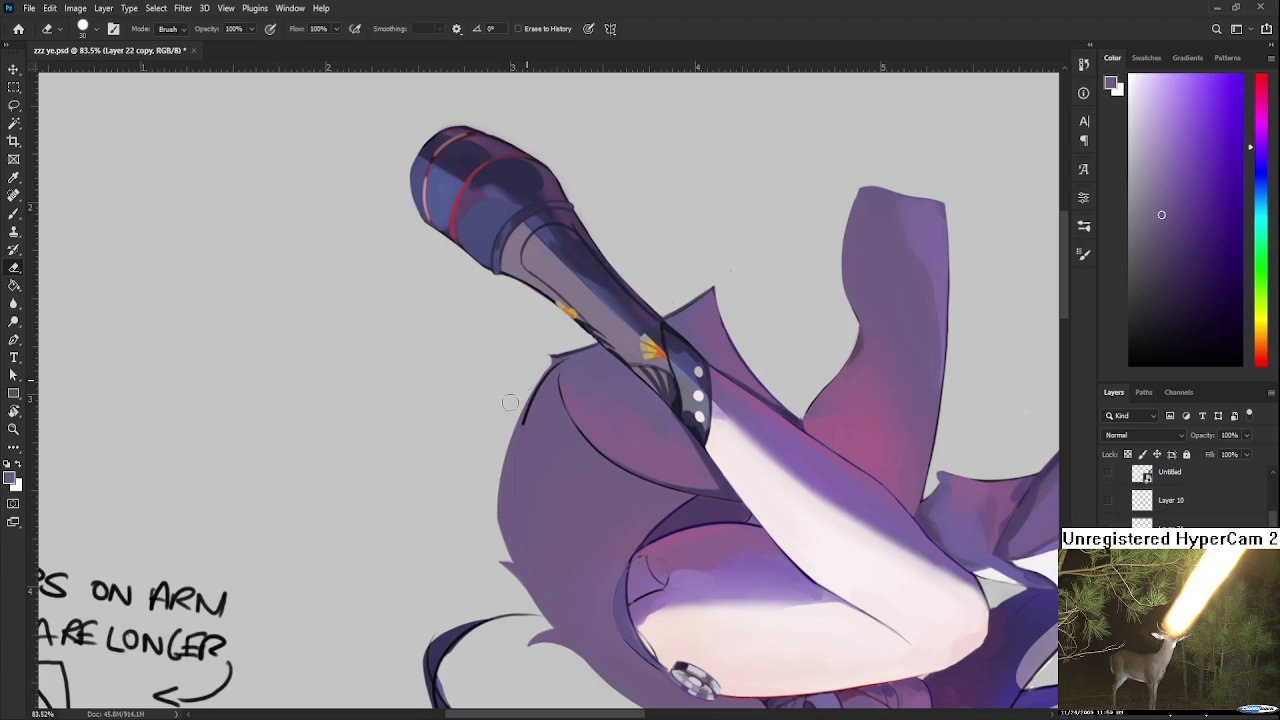
Step: Rotate the canvas about 51° counter-clockwise and erase a strip along the lower hair edge
key("r")
mouse_move(498, 441)
left_mouse_down()
mouse_move(587, 478)
mouse_move(586, 363)
left_mouse_up()
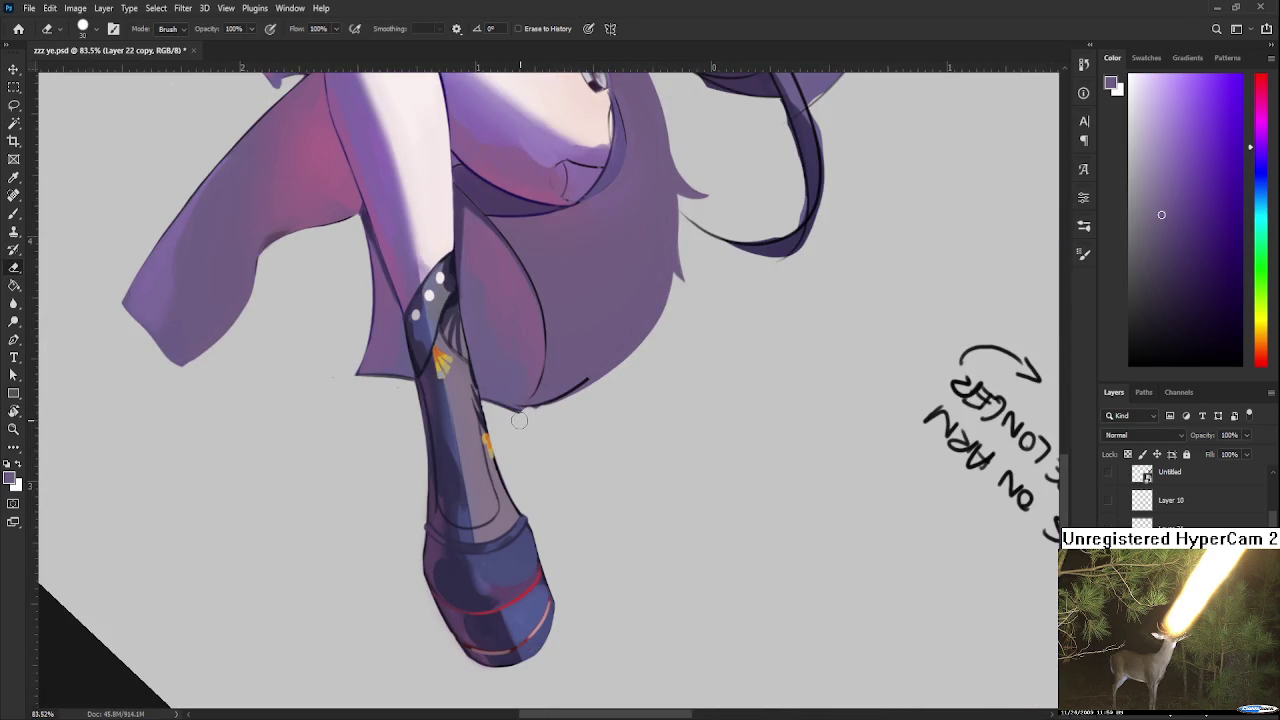
left_click_drag(544, 404, 606, 377)
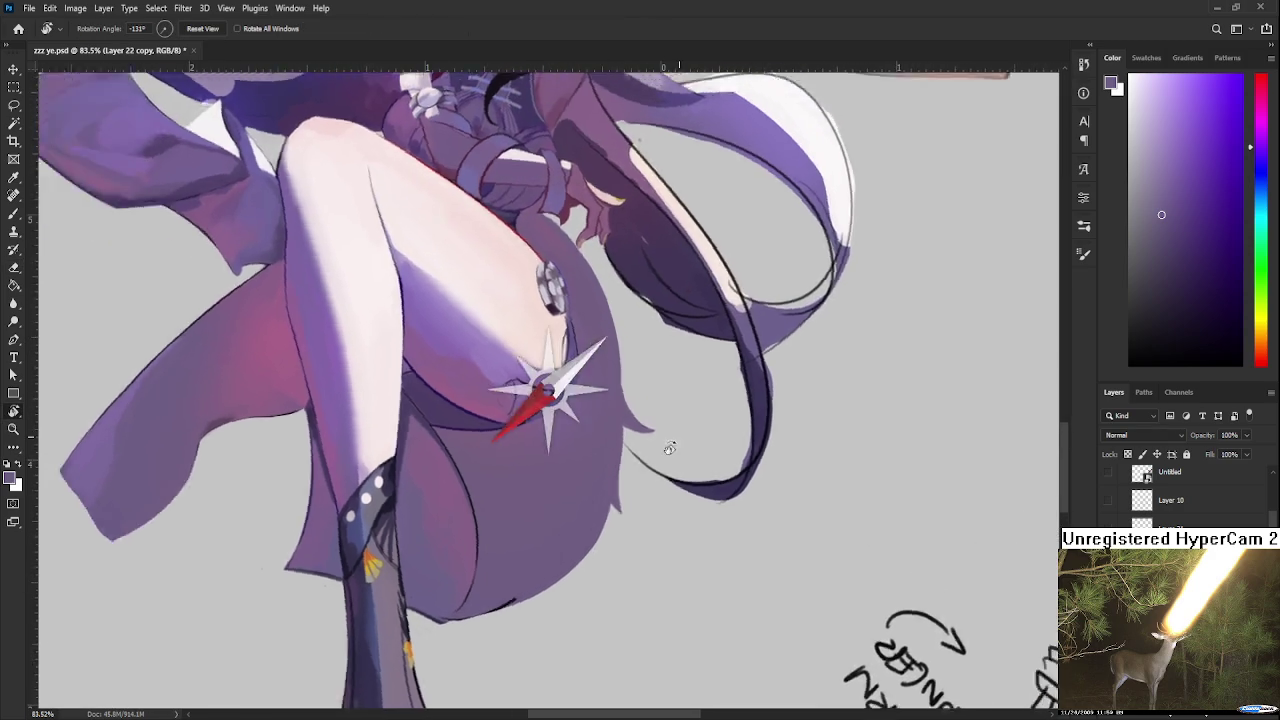
mouse_move(662, 328)
left_mouse_down()
mouse_move(559, 466)
mouse_move(620, 443)
mouse_move(562, 503)
mouse_move(570, 355)
mouse_move(594, 500)
left_mouse_up()
key("b")
key("r")
key("b")
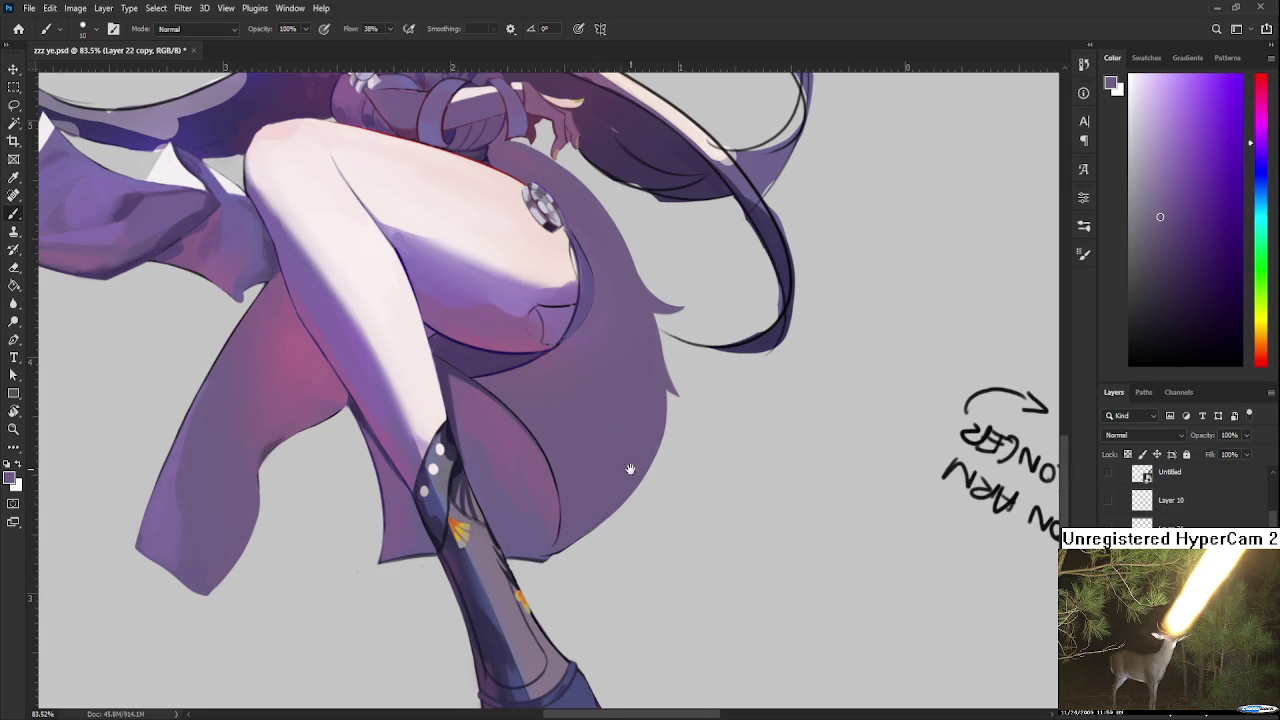
key("r")
mouse_move(629, 457)
left_mouse_down()
mouse_move(563, 542)
mouse_move(649, 404)
mouse_move(670, 457)
left_mouse_up()
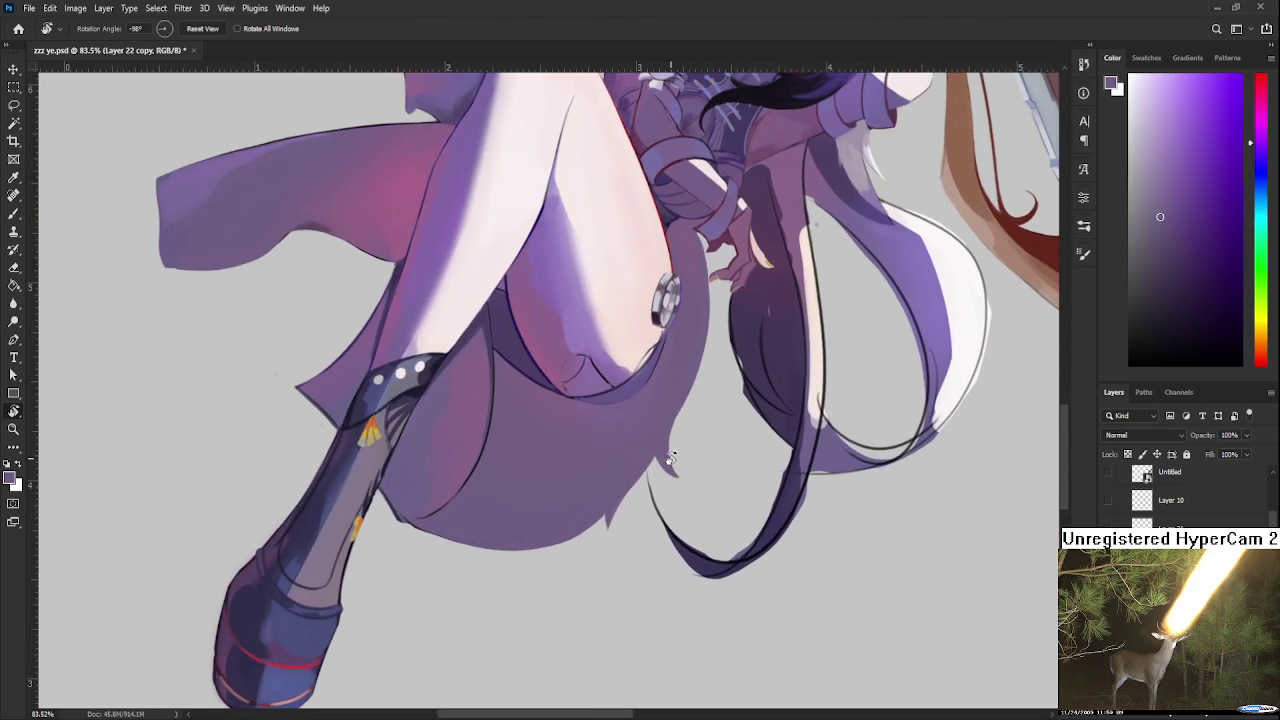
scroll(670, 457, "down", 5)
scroll(600, 440, "up", 2)
scroll(572, 433, "up", 2)
left_click_drag(572, 433, 495, 550)
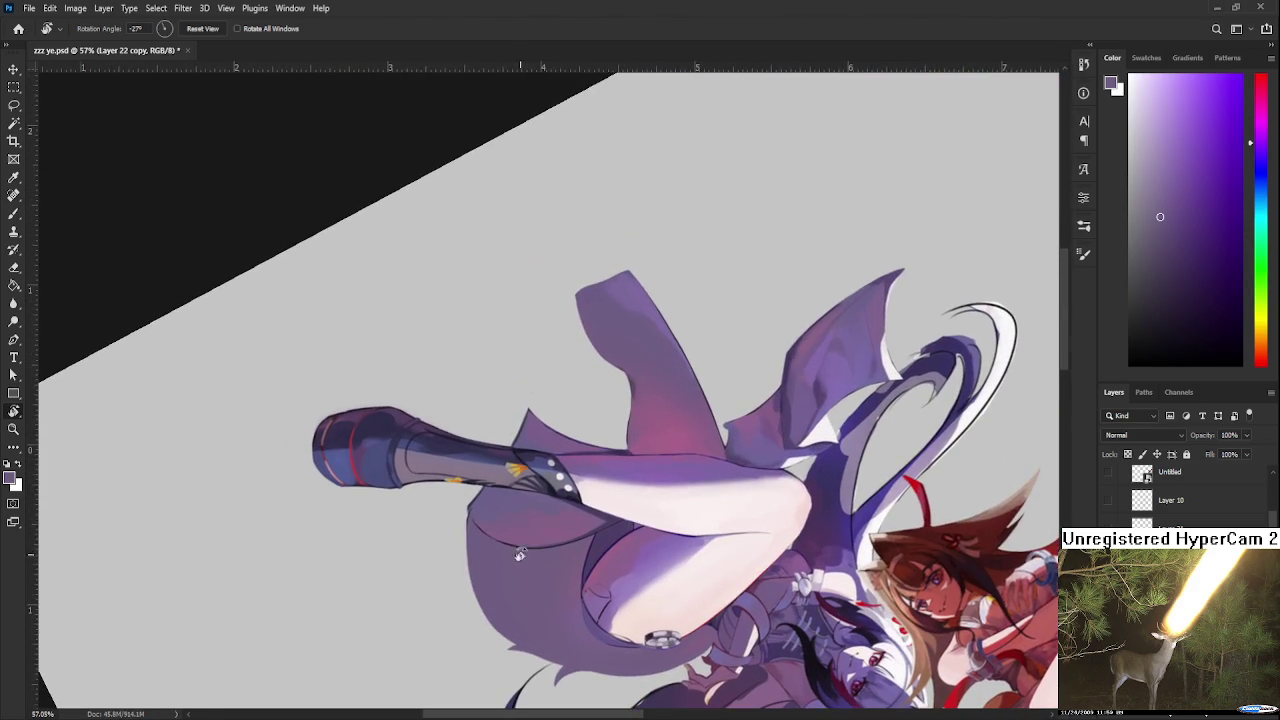
key("b")
key("e")
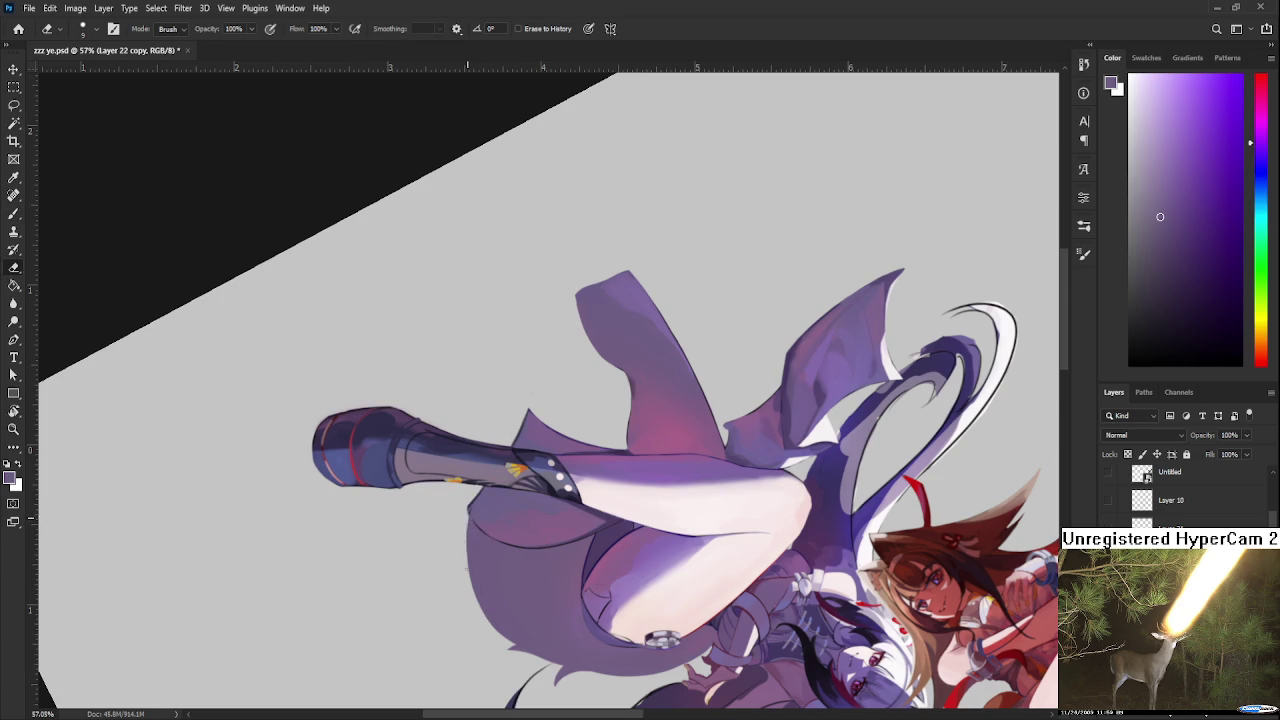
key("b")
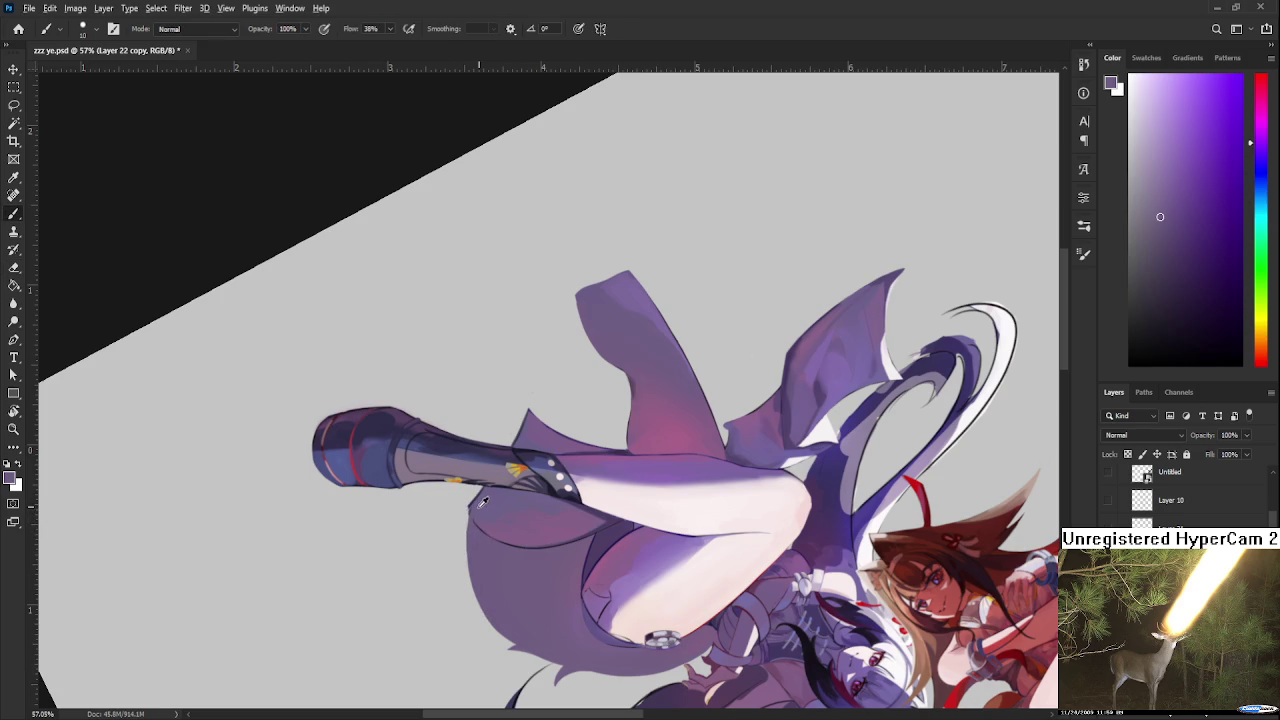
left_click(471, 524, "alt")
key("e")
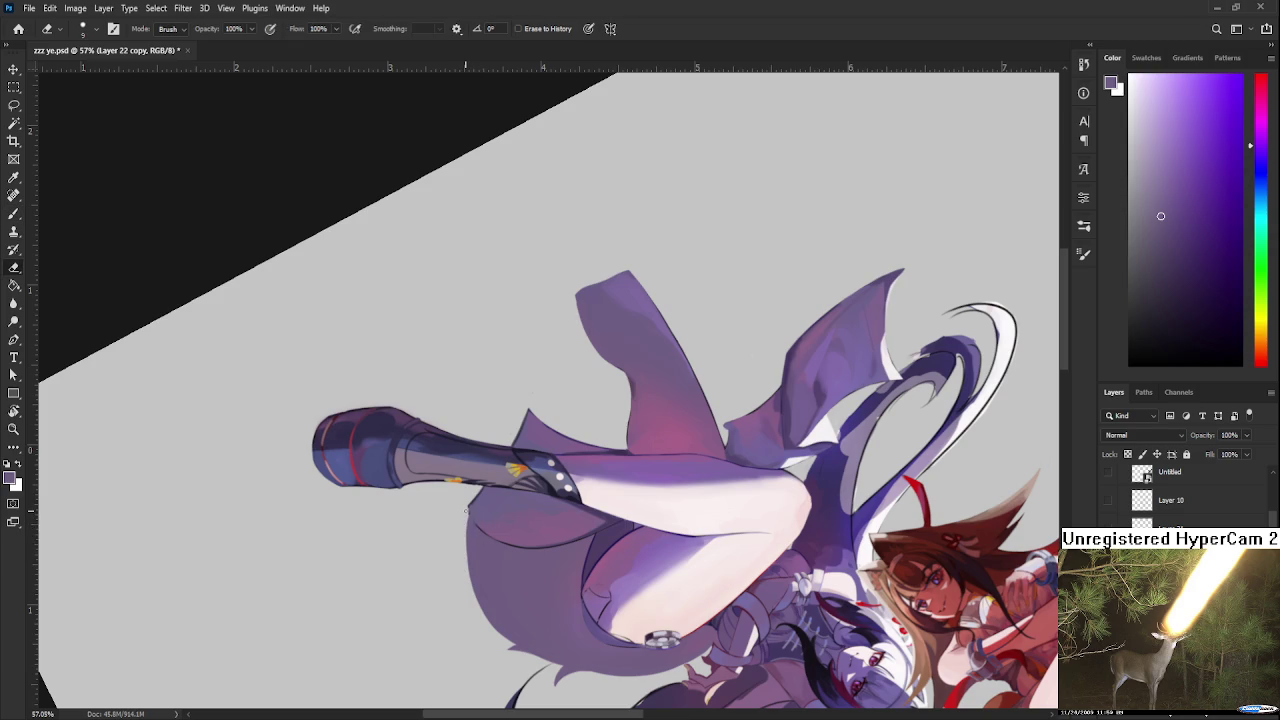
key("b")
left_click(472, 528, "alt")
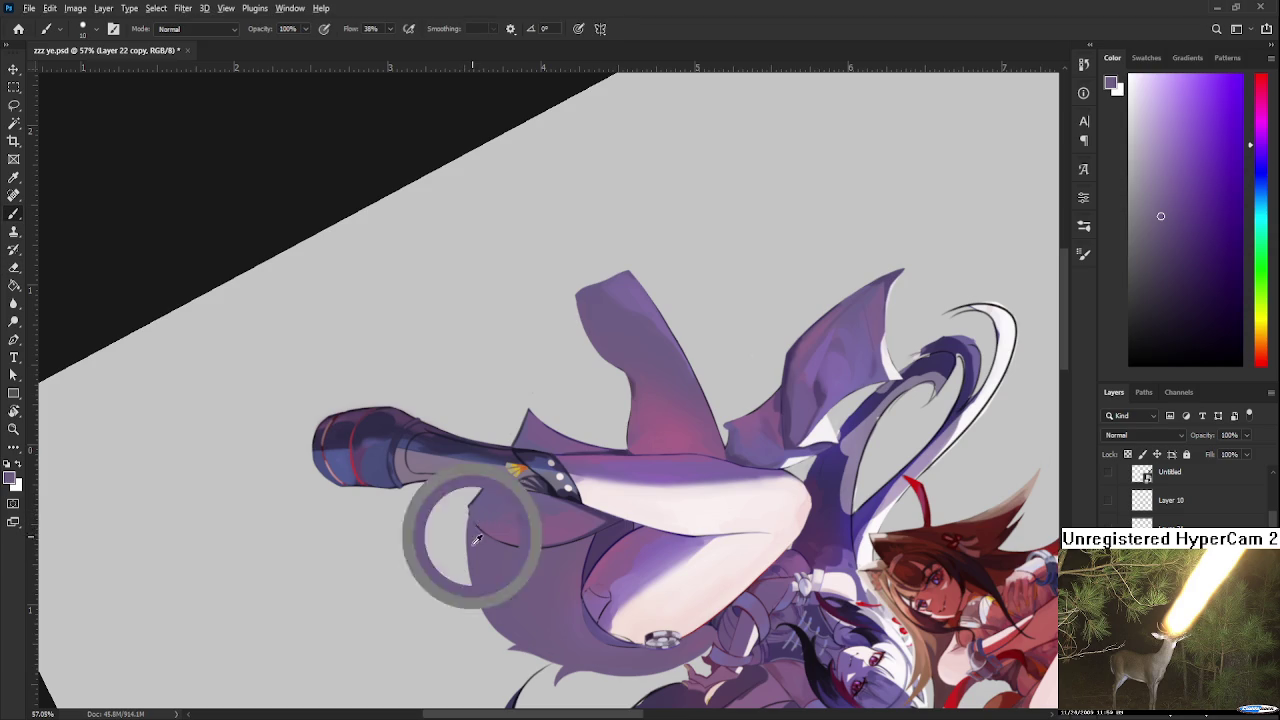
left_click_drag(482, 509, 490, 507)
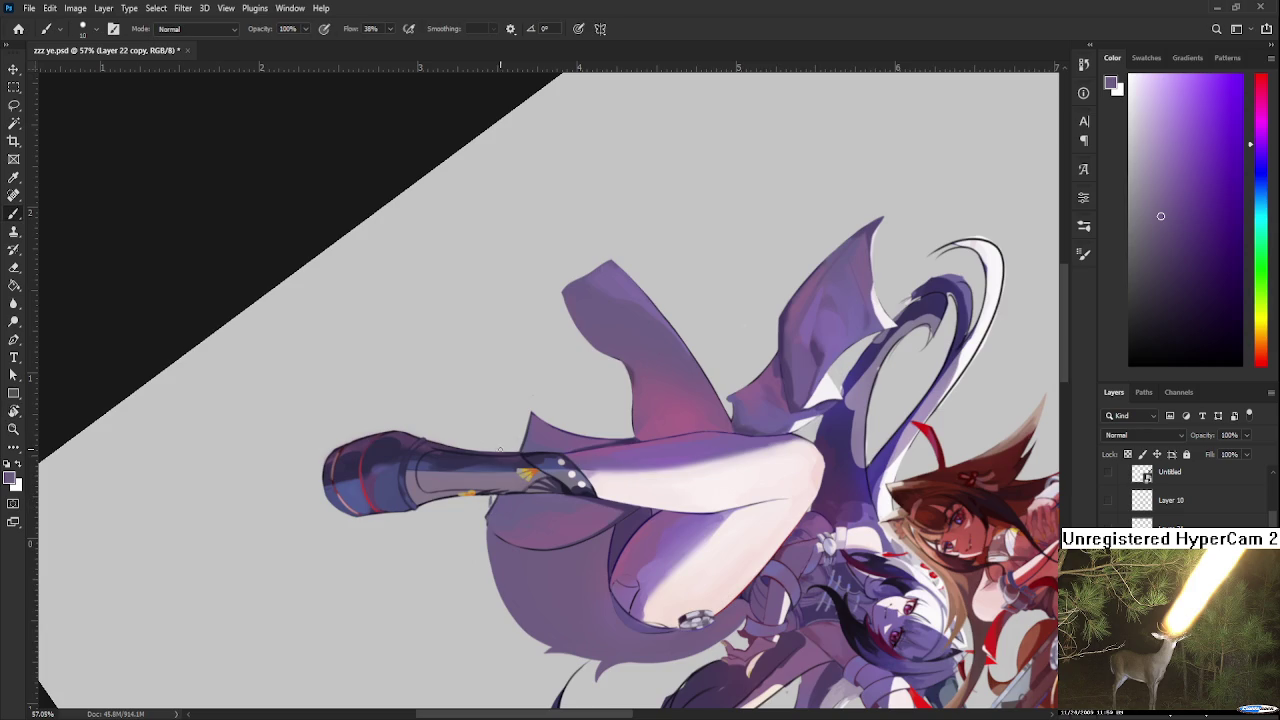
left_click_drag(497, 443, 510, 408)
key("ctrl+z")
key("ctrl+z")
key("e")
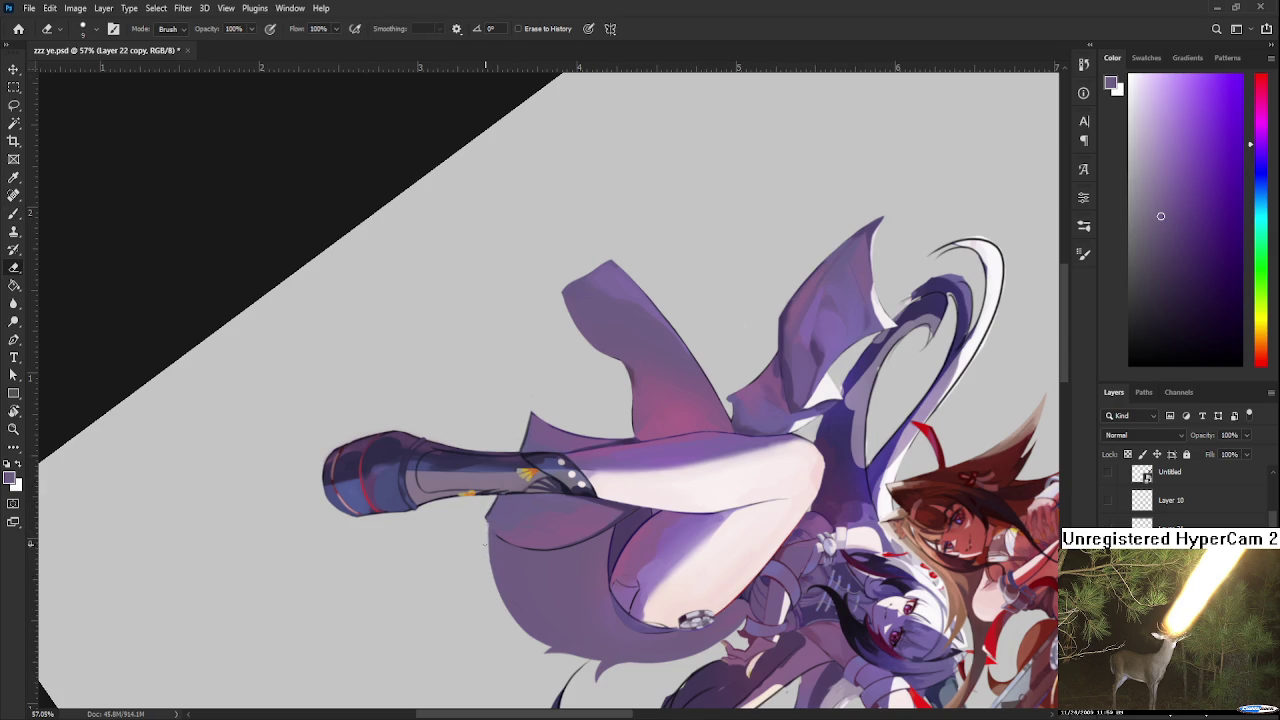
key("r")
mouse_move(526, 645)
left_mouse_down()
mouse_move(648, 515)
mouse_move(688, 459)
mouse_move(684, 444)
mouse_move(251, 540)
left_mouse_up()
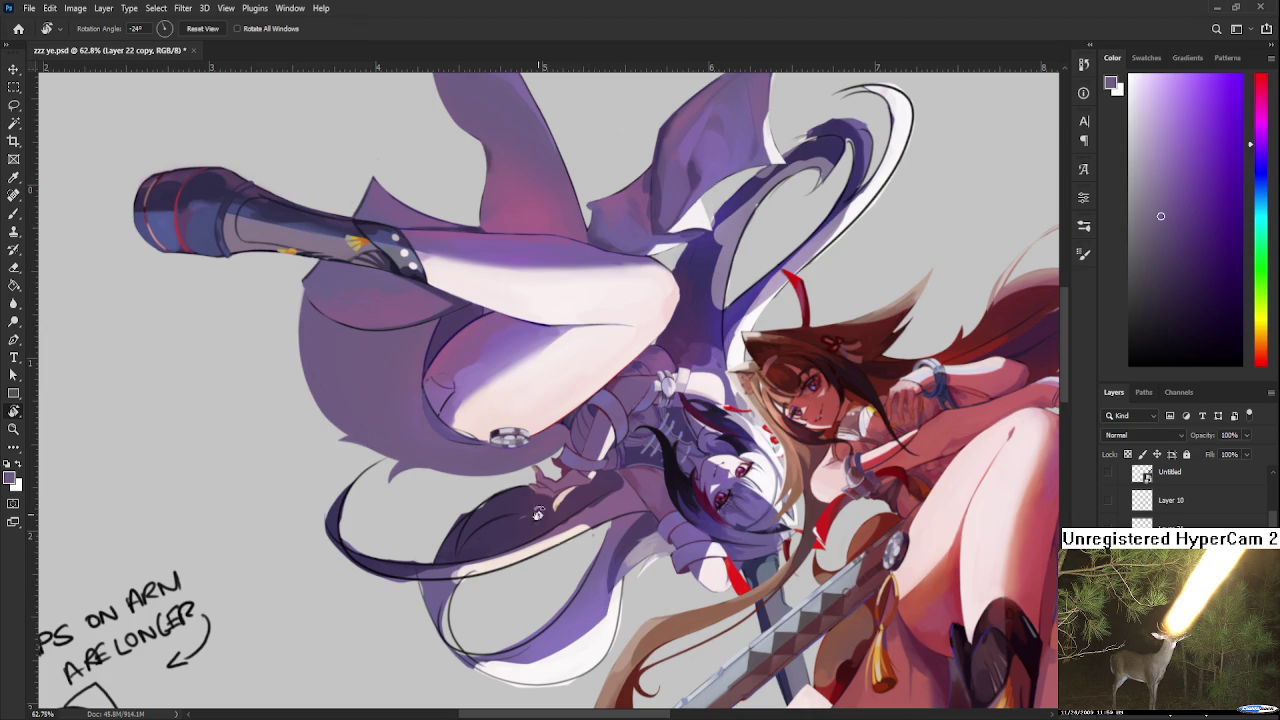
Step: Paint a dark purple shadow beside the thigh, deepen it, then soften it
left_click_drag(538, 527, 516, 505)
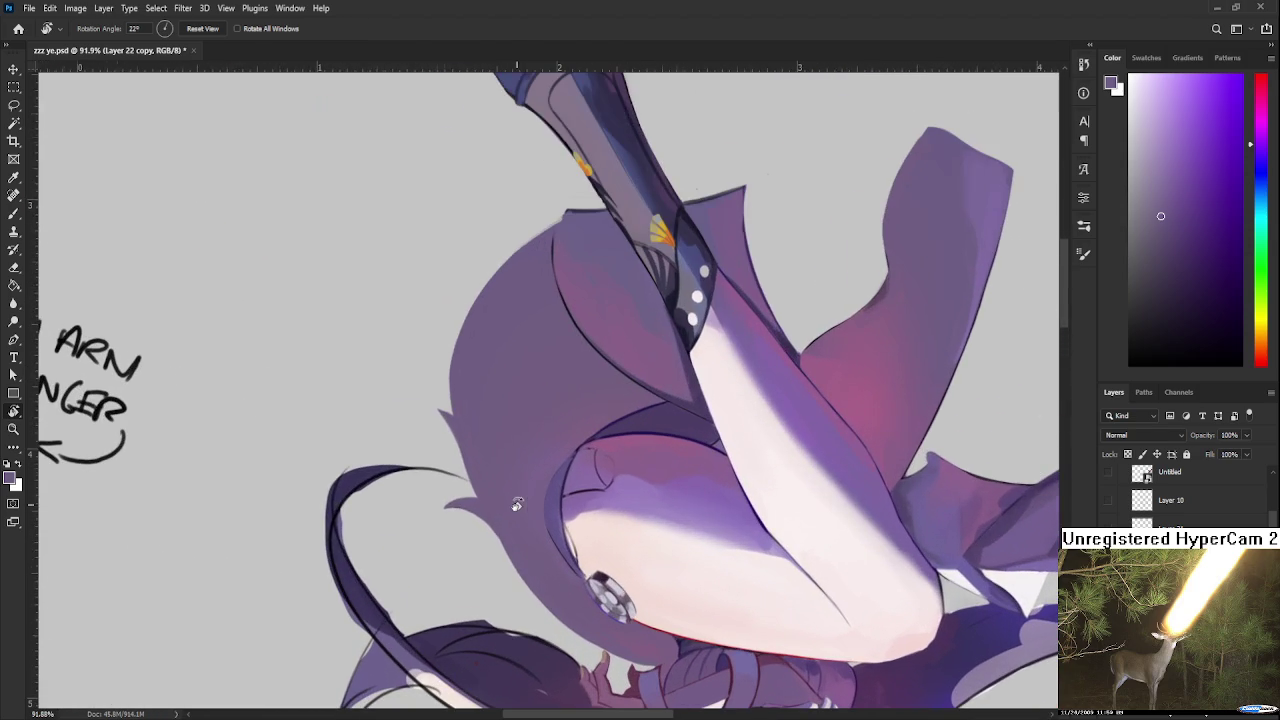
key("b")
left_click(1193, 288)
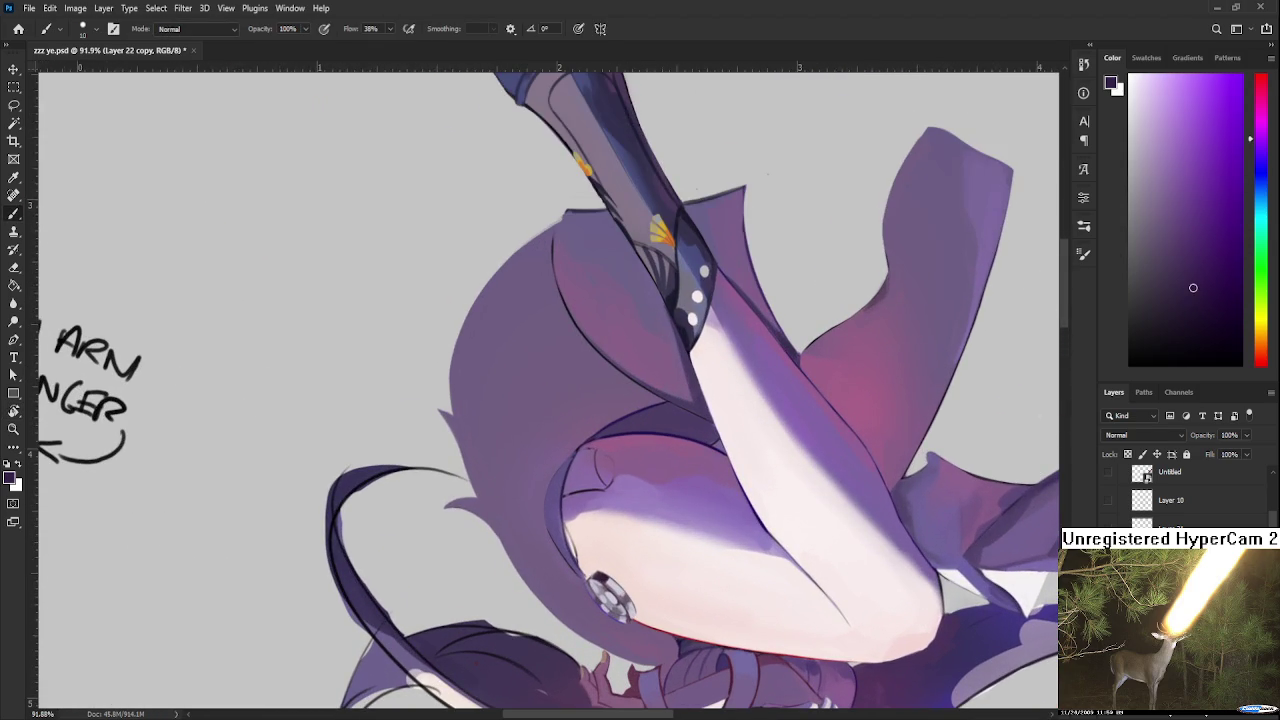
mouse_move(560, 470)
left_mouse_down()
mouse_move(520, 500)
mouse_move(478, 458)
mouse_move(485, 540)
left_mouse_up()
key("ctrl+z")
left_click(508, 562, "alt")
left_click(484, 493, "alt")
left_click_drag(478, 490, 489, 545)
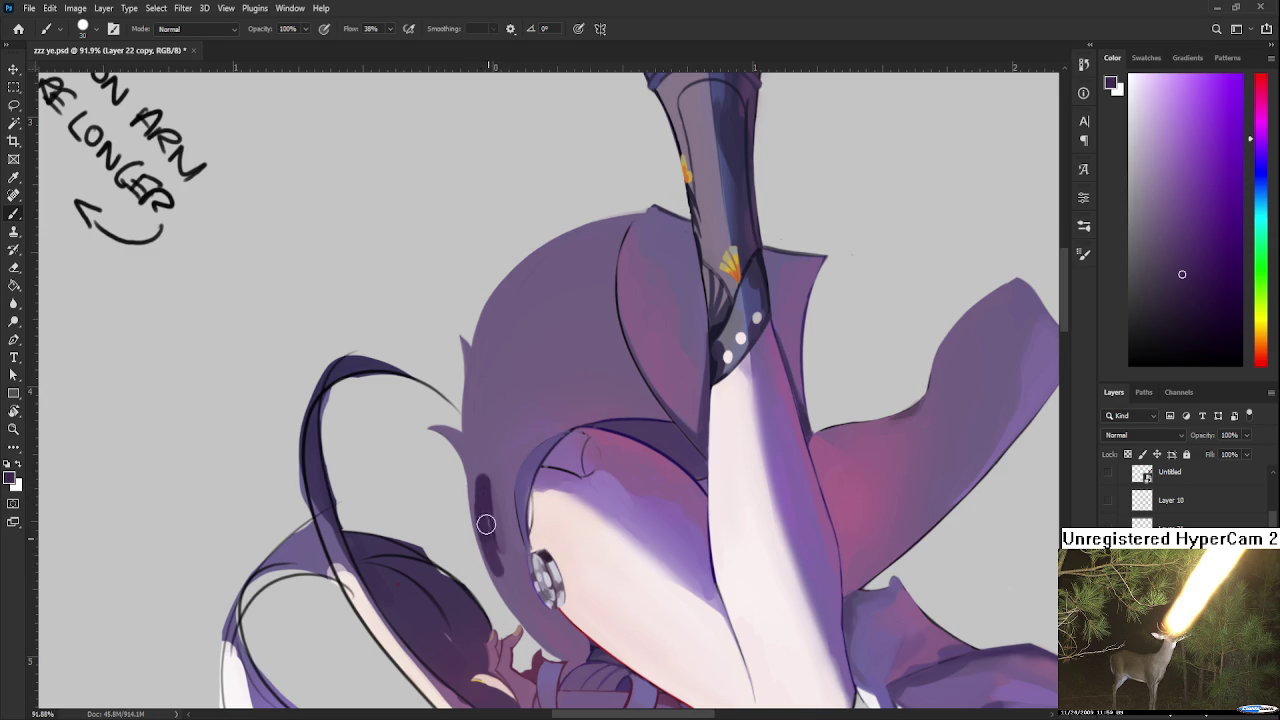
left_click(507, 509, "alt")
left_click(471, 471, "alt")
left_click(457, 503, "alt")
left_click_drag(474, 480, 490, 552)
Step: Sample purples near the thigh and stroke a darker purple line down the skirt edge
left_click(490, 483, "alt")
left_click(500, 554, "alt")
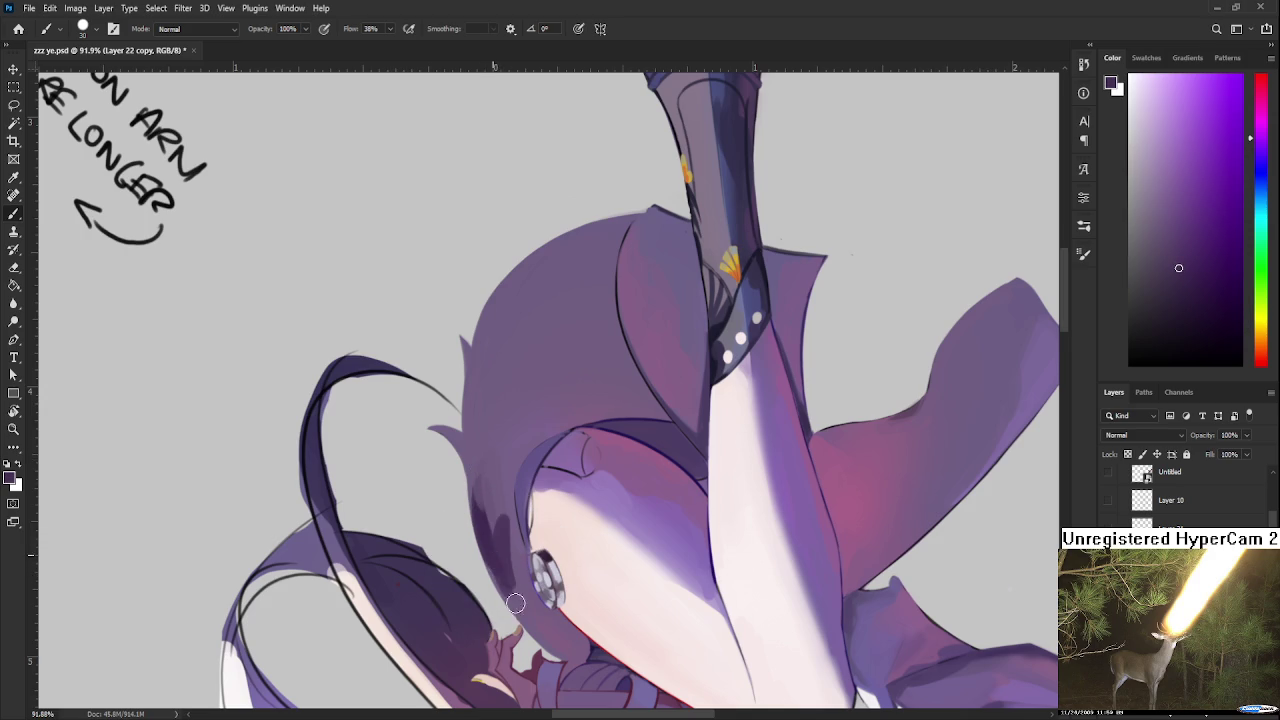
left_click(513, 540, "alt")
left_click(505, 537, "alt")
left_click(516, 548, "alt")
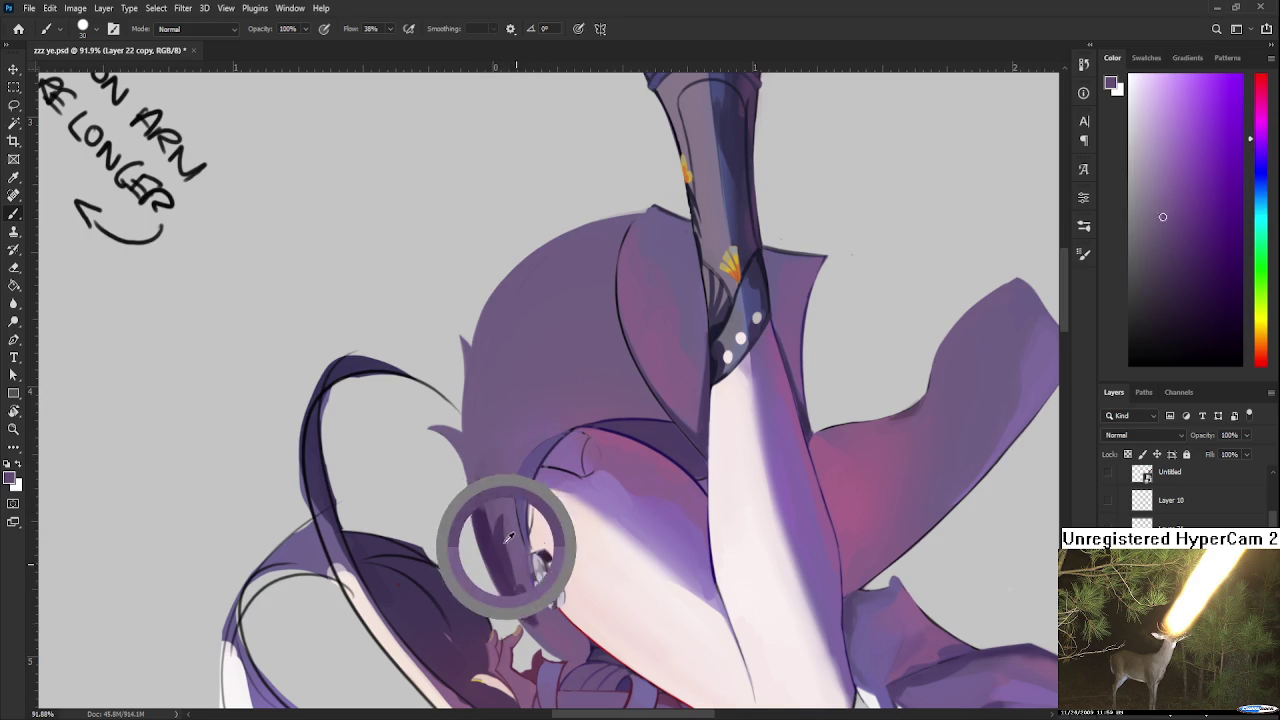
left_click_drag(500, 470, 508, 505)
left_click(496, 540, "alt")
left_click_drag(498, 420, 500, 478)
key("ctrl+z")
left_click_drag(500, 410, 497, 488)
left_click(509, 491, "alt")
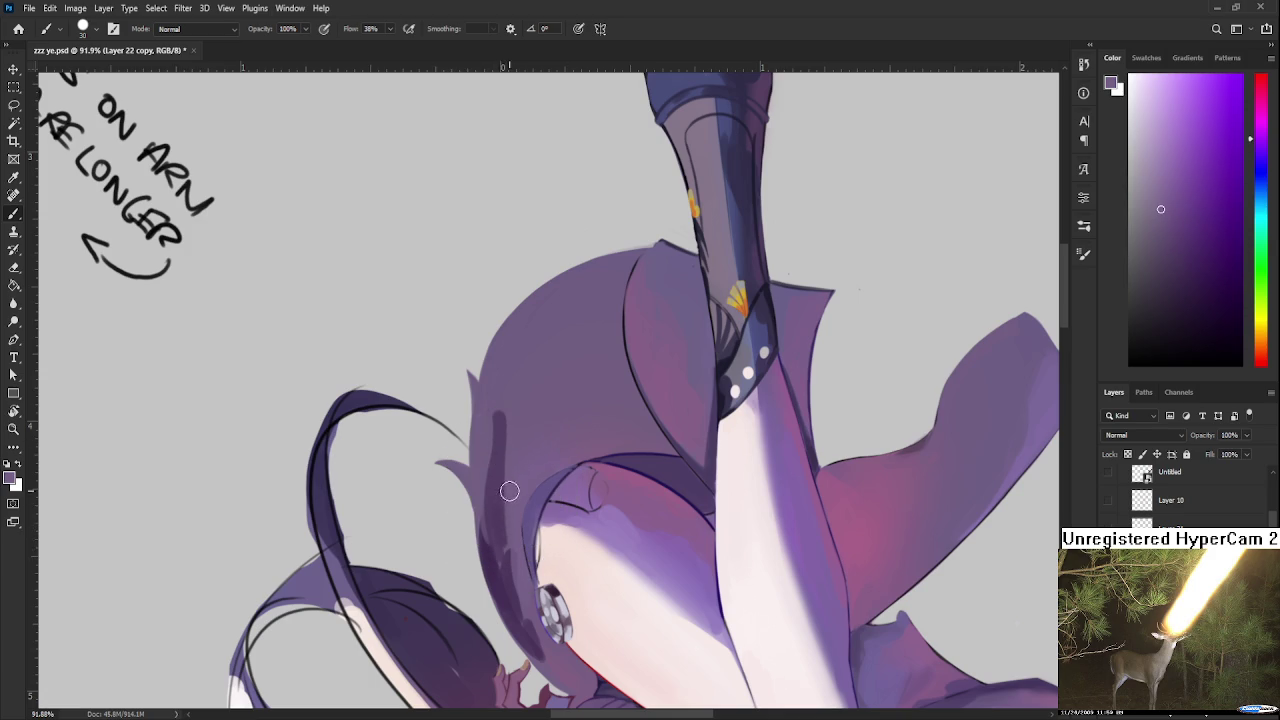
left_click(490, 432, "alt")
left_click(497, 538, "alt")
left_click_drag(497, 540, 477, 462)
Step: Sample purples near the hand and draw a thin dark line along the arm's outline
left_click(511, 564, "alt")
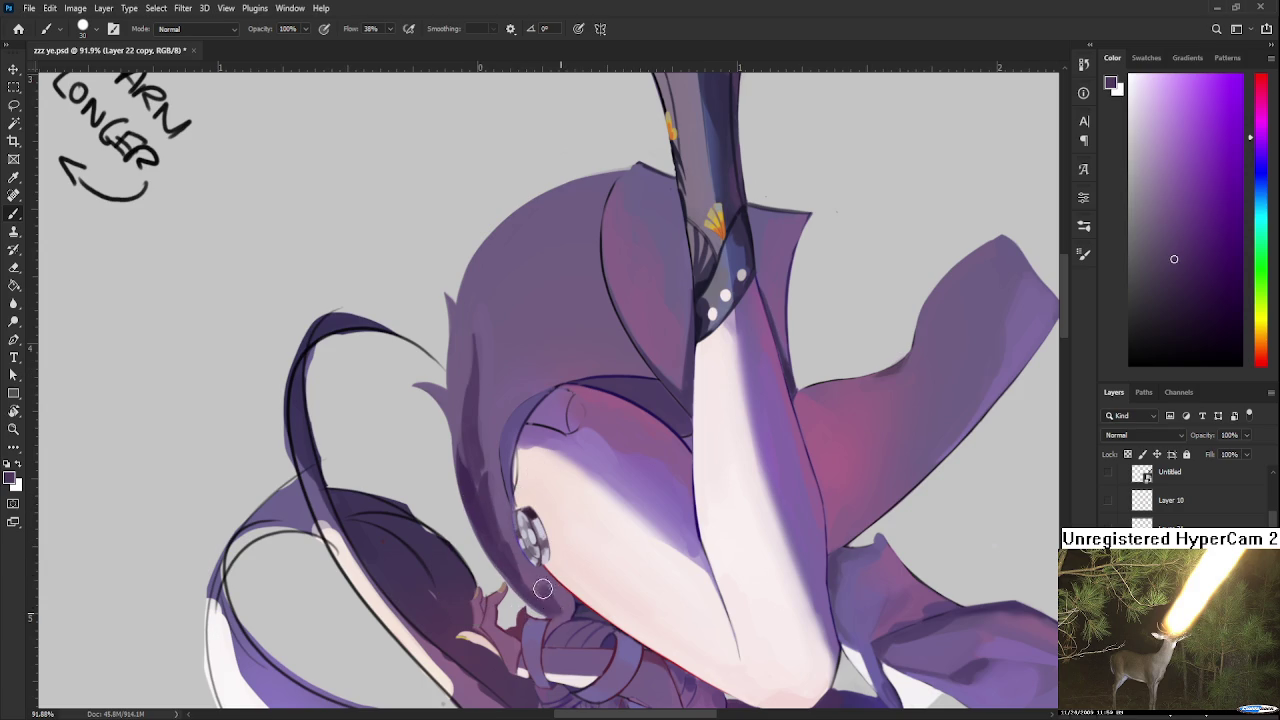
left_click(541, 574, "alt")
left_click(537, 580, "alt")
left_click(528, 584, "alt")
left_click_drag(530, 567, 557, 637)
left_click_drag(486, 474, 520, 582, "alt")
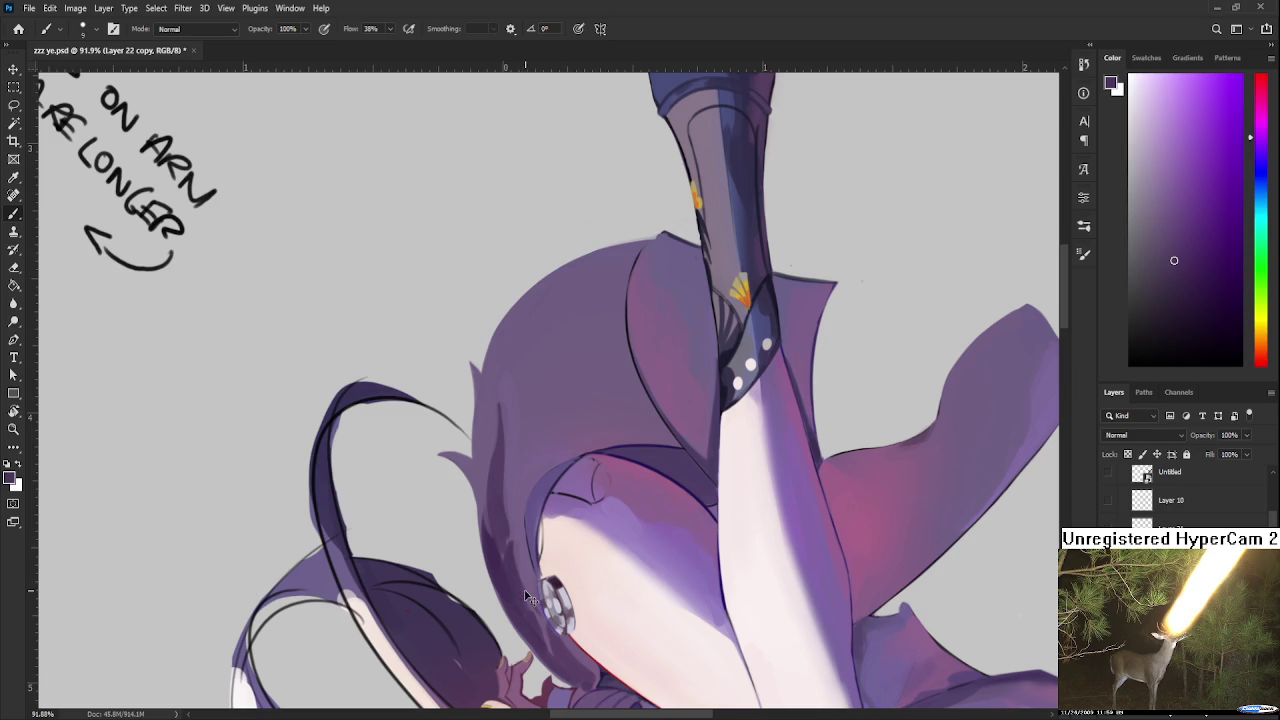
left_click(516, 566, "alt")
mouse_move(521, 552)
left_mouse_down()
mouse_move(523, 572)
mouse_move(528, 465)
left_mouse_up()
key("ctrl+z")
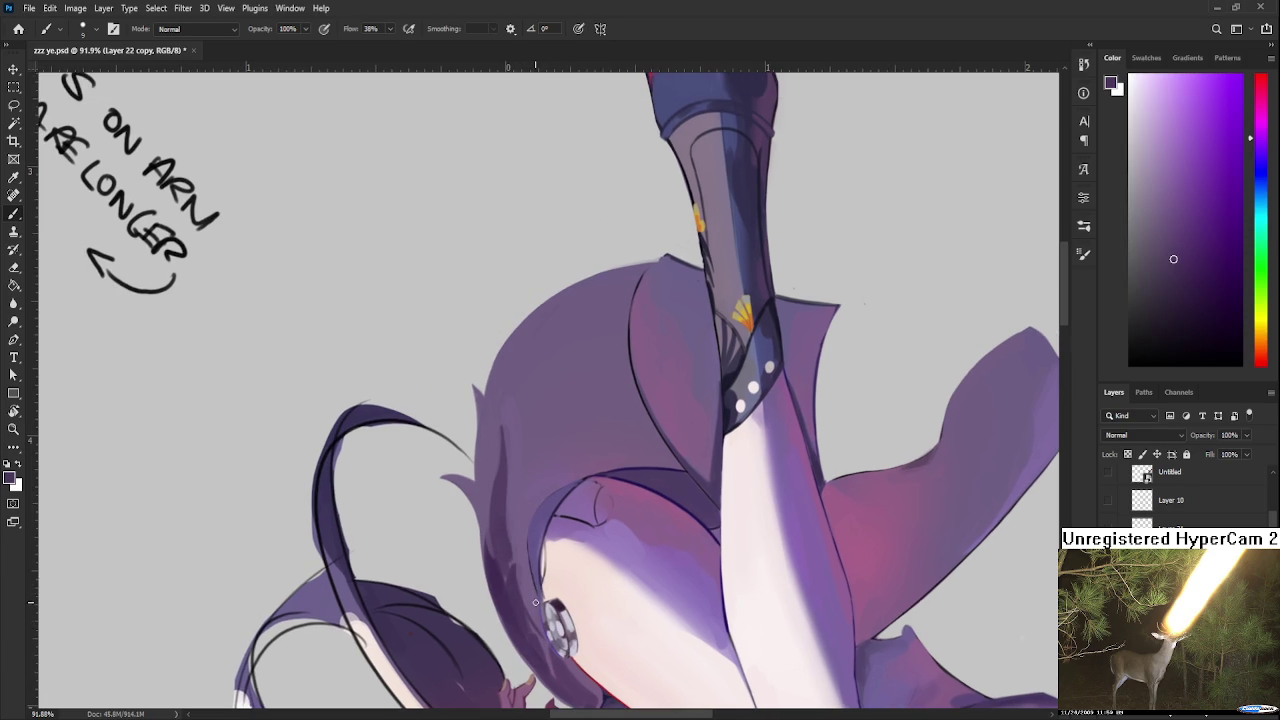
left_click_drag(535, 599, 526, 462)
Step: Paint dark purple strands into the hair left of the arm and soften them with lighter purple
left_click(528, 476, "alt")
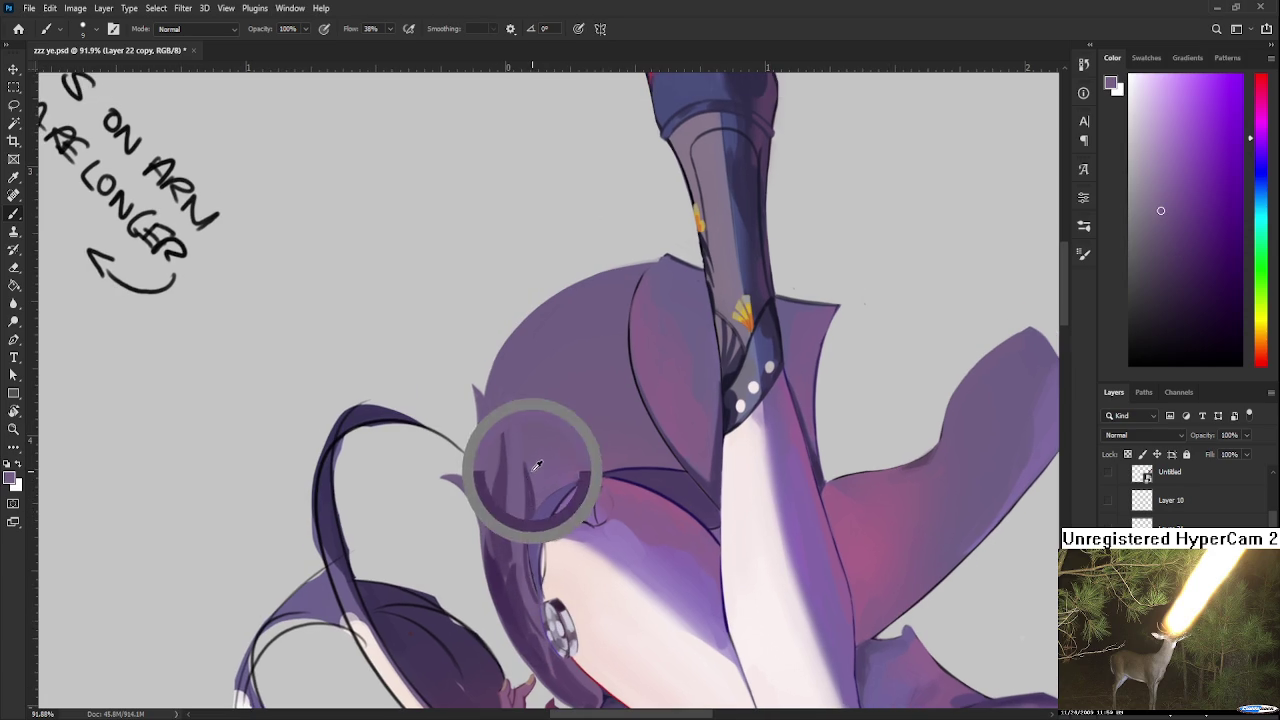
left_click(524, 488, "alt")
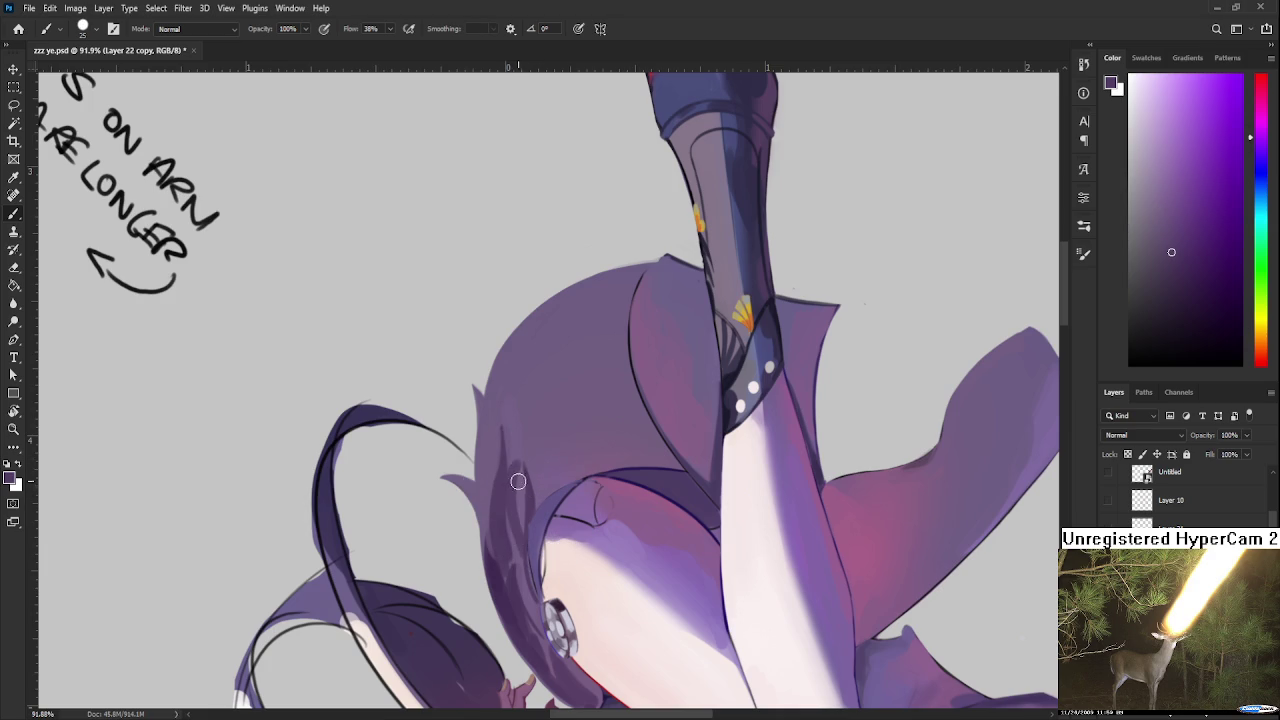
mouse_move(537, 503)
left_mouse_down()
mouse_move(556, 418)
mouse_move(549, 505)
left_mouse_up()
left_click(575, 404, "alt")
mouse_move(557, 416)
left_mouse_down()
mouse_move(557, 460)
mouse_move(557, 424)
left_mouse_up()
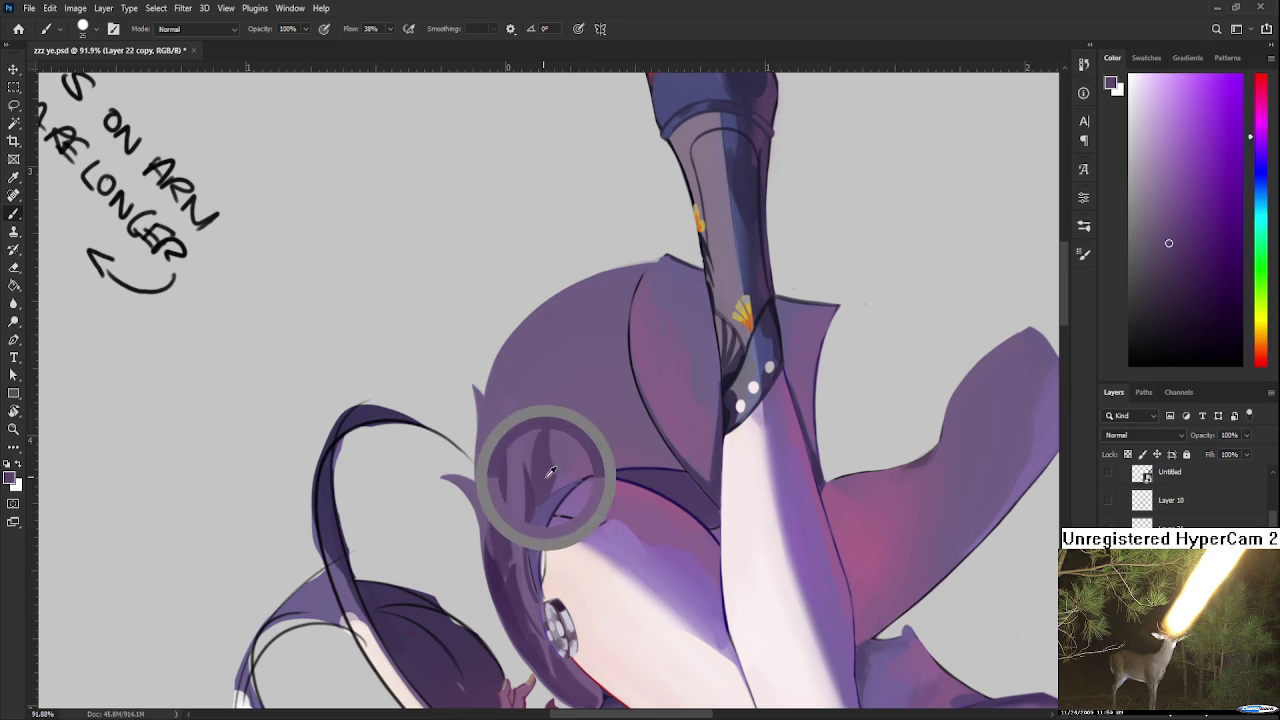
key("bracketleft")
key("bracketleft")
key("bracketleft")
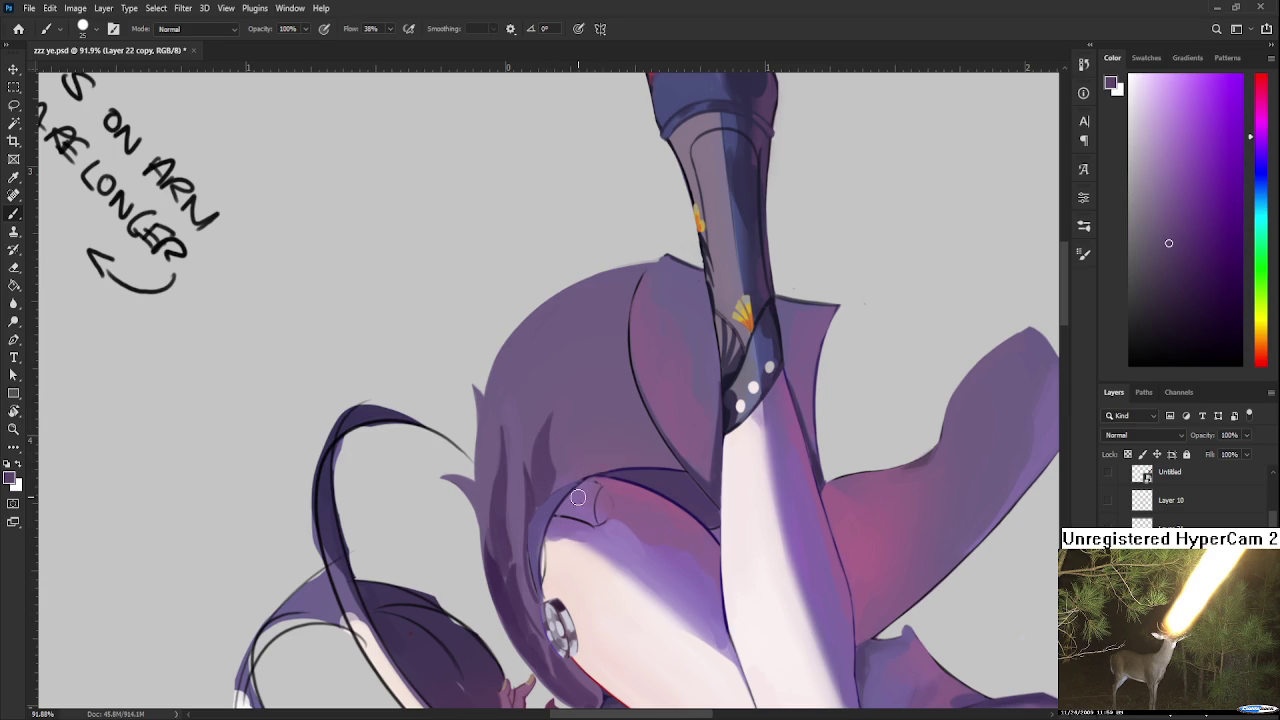
key("r")
mouse_move(601, 462)
left_mouse_down()
mouse_move(632, 456)
mouse_move(571, 443)
left_mouse_up()
key("b")
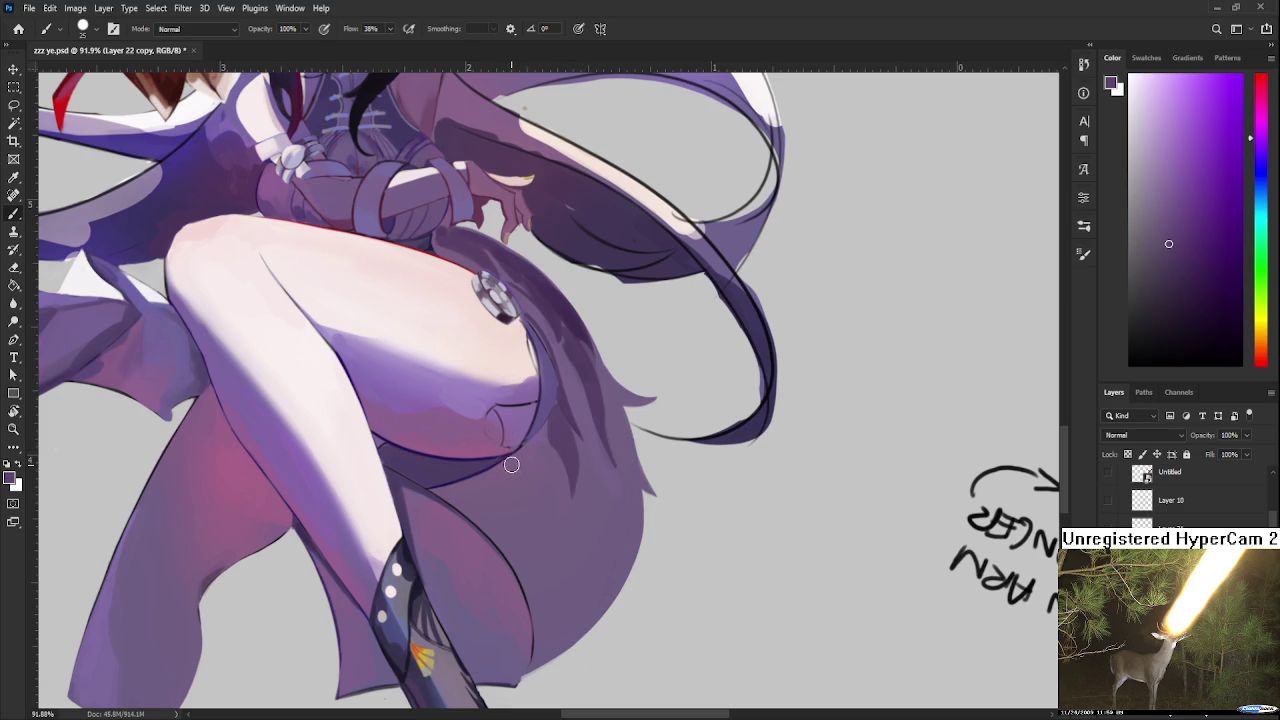
Step: Undo the earlier dark hair strokes, then try and undo a new strand over the skirt
mouse_move(473, 480)
left_mouse_down()
mouse_move(505, 494)
mouse_move(540, 552)
mouse_move(515, 490)
mouse_move(545, 535)
mouse_move(525, 485)
mouse_move(543, 514)
left_mouse_up()
key("ctrl+z")
key("ctrl+z")
left_click(522, 505, "alt")
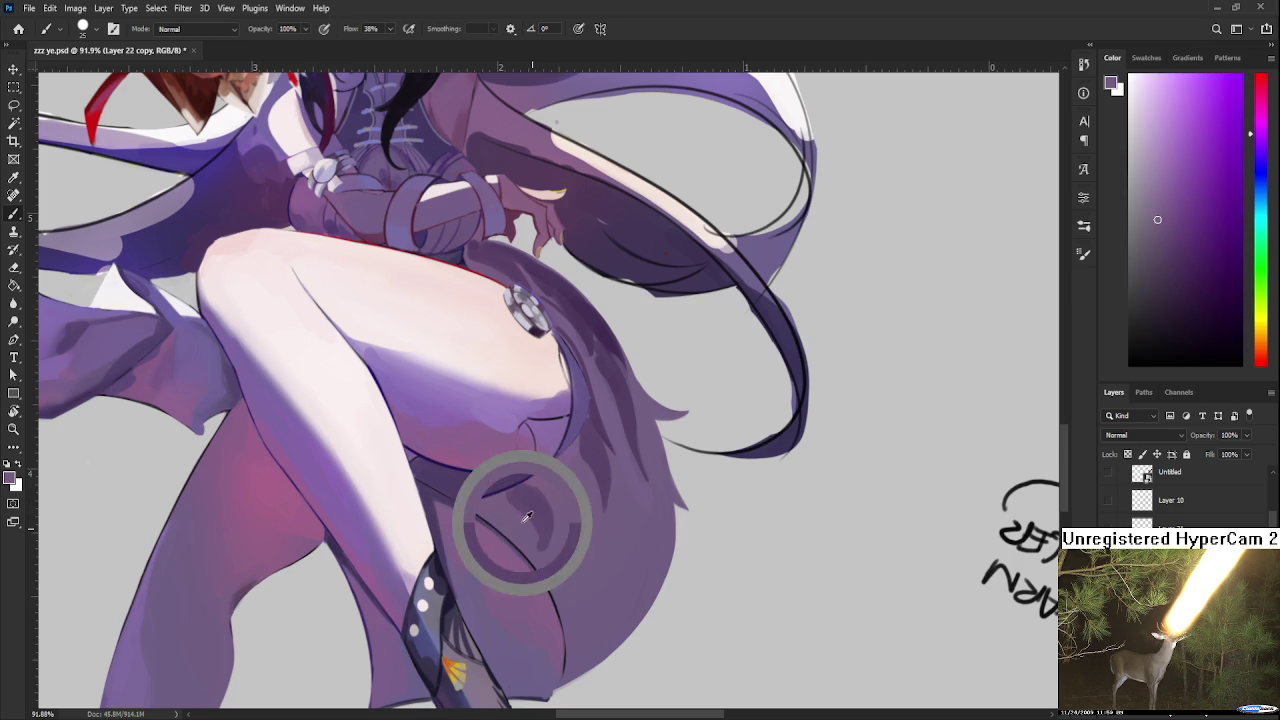
left_click(586, 456, "alt")
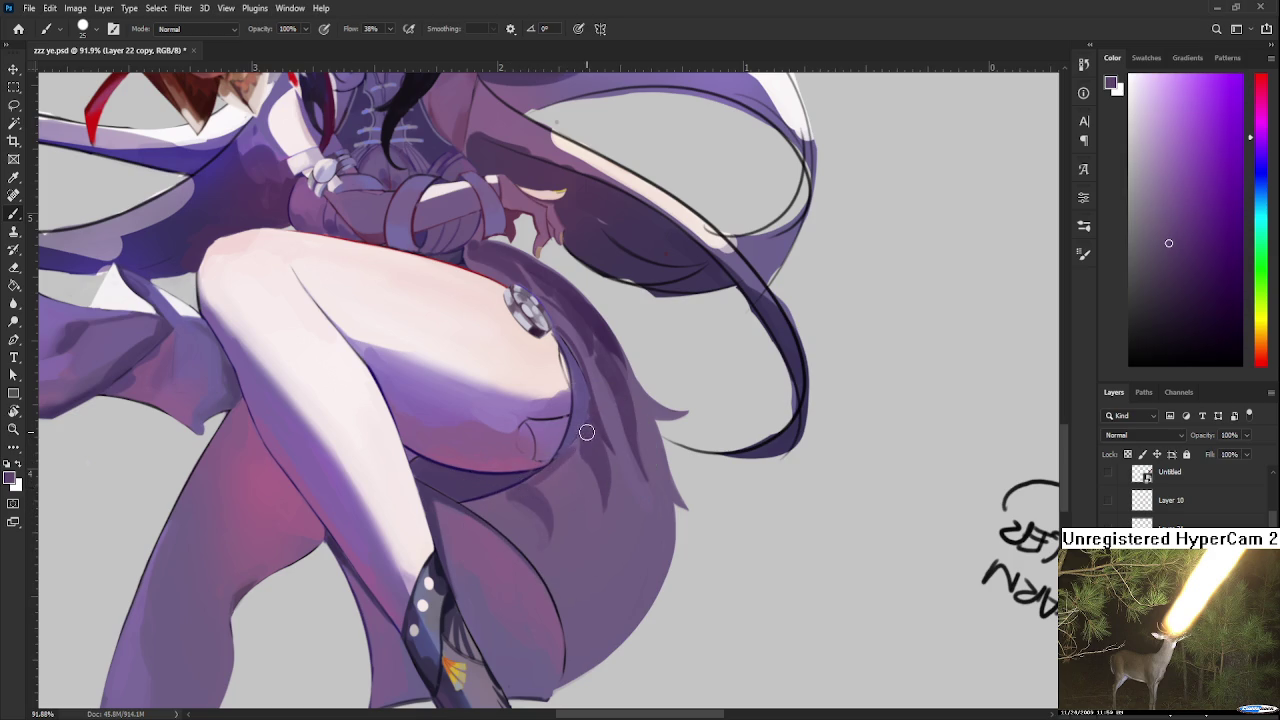
key("r")
left_click_drag(586, 430, 522, 475)
left_click(537, 457, "alt")
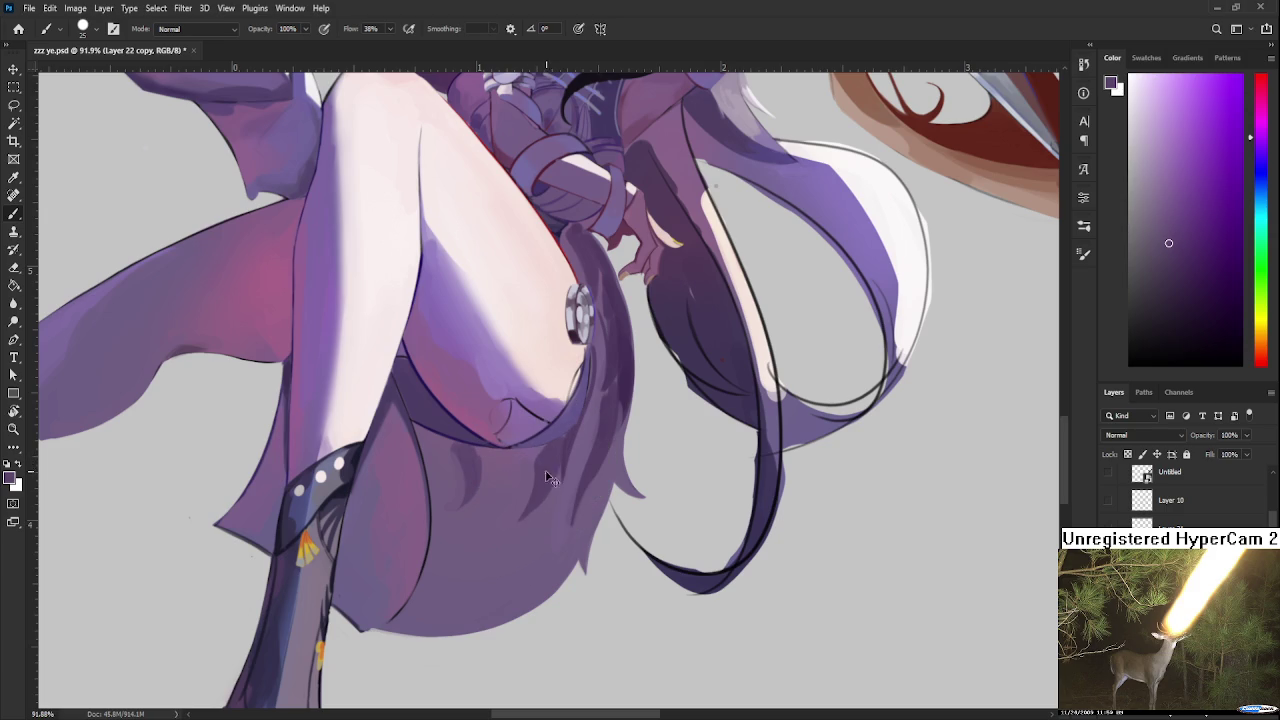
mouse_move(462, 454)
left_mouse_down()
mouse_move(448, 508)
mouse_move(462, 484)
left_mouse_up()
key("ctrl+z")
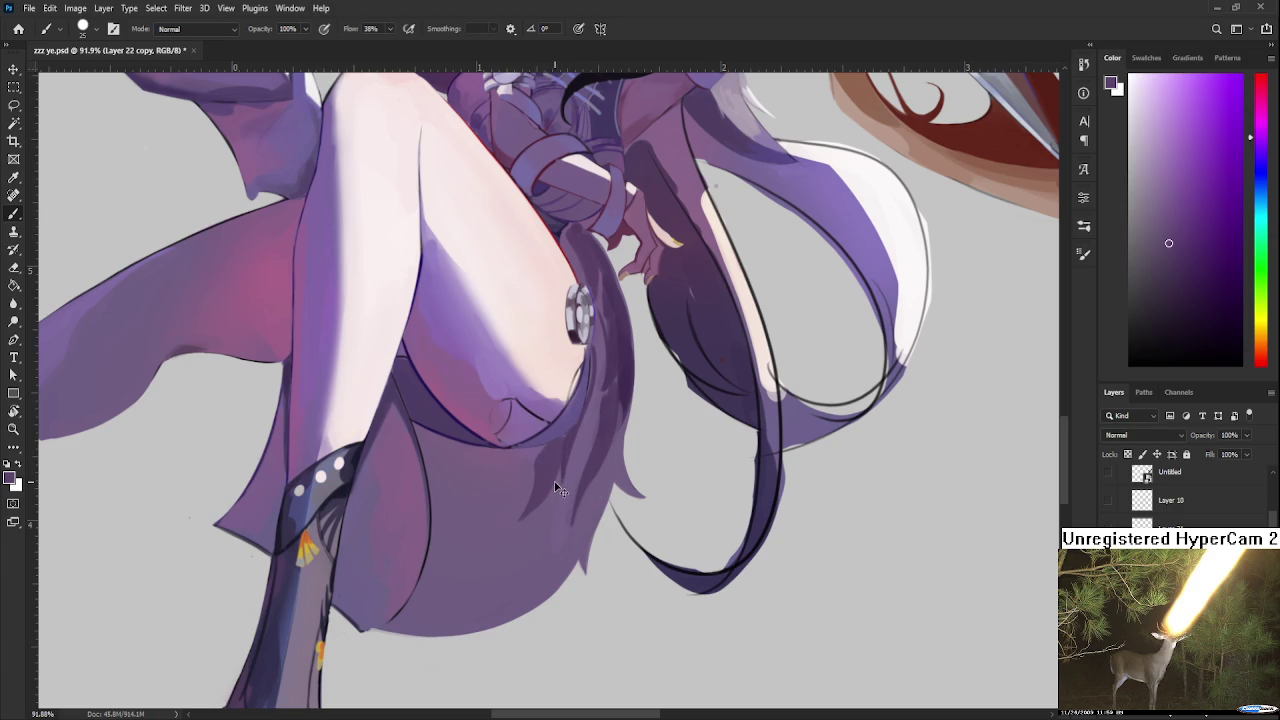
Step: Paint dark purple hair strands down over the skirt, sampling lighter and darker hair purples
left_click_drag(554, 481, 532, 555)
left_click(607, 440, "alt")
left_click_drag(607, 440, 647, 380)
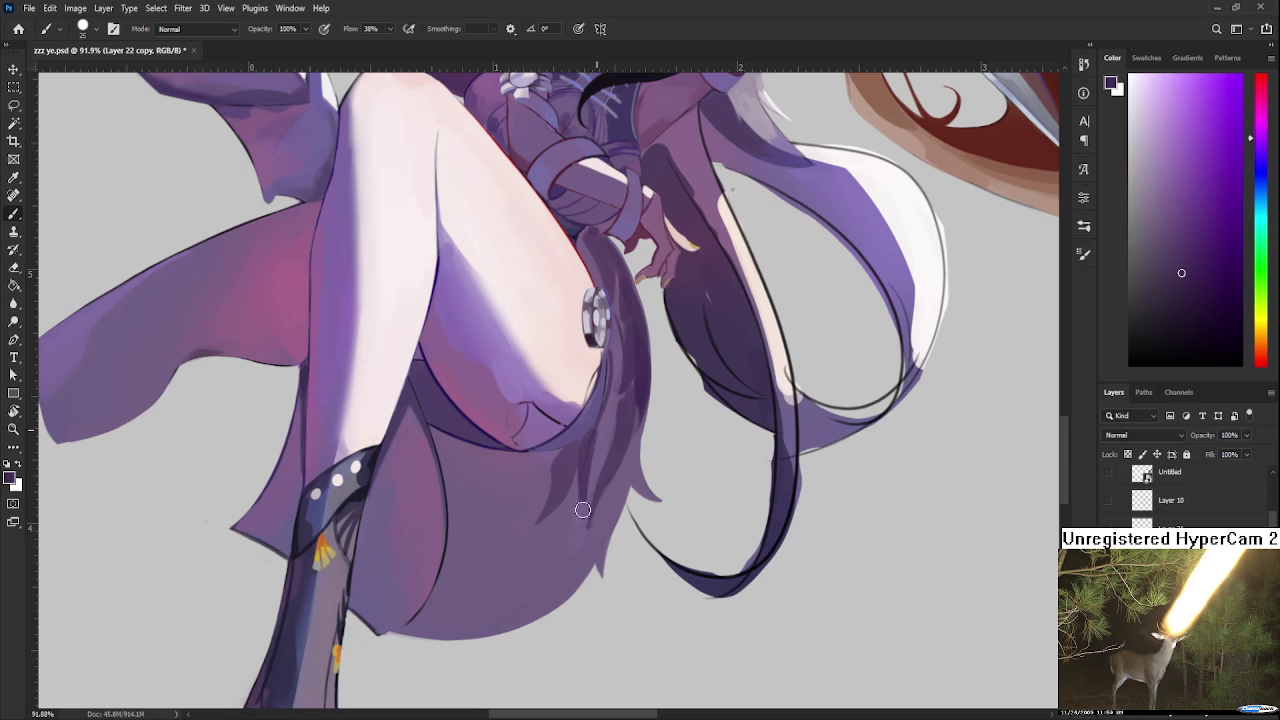
mouse_move(597, 498)
left_mouse_down()
mouse_move(527, 588)
mouse_move(600, 502)
left_mouse_up()
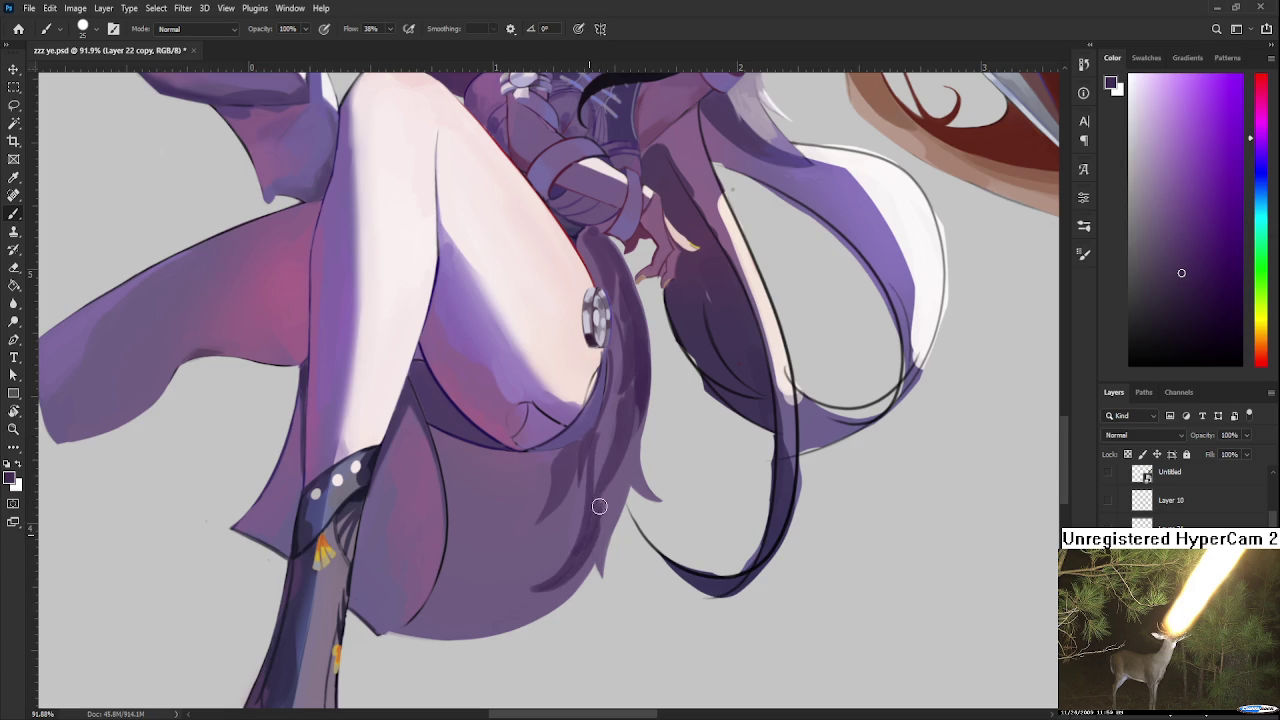
left_click(614, 490, "alt")
left_click(605, 505, "alt")
left_click(569, 517, "alt")
left_click(593, 518, "alt")
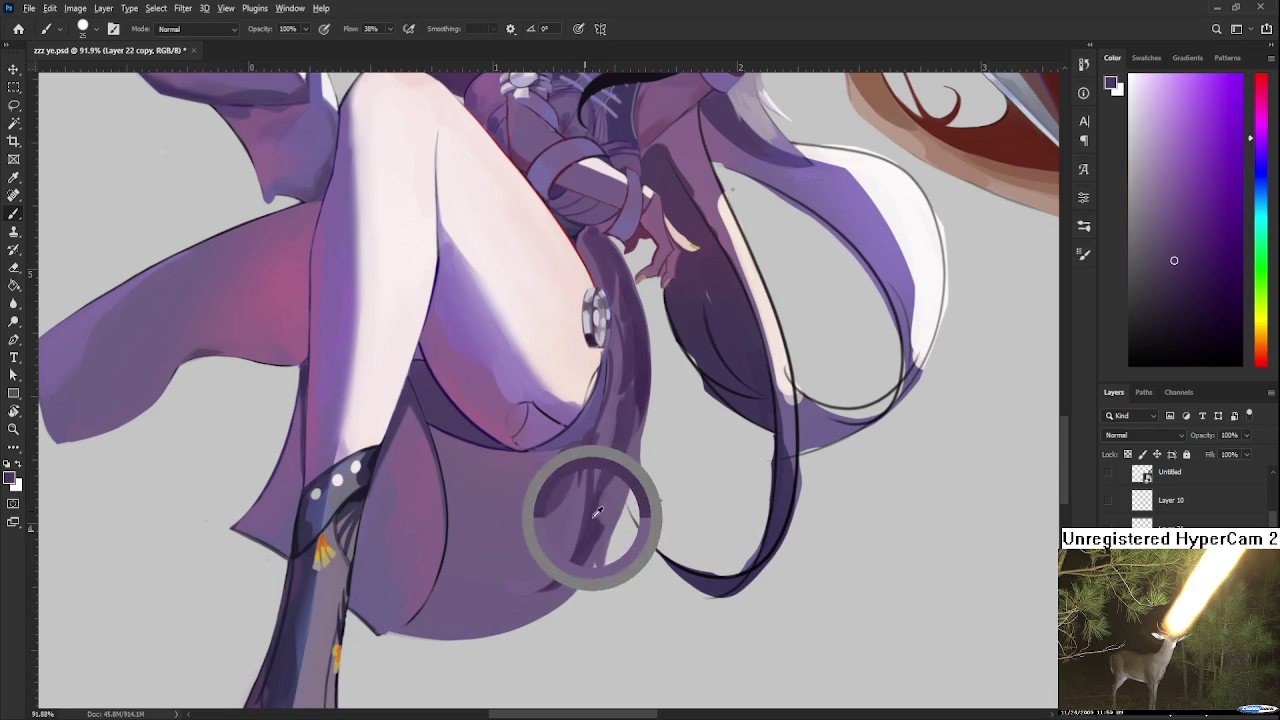
left_click_drag(597, 446, 583, 504)
Step: Rotate the canvas view back to near upright
key("r")
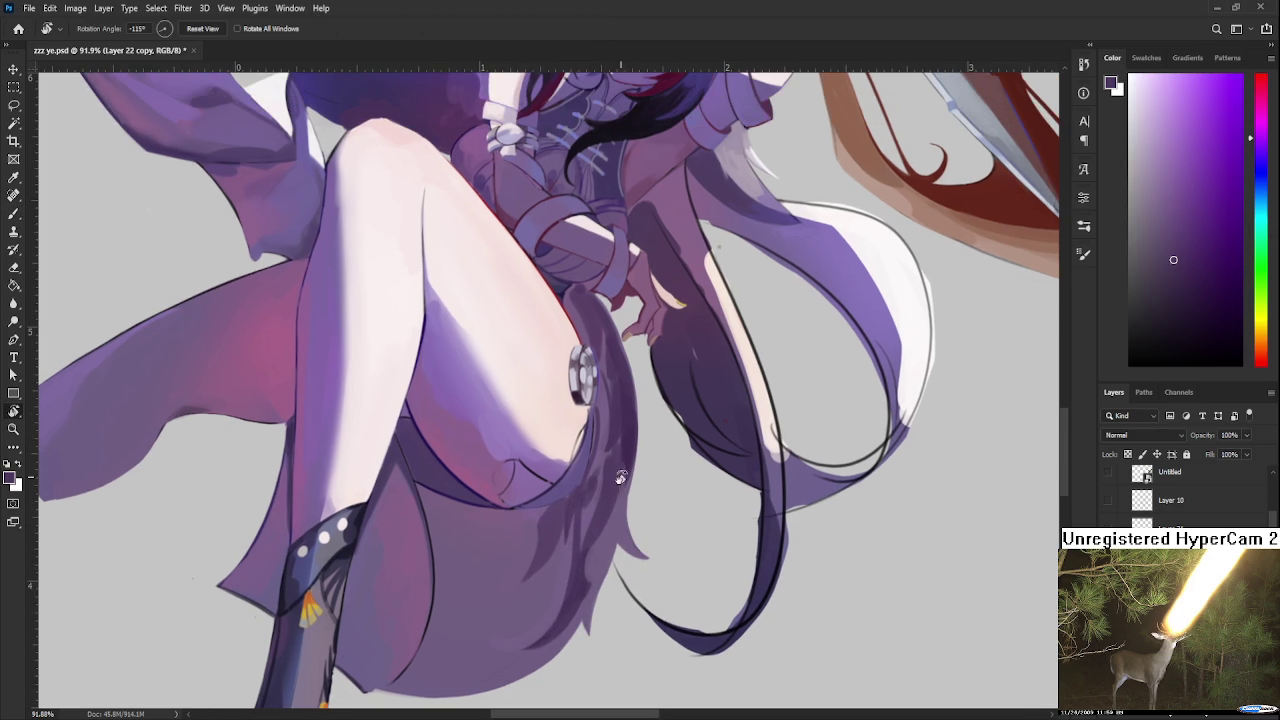
left_click_drag(627, 464, 602, 560)
scroll(602, 560, "down", 5)
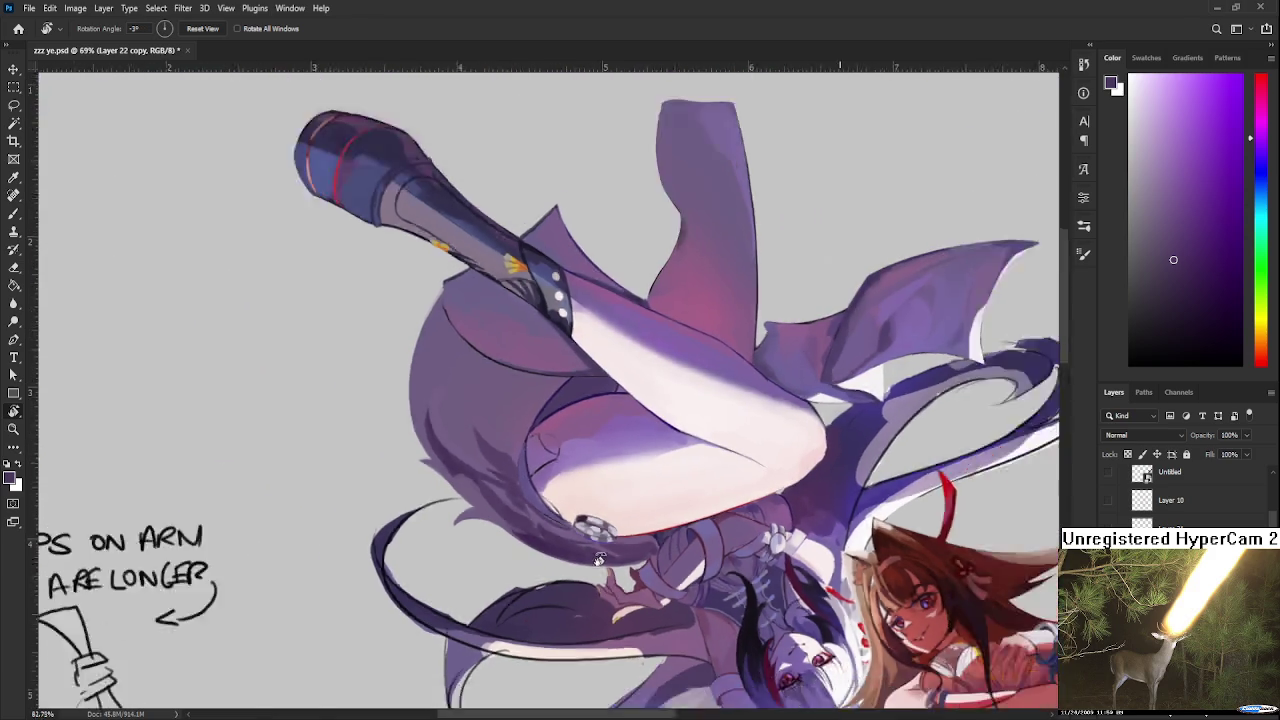
mouse_move(602, 560)
left_mouse_down()
mouse_move(706, 322)
mouse_move(550, 558)
left_mouse_up()
scroll(549, 504, "up", 2)
scroll(549, 504, "up", 2)
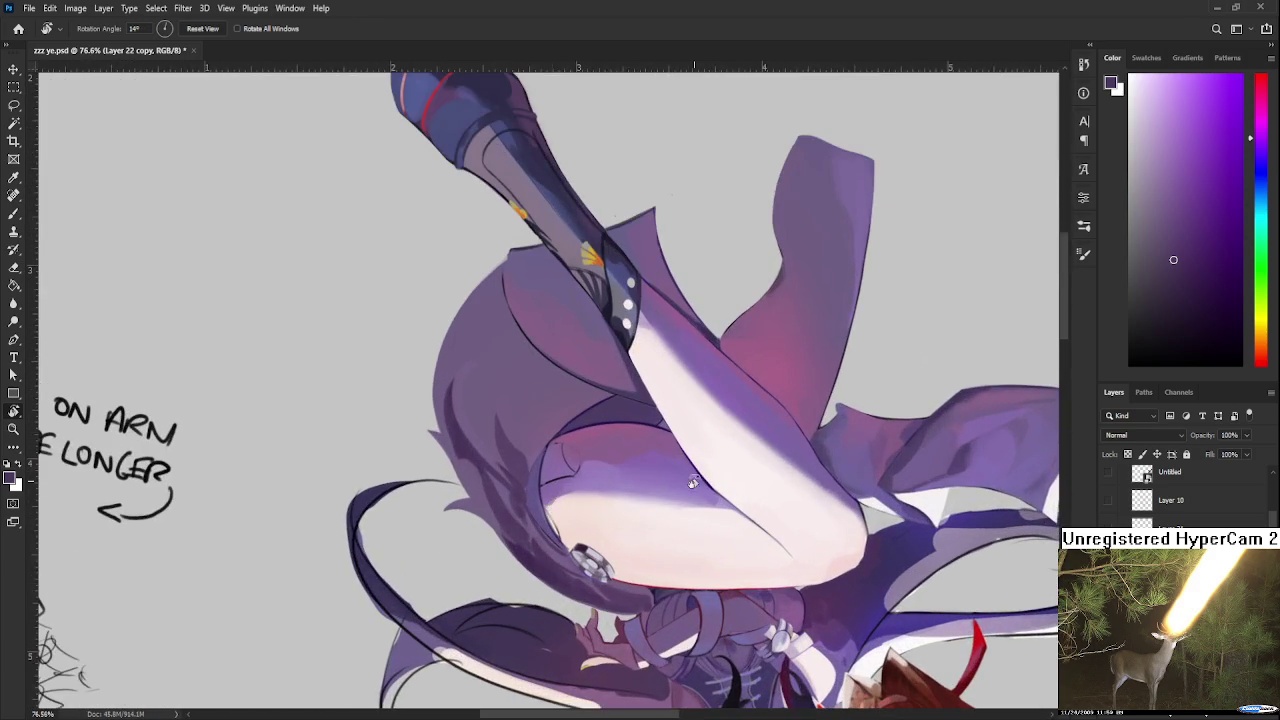
left_click_drag(549, 504, 553, 498)
Step: Paint a dark strand into the hair near the boot, undoing two misplaced attempts
left_click_drag(506, 540, 503, 443)
key("ctrl+z")
left_click_drag(507, 537, 502, 436)
key("ctrl+z")
left_click_drag(538, 480, 526, 450)
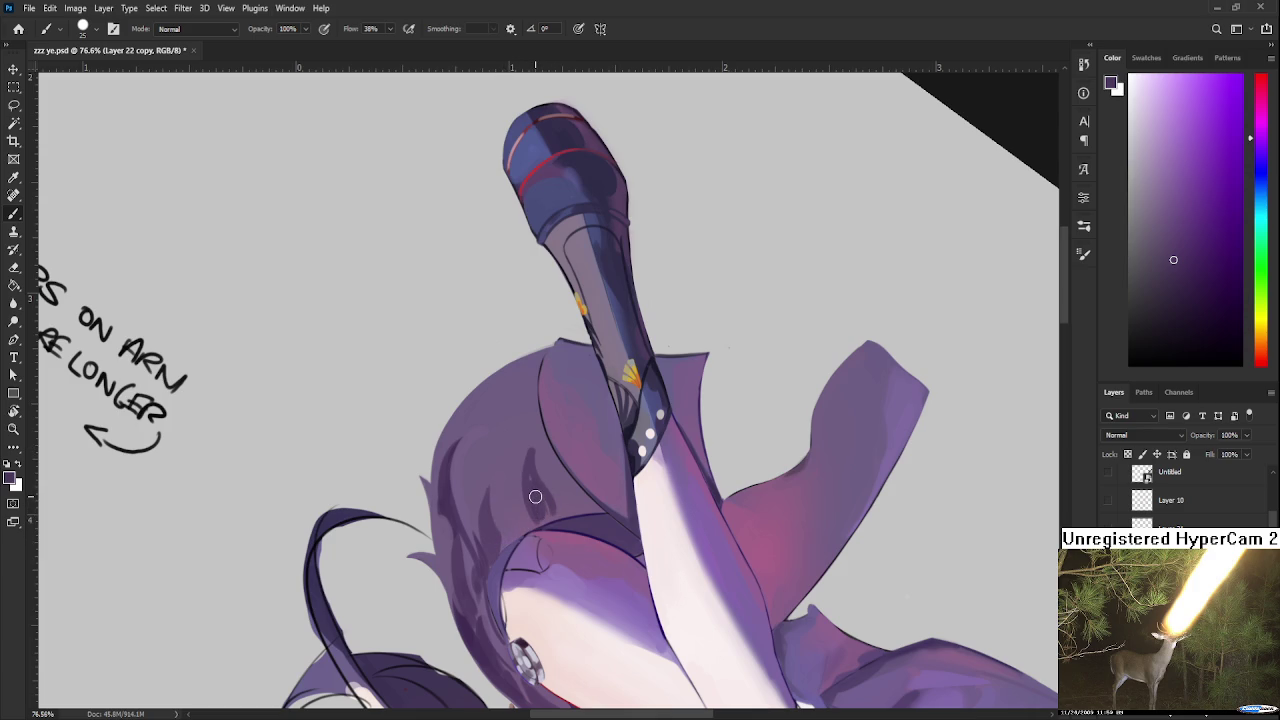
Step: Sample a darker purple from the hair and paint darker strands into it
left_click(537, 487, "alt")
left_click(550, 462, "alt")
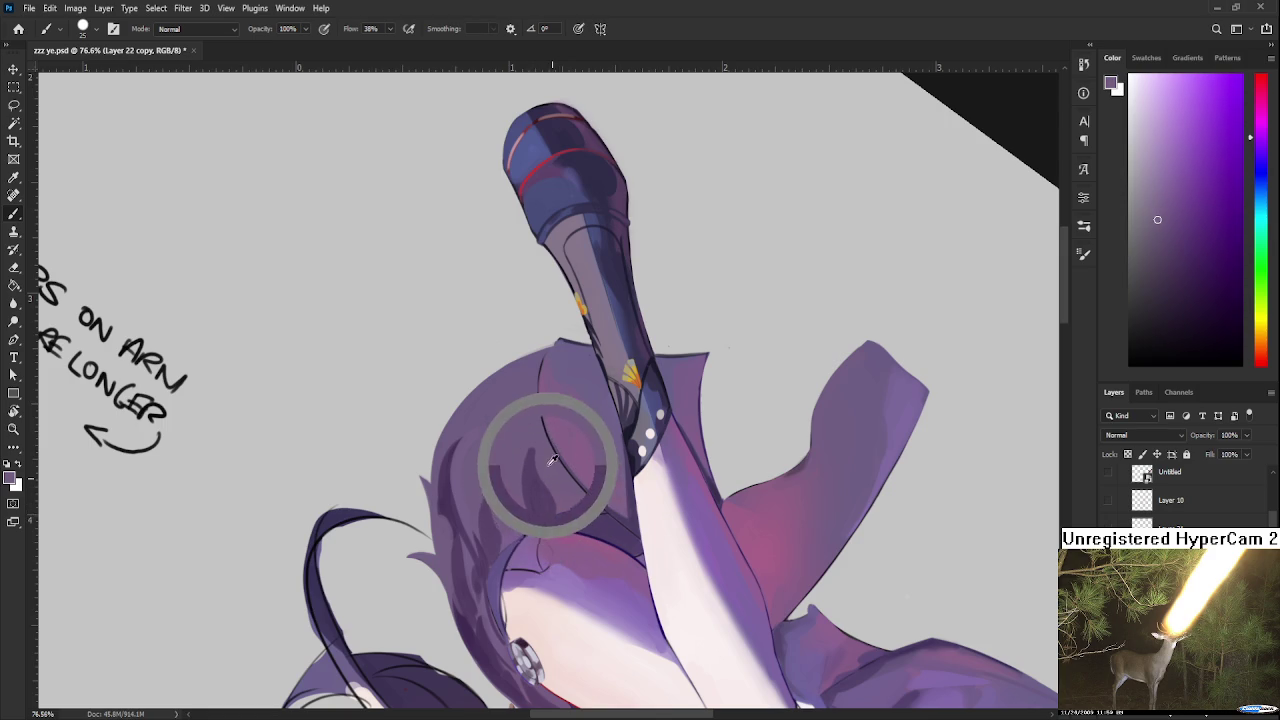
left_click(535, 494, "alt")
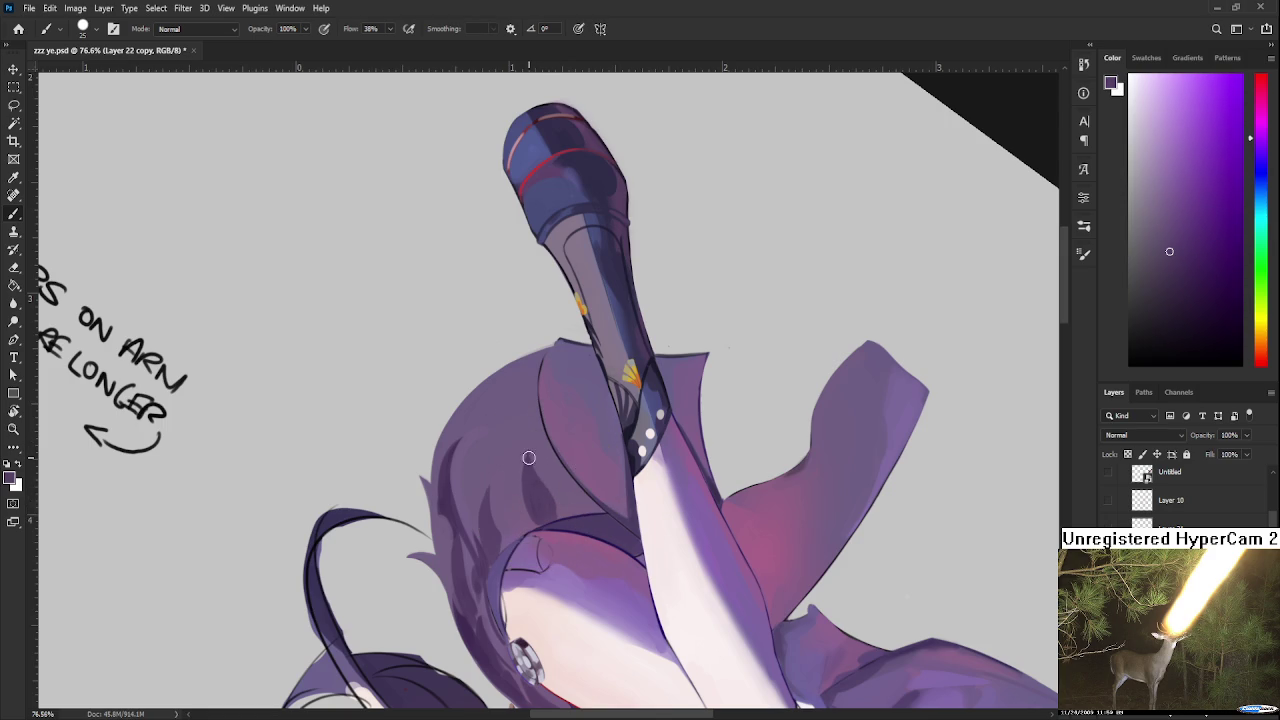
left_click(545, 504, "alt")
left_click(545, 505, "alt")
left_click_drag(510, 512, 503, 485)
Step: Alternate sampling lighter and darker hair purples to soften the dark strands beside the thigh
left_click(492, 529, "alt")
left_click(508, 494, "alt")
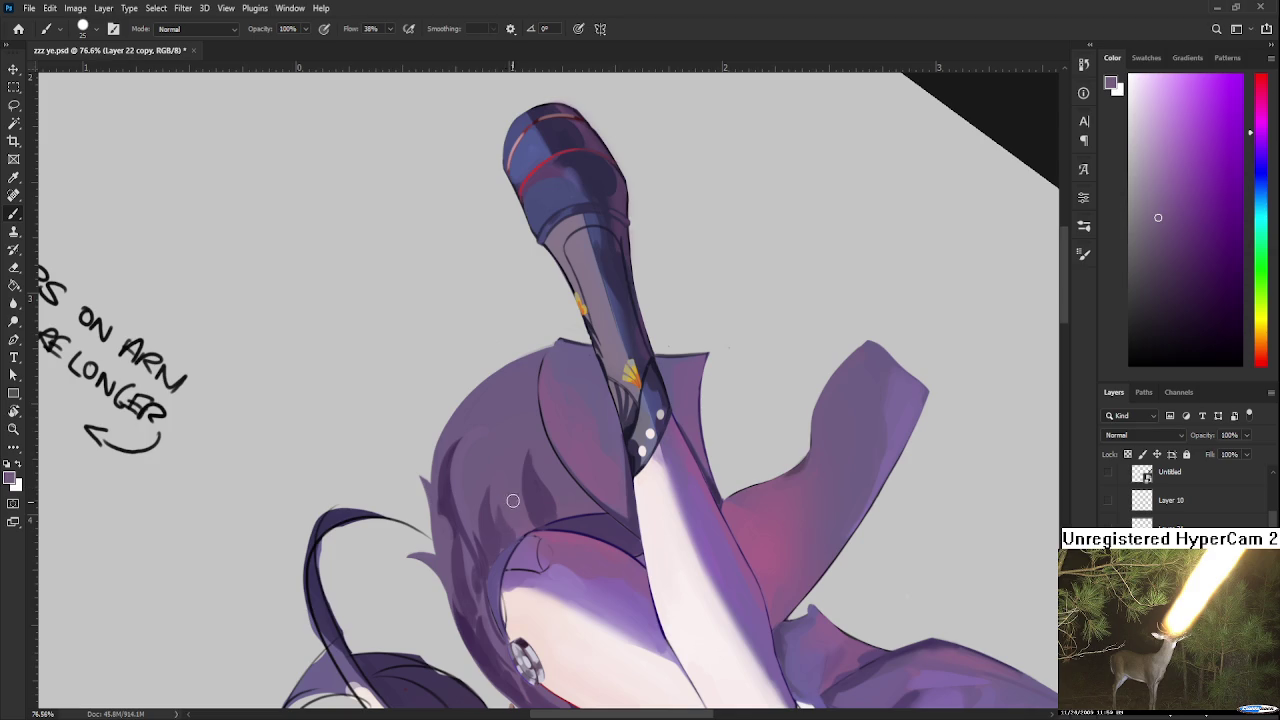
left_click(508, 524, "alt")
left_click(514, 502, "alt")
left_click(527, 493, "alt")
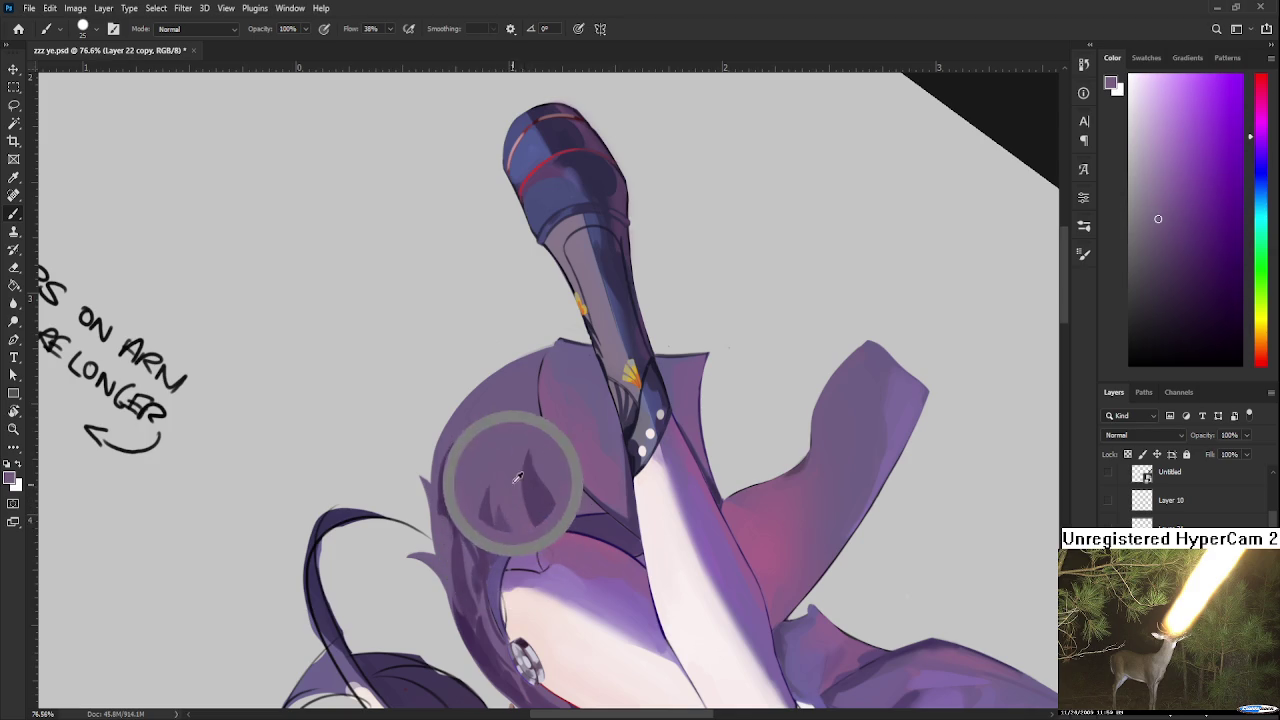
left_click(541, 465, "alt")
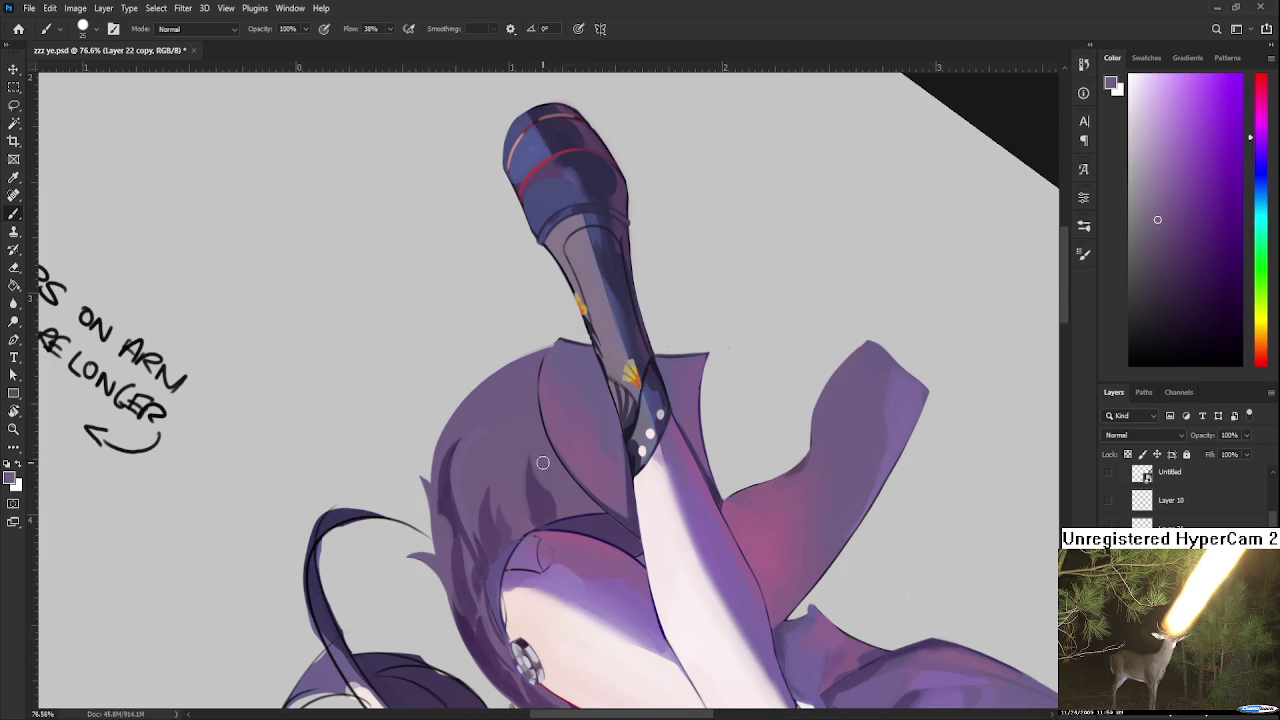
left_click(537, 496, "alt")
left_click(543, 471, "alt")
left_click(545, 508, "alt")
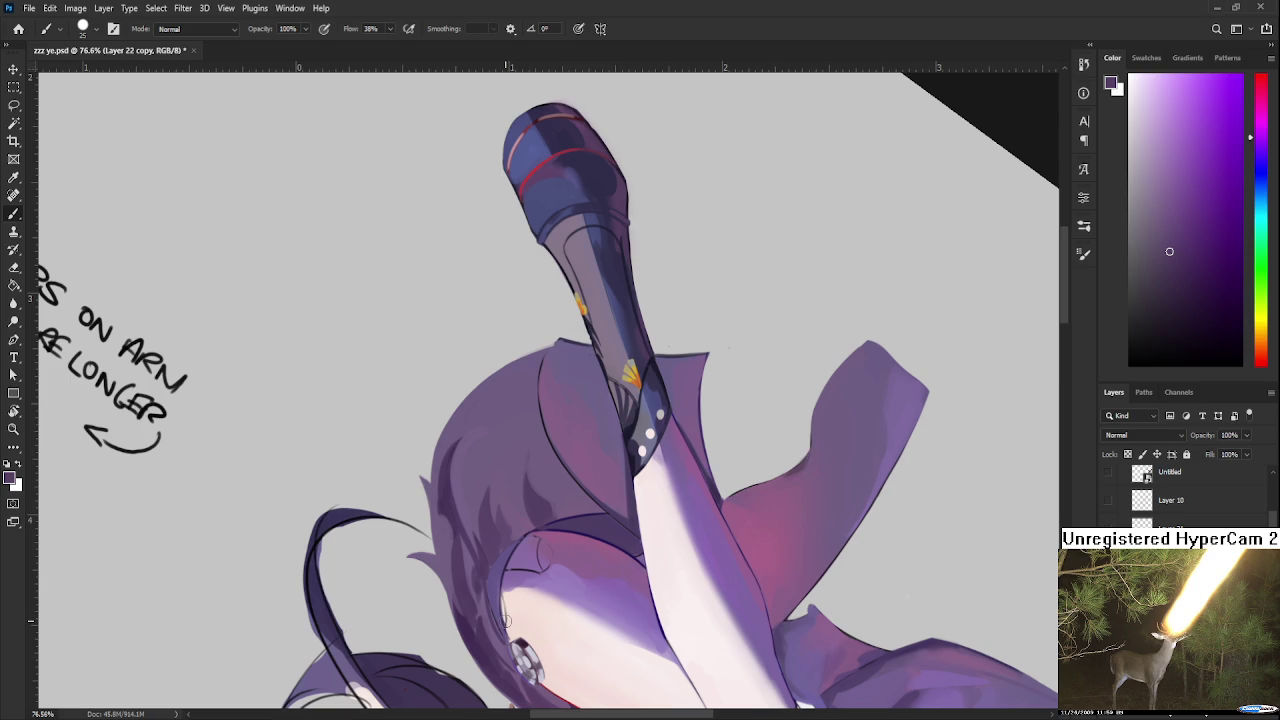
Step: Sample hair purples and paint dark strand strokes into the hair behind the leg
left_click(498, 526, "alt")
left_click(483, 482, "alt")
mouse_move(472, 540)
left_mouse_down()
mouse_move(478, 472)
mouse_move(482, 546)
left_mouse_up()
left_click(488, 476, "alt")
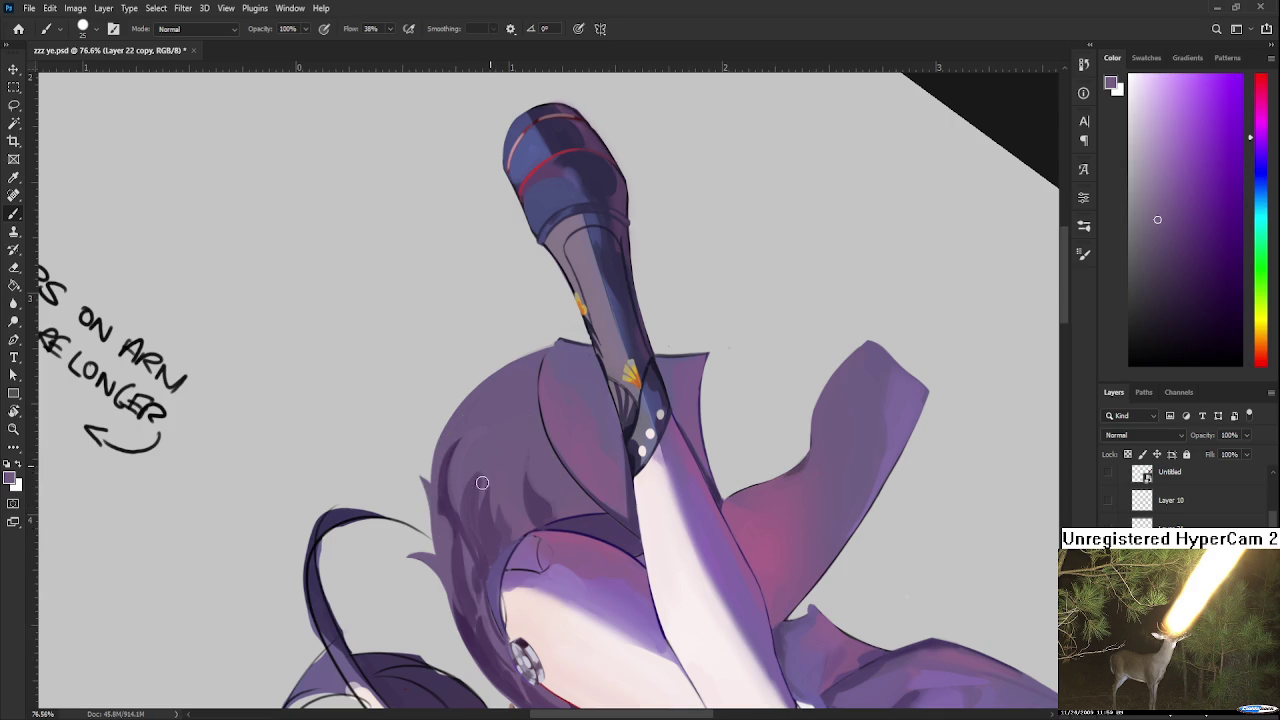
left_click(485, 475, "alt")
left_click(487, 516, "alt")
left_click(533, 504, "alt")
left_click_drag(558, 518, 570, 476)
left_click(567, 492, "alt")
left_click(569, 493, "alt")
Step: Turn the view nearly upright and paint more dark strand strokes into the hair
key("r")
left_click_drag(590, 520, 722, 500)
left_click_drag(847, 522, 535, 539)
key("b")
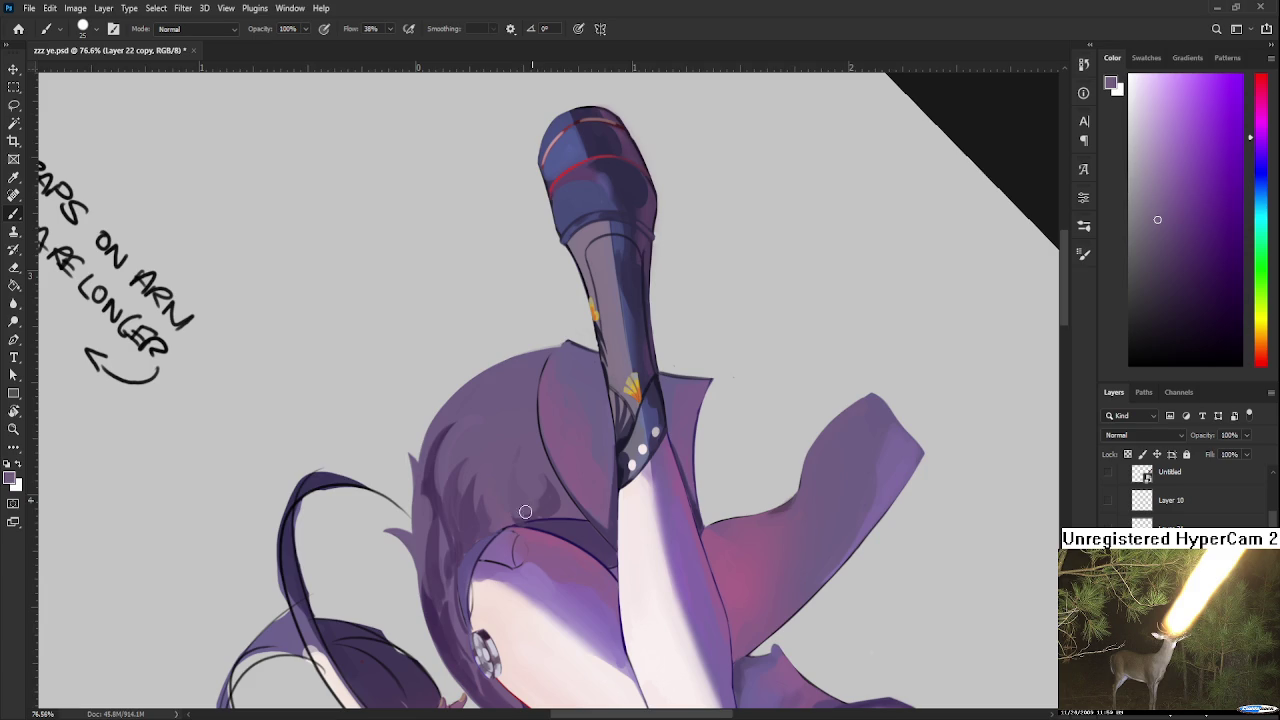
left_click(553, 497, "alt")
left_click(572, 497, "alt")
left_click(516, 484, "alt")
mouse_move(522, 512)
left_mouse_down()
mouse_move(542, 482)
mouse_move(539, 514)
left_mouse_up()
Step: Fine-tune the sampled hair purple from nearby strands, then tilt the view about -71°
left_click(555, 491, "alt")
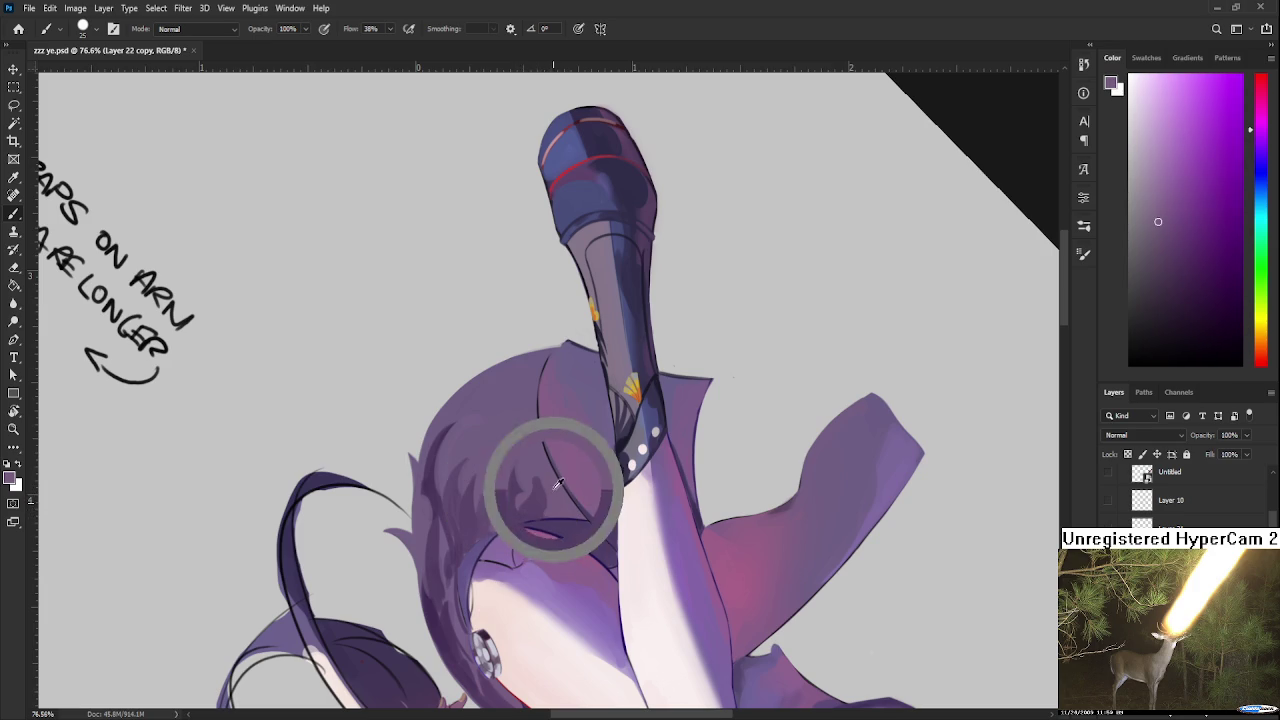
left_click(533, 497, "alt")
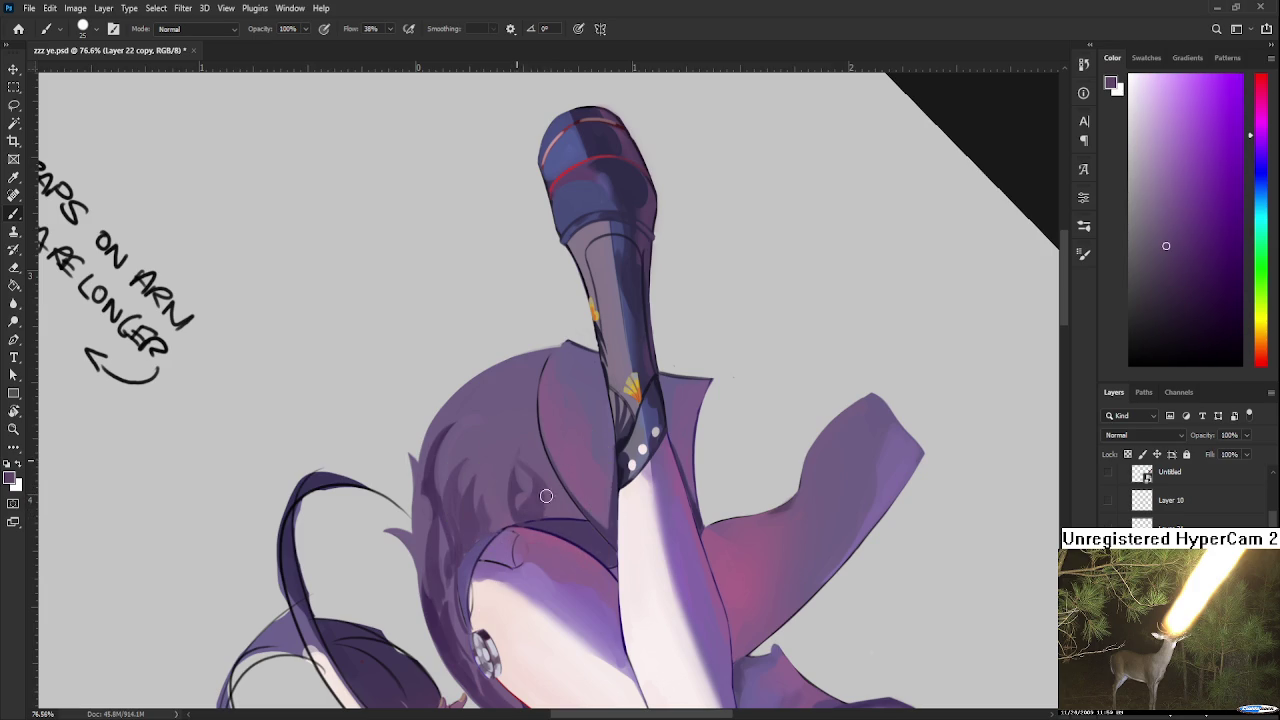
left_click(545, 470, "alt")
left_click(525, 488, "alt")
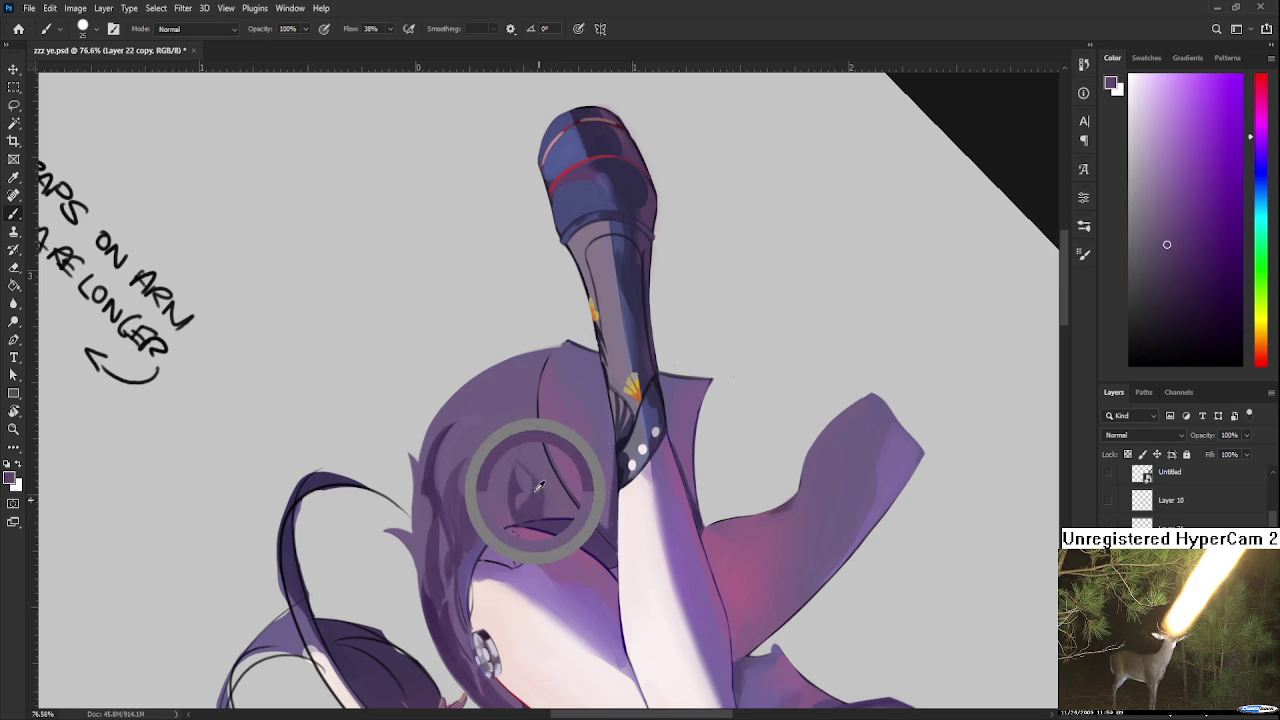
left_click(541, 489, "alt")
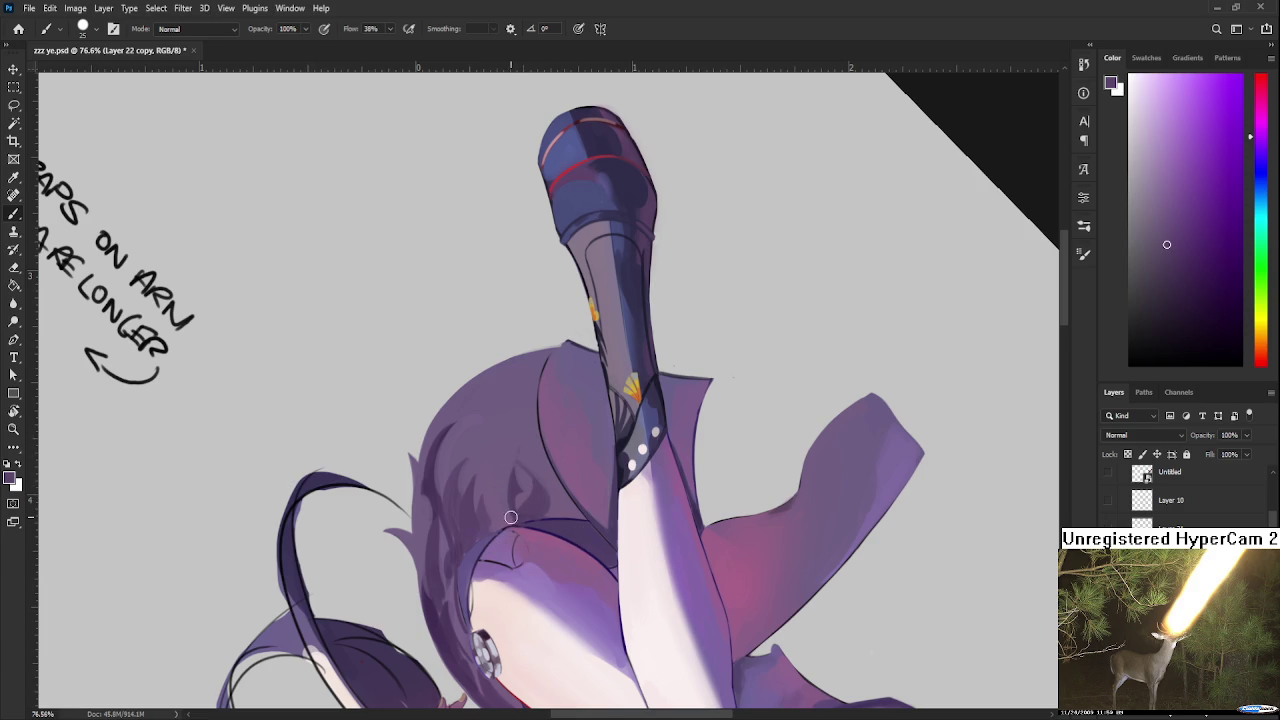
left_click(498, 500, "alt")
left_click(511, 505, "alt")
left_click(516, 500, "alt")
left_click(538, 486, "alt")
left_click(555, 490, "alt")
left_click(555, 508, "alt")
left_click(540, 497, "alt")
key("r")
mouse_move(560, 598)
left_mouse_down()
mouse_move(661, 373)
mouse_move(583, 500)
left_mouse_up()
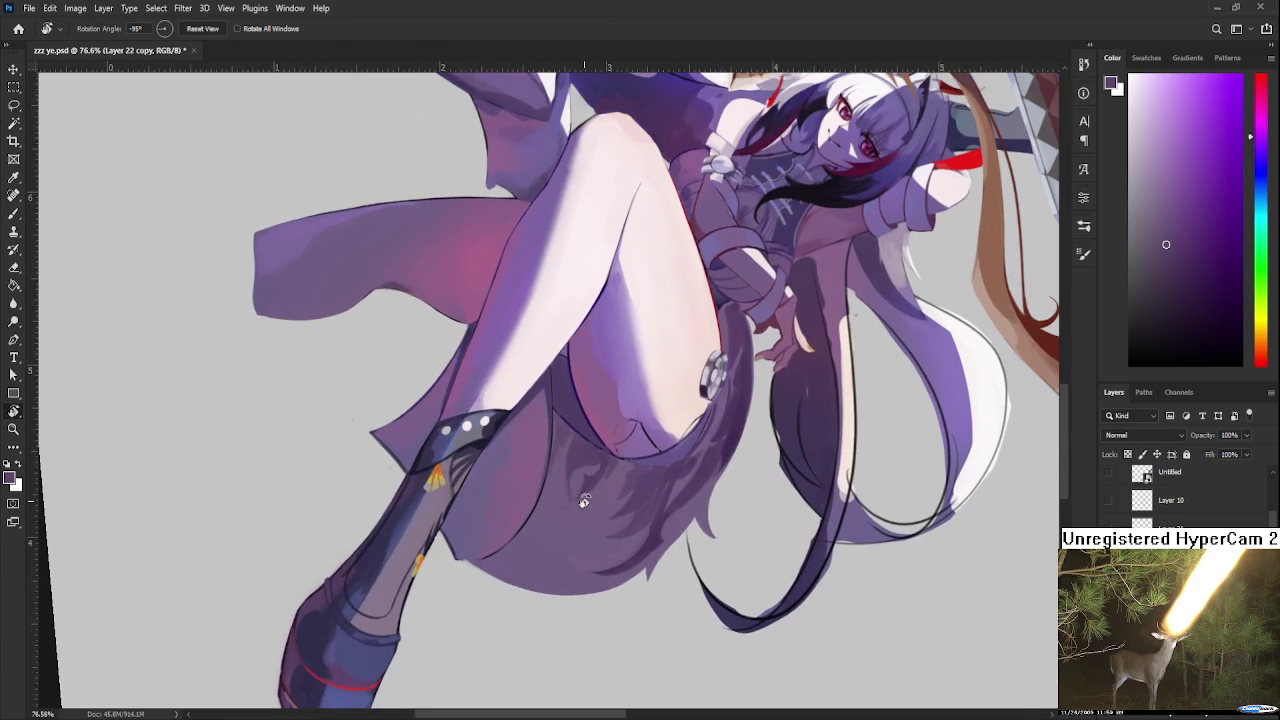
Step: Zoom in, shrink the brush, and pick a dark blue-purple in the Color panel
scroll(604, 456, "down", 5)
scroll(668, 308, "up", 3)
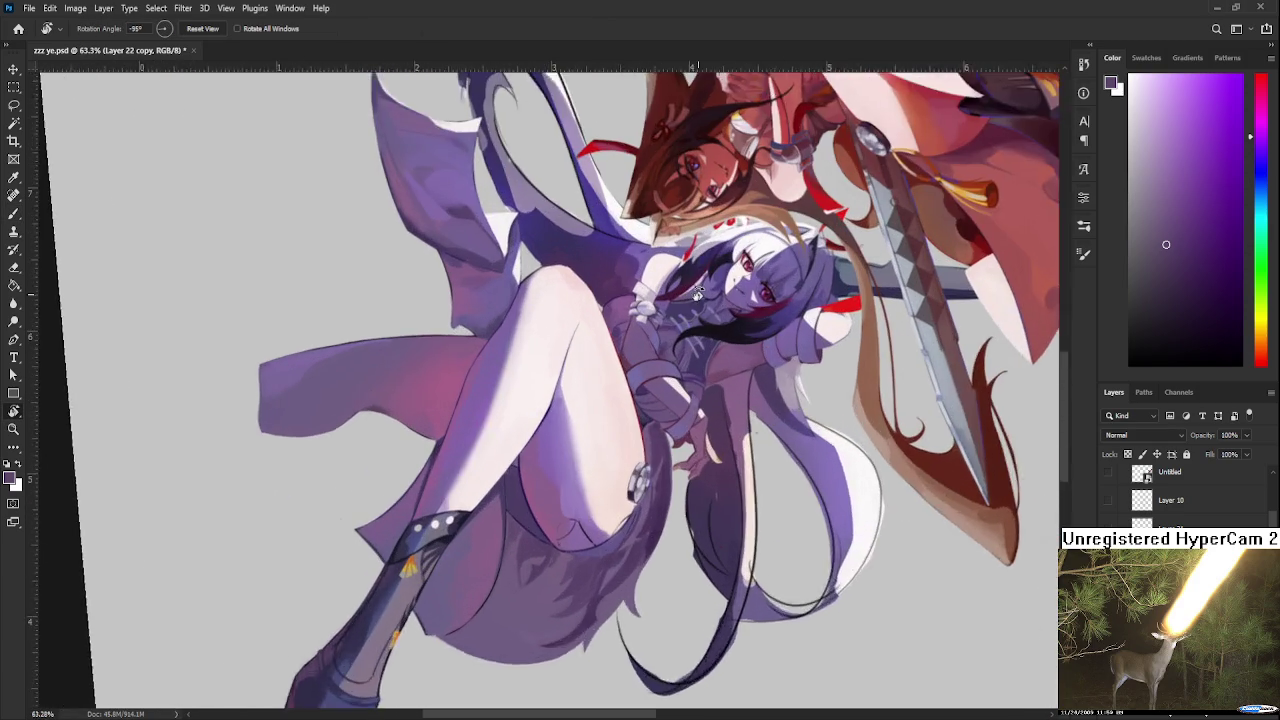
scroll(700, 315, "up", 3)
scroll(605, 605, "up", 2)
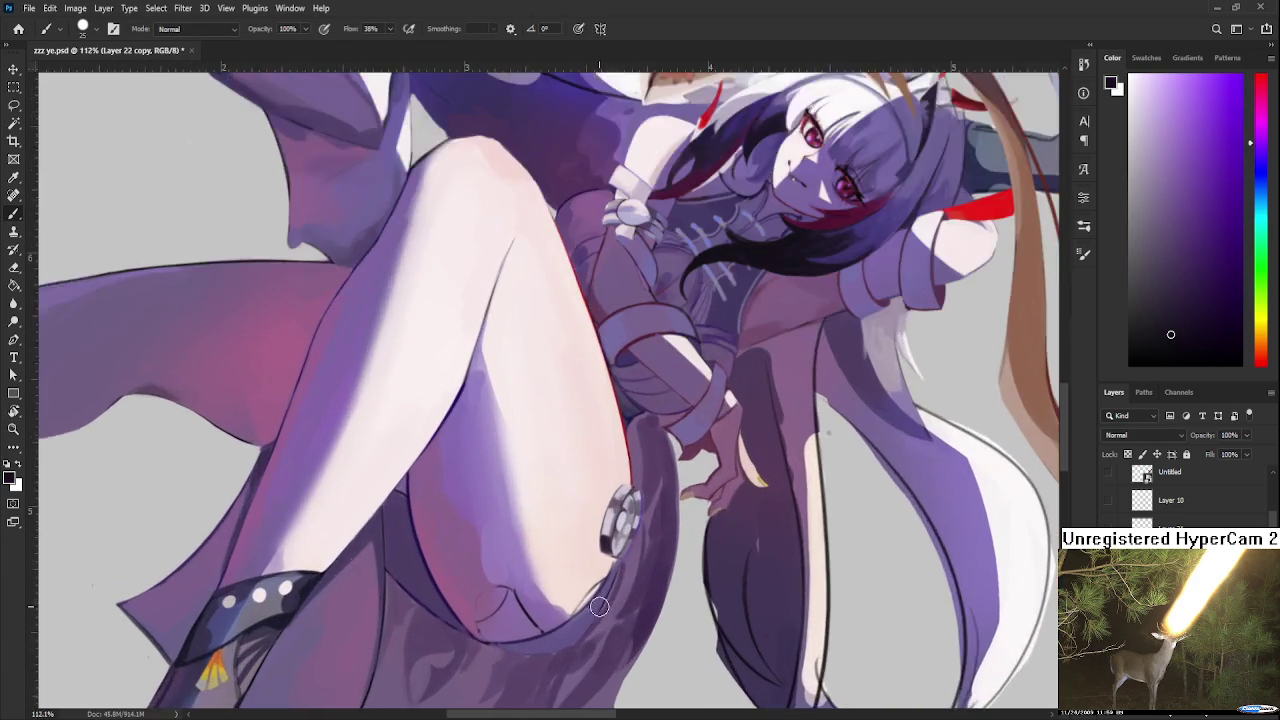
scroll(592, 602, "up", 2)
scroll(600, 580, "down", 2)
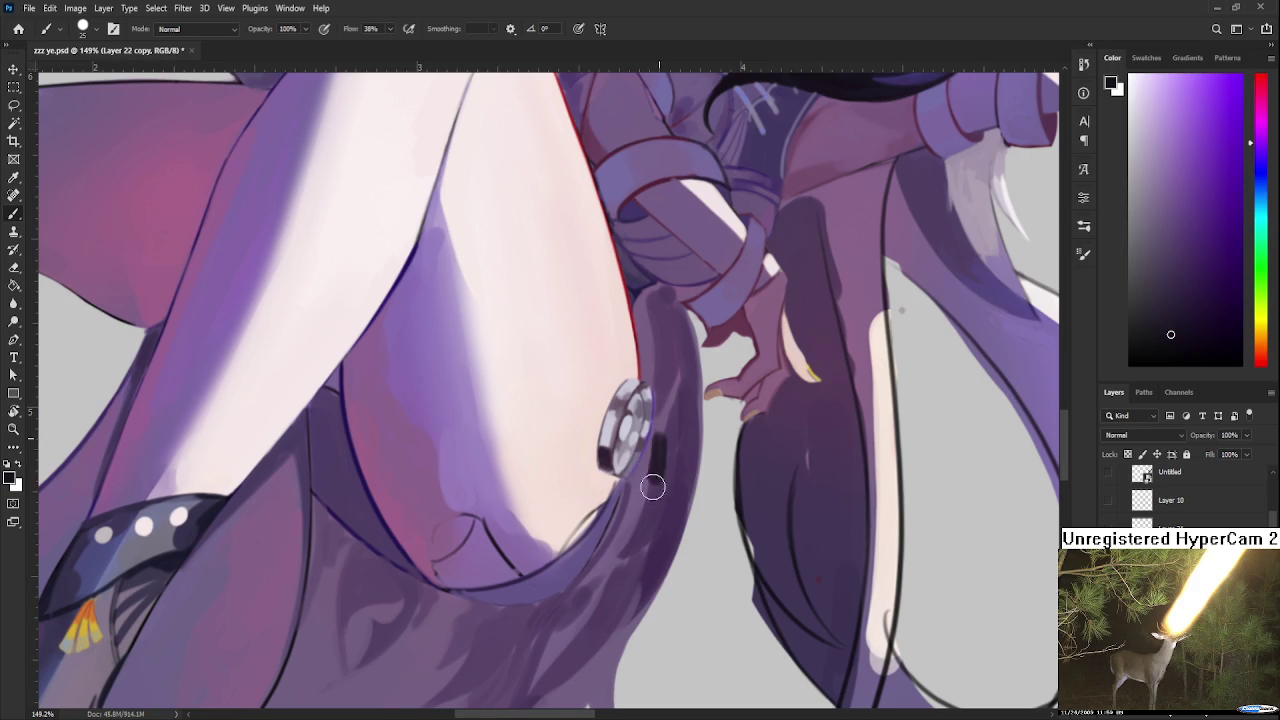
key("bracketleft")
key("bracketleft")
key("bracketleft")
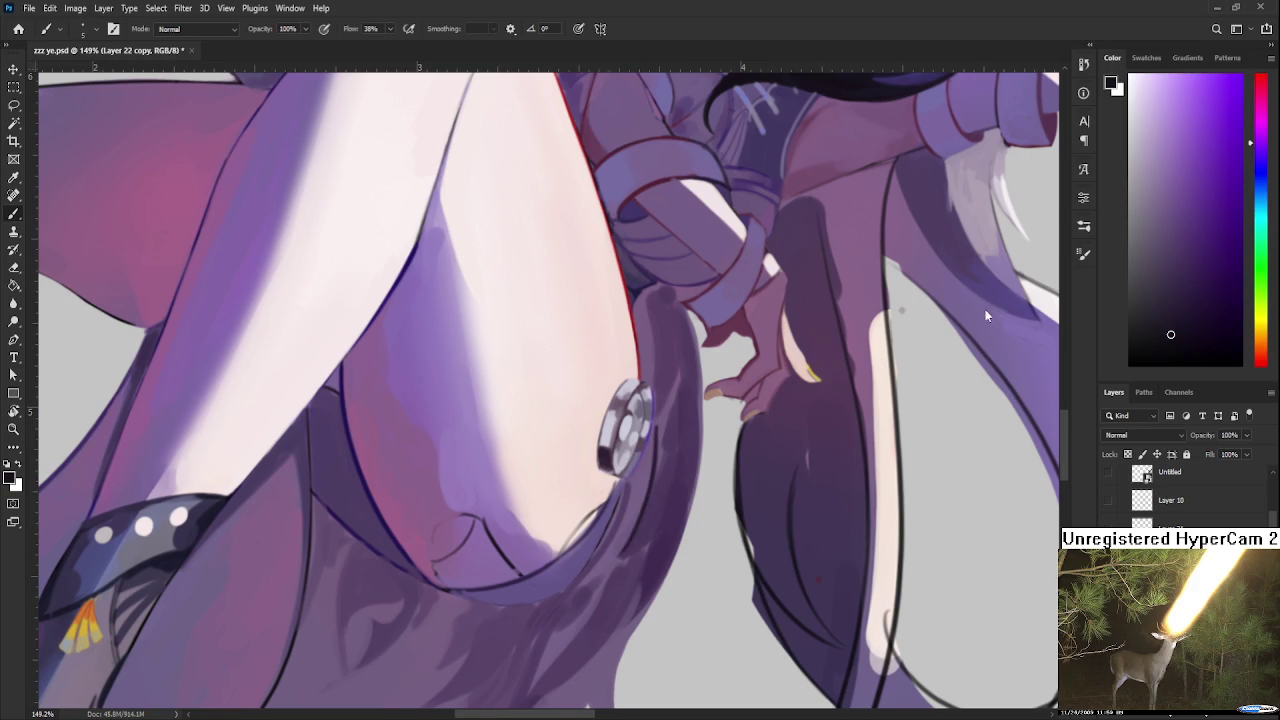
left_click(1217, 282)
left_click_drag(1261, 147, 1245, 163)
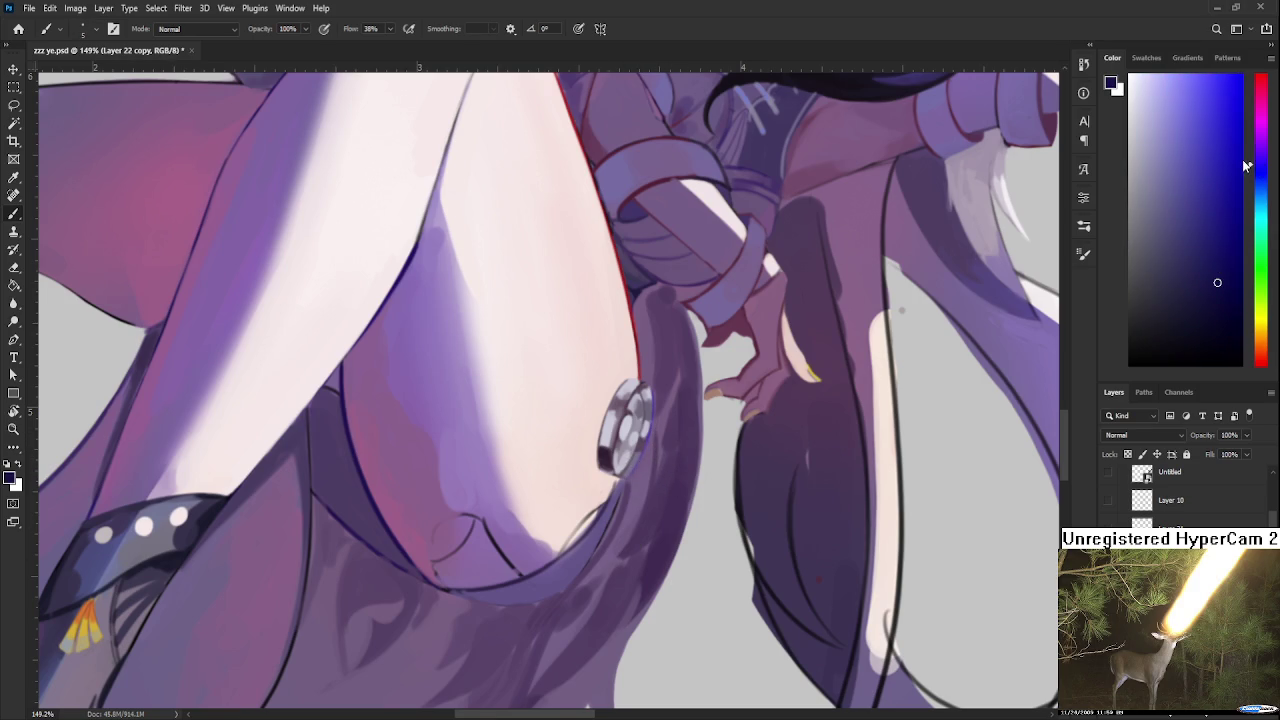
Step: Shade the hair's inner edge under the thigh with dark blue-purple strokes
left_click_drag(657, 447, 661, 522)
scroll(644, 546, "down", 3)
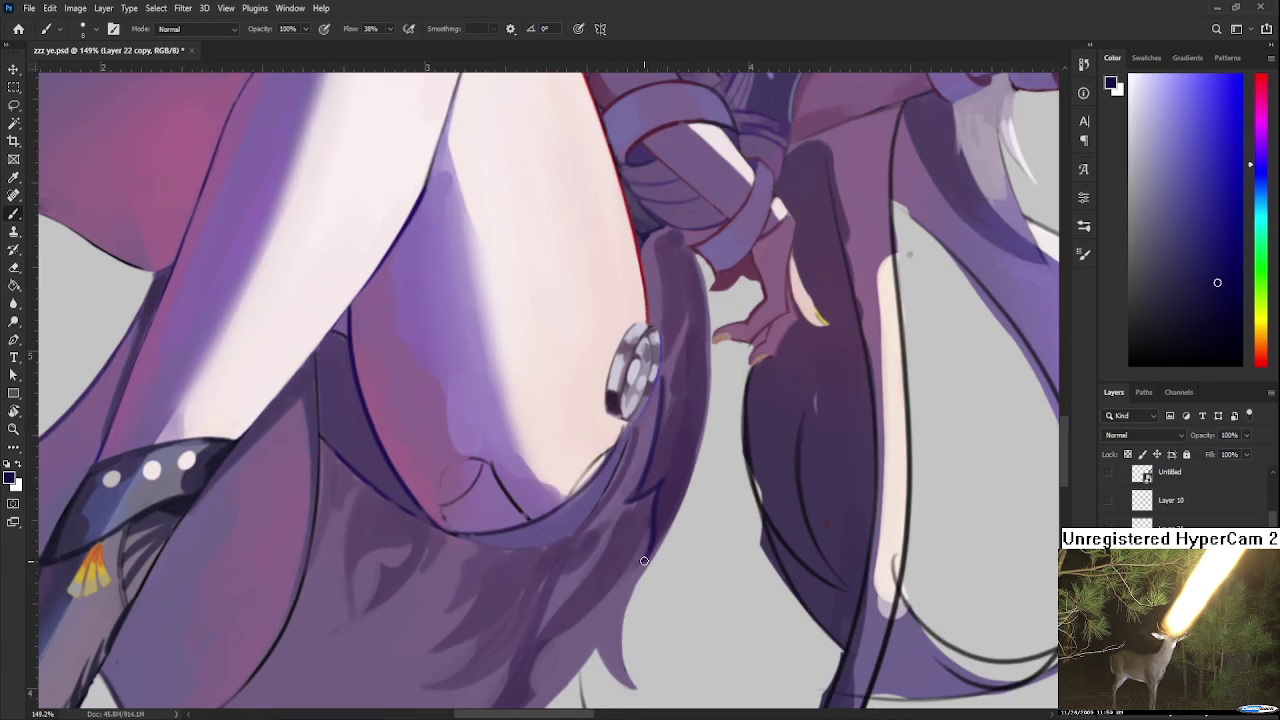
left_click_drag(618, 572, 658, 482)
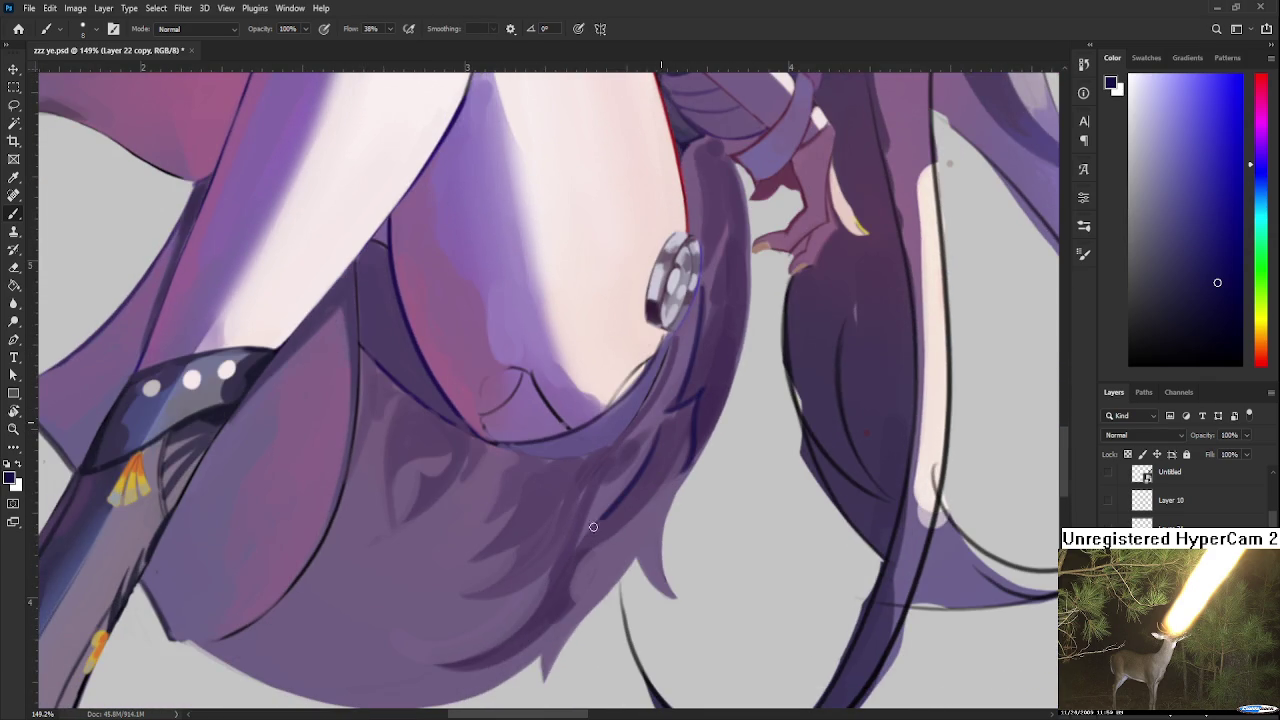
left_click_drag(580, 570, 616, 604)
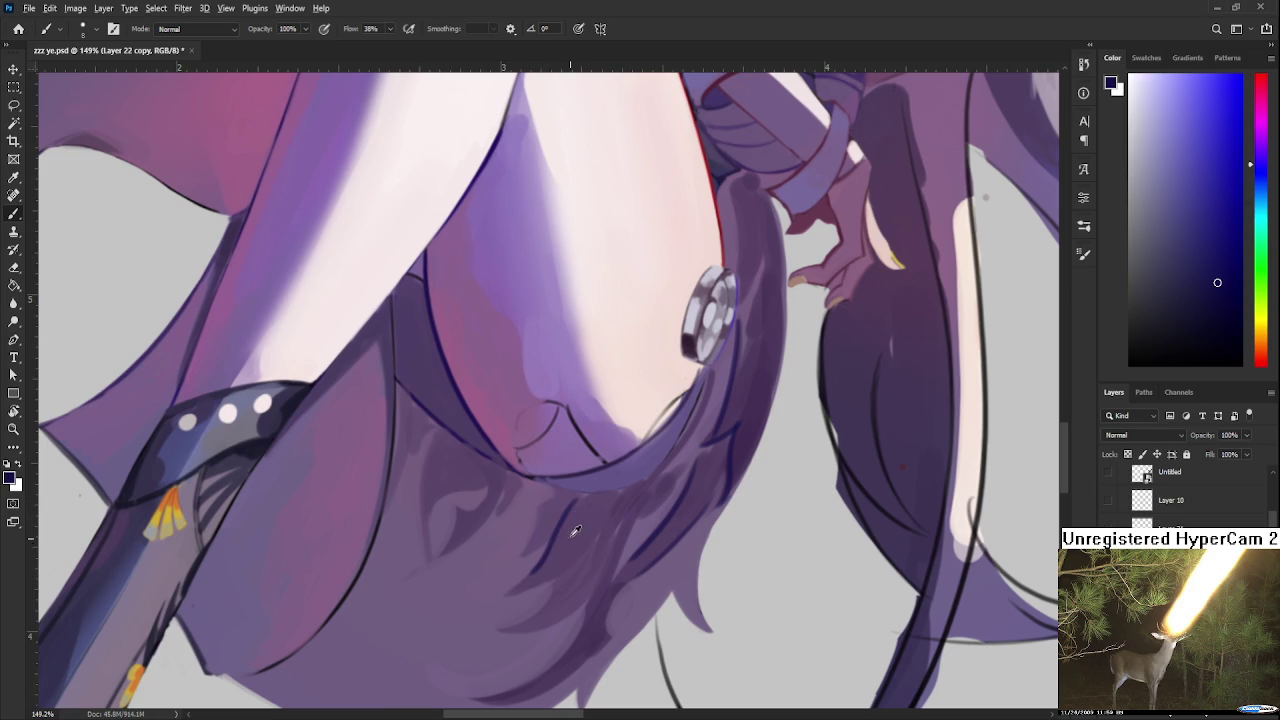
left_click(572, 537, "alt")
left_click_drag(631, 518, 686, 486)
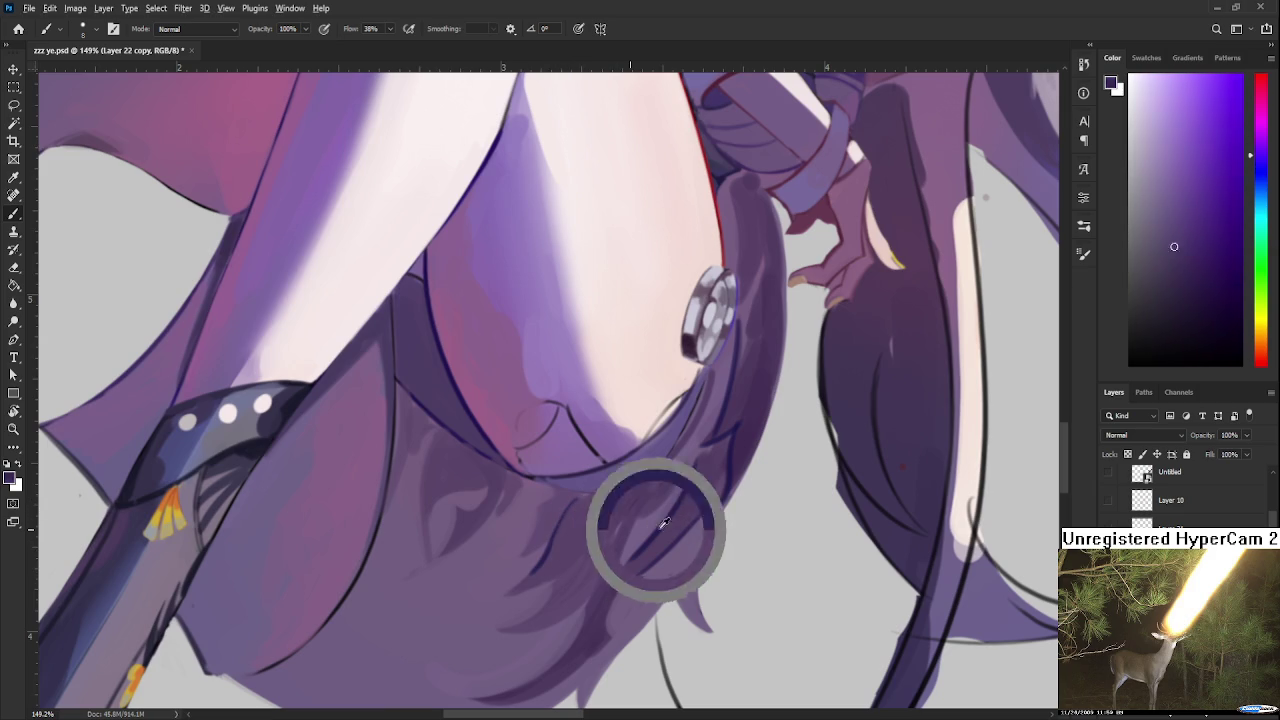
left_click(723, 480, "alt")
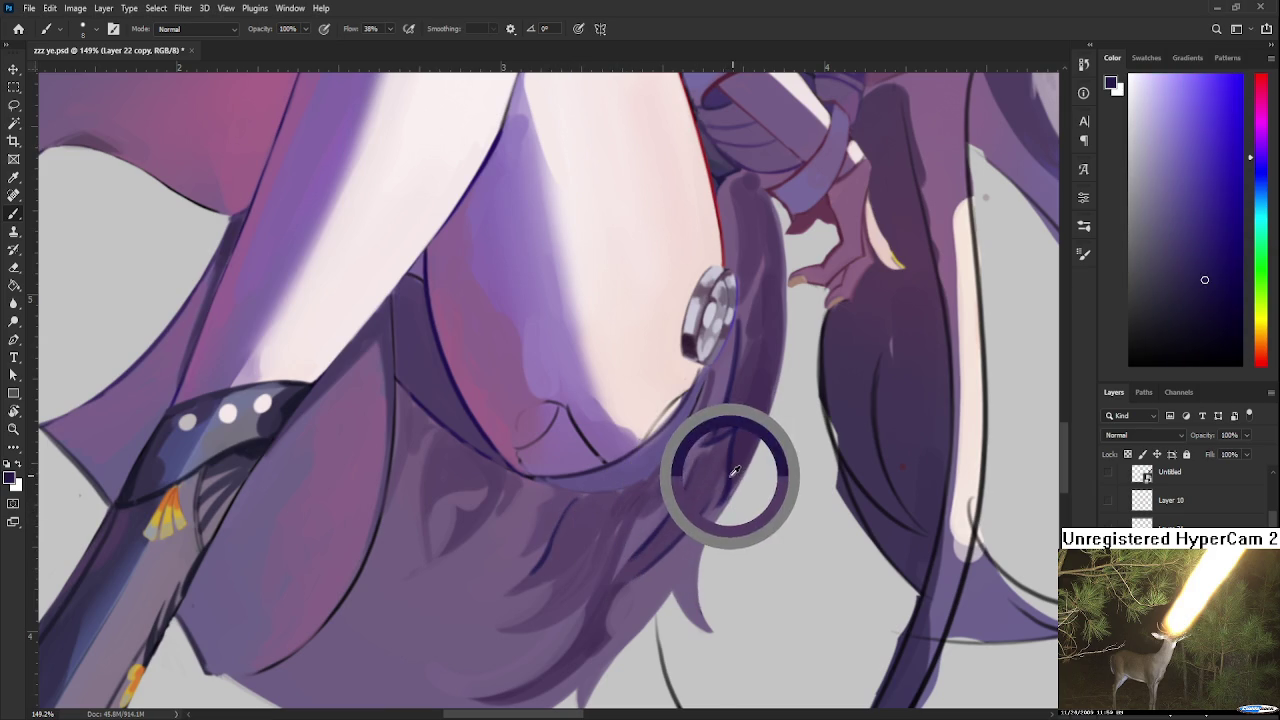
key("bracketright")
key("bracketright")
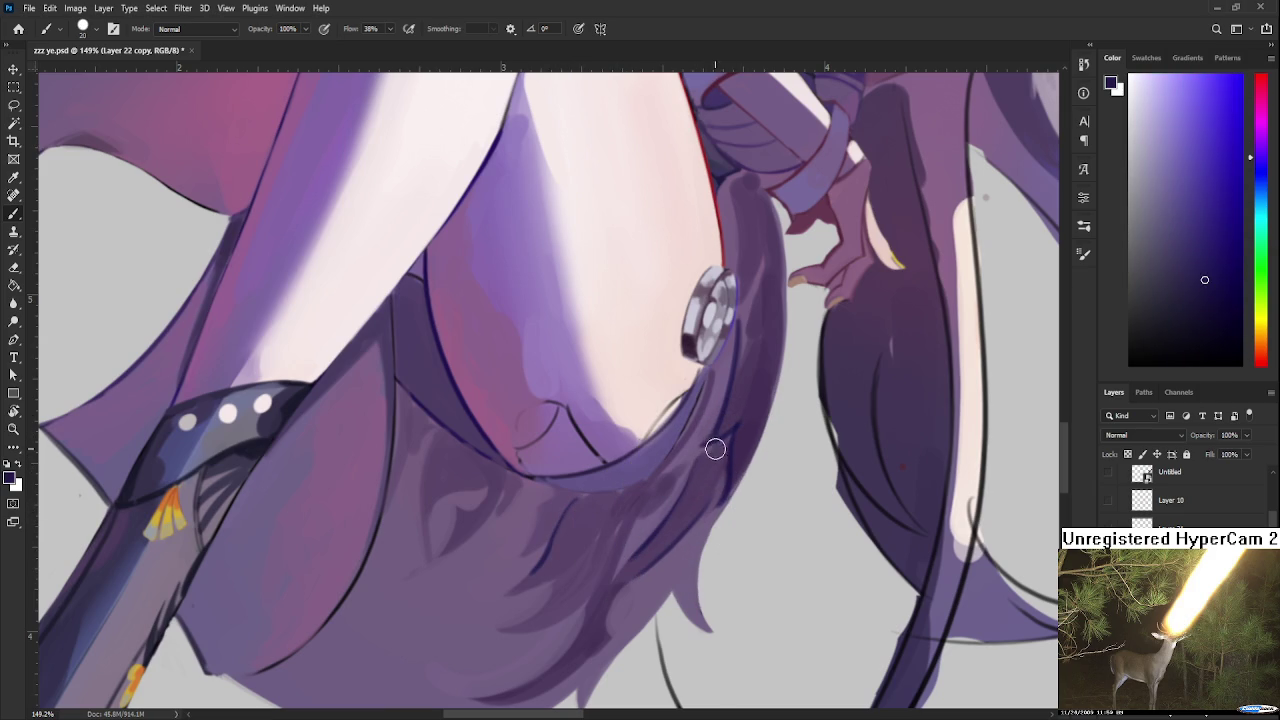
left_click_drag(710, 457, 725, 444)
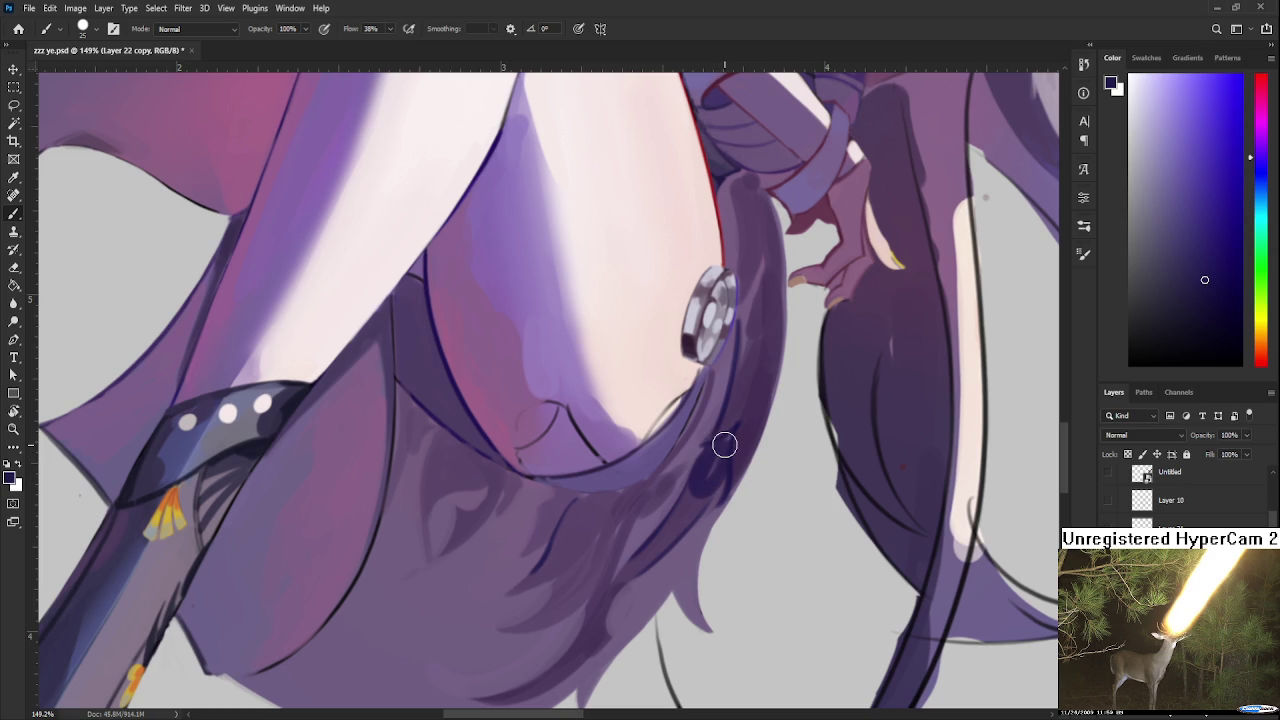
Step: Resample hair purples near the ornament and rotate the view about 60°
left_click(697, 502, "alt")
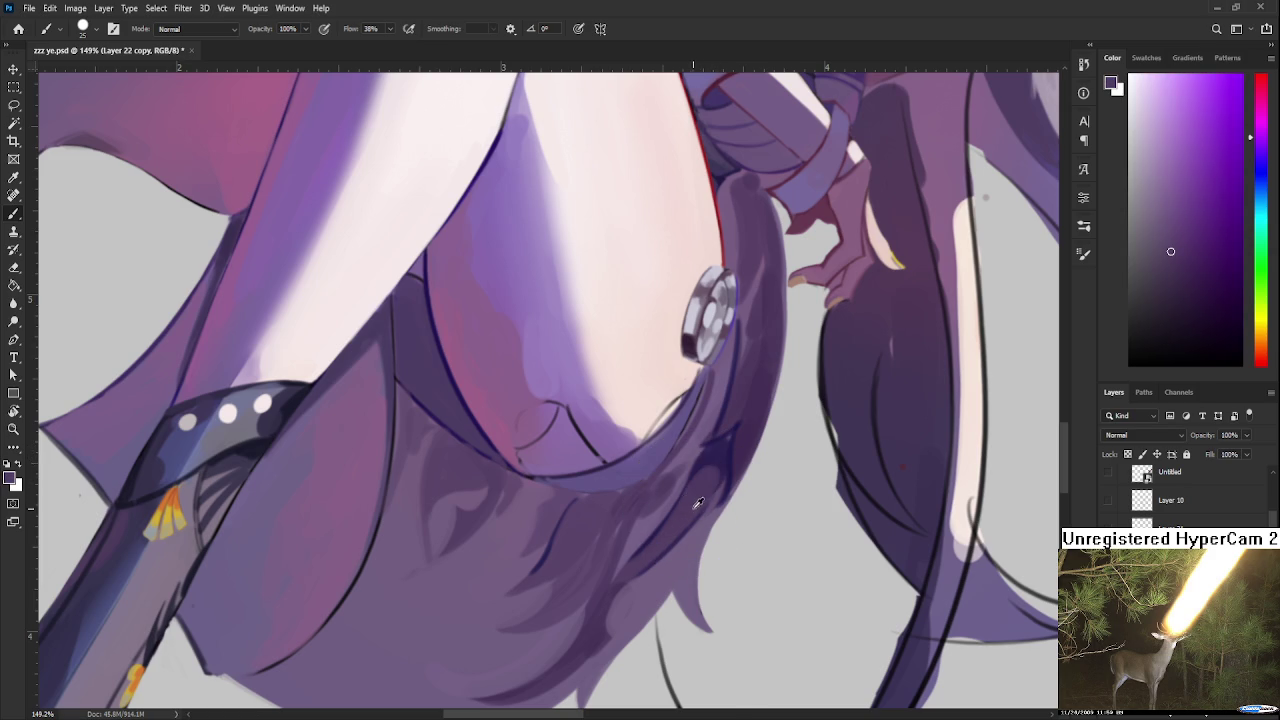
left_click(717, 456, "alt")
left_click(697, 494, "alt")
left_click(717, 462, "alt")
left_click(679, 518, "alt")
left_click(709, 478, "alt")
left_click(680, 522, "alt")
left_click(705, 478, "alt")
left_click_drag(730, 441, 471, 534)
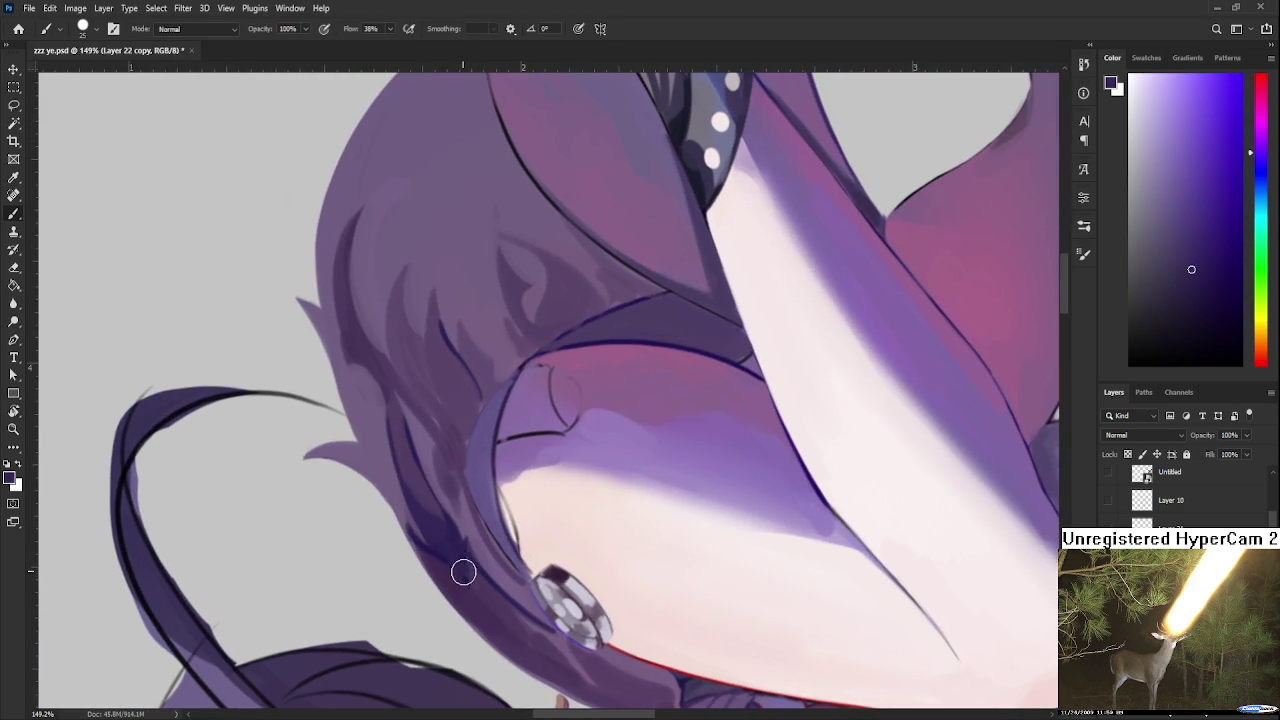
Step: Rotate the view to 46° and darken the hair edge beside the ornament
left_click(451, 548, "alt")
key("r")
mouse_move(455, 545)
left_mouse_down()
mouse_move(513, 548)
mouse_move(486, 534)
left_mouse_up()
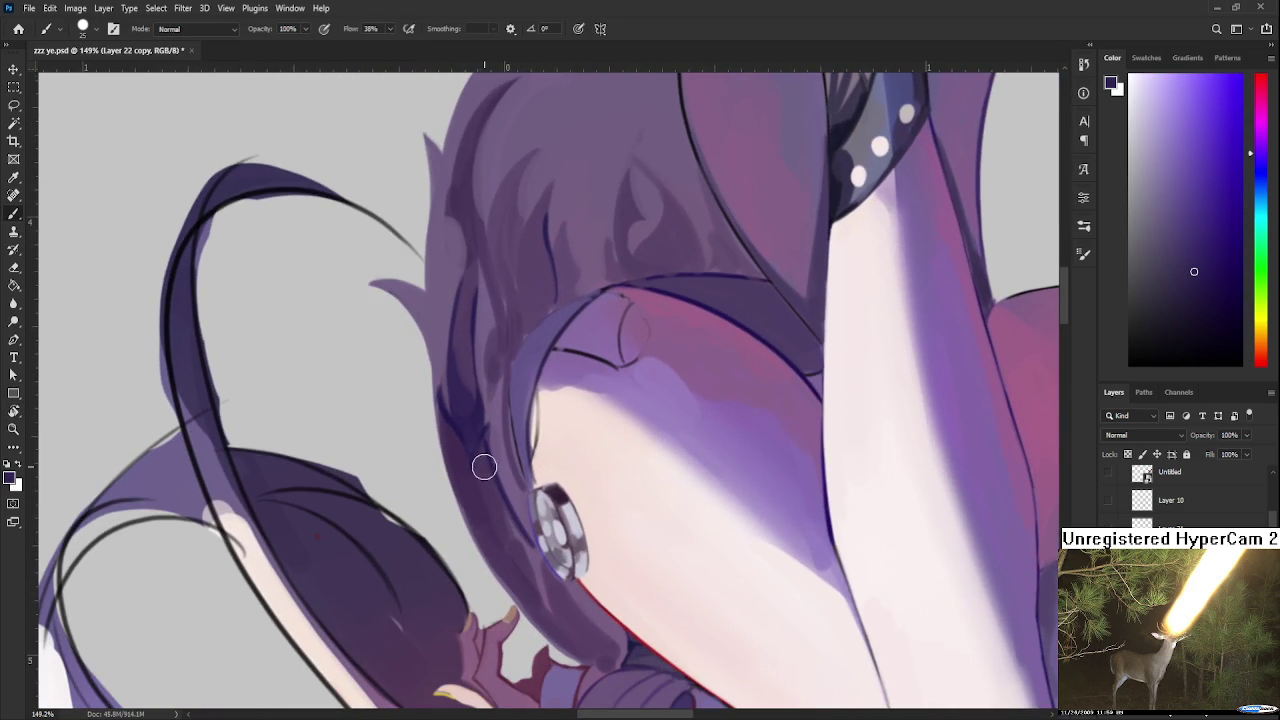
left_click_drag(486, 477, 530, 548)
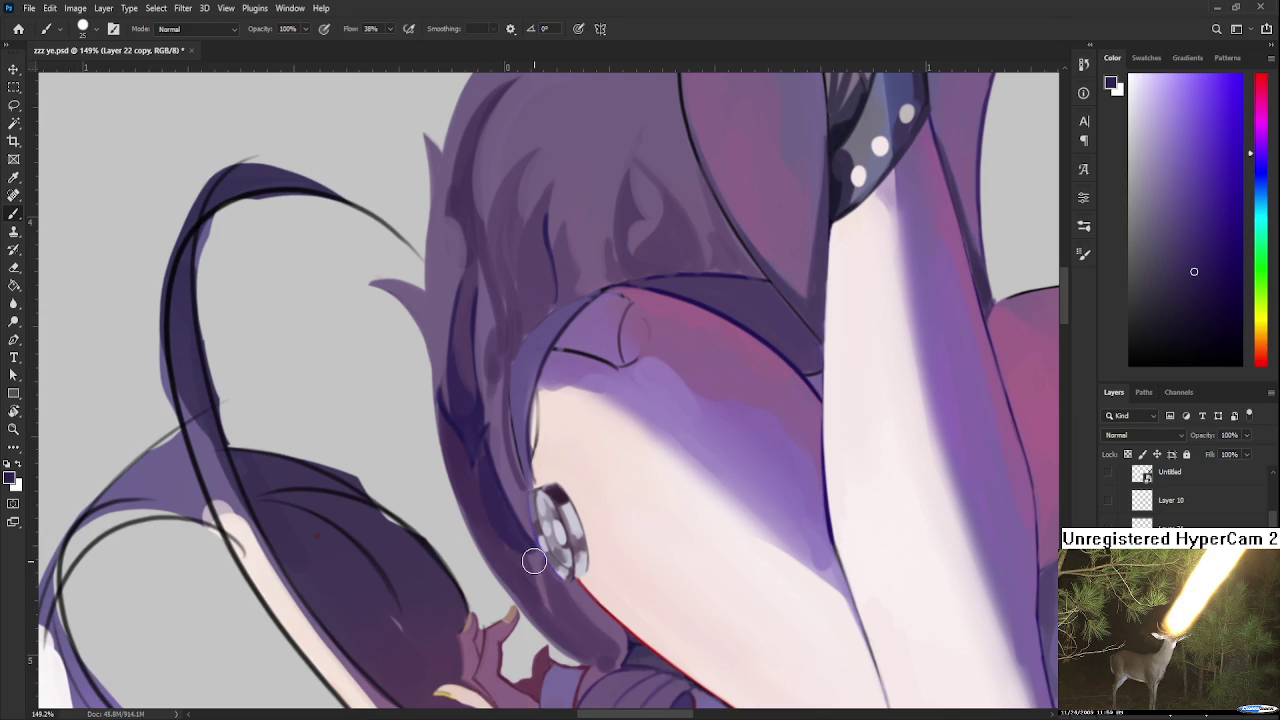
mouse_move(578, 651)
left_mouse_down()
mouse_move(563, 606)
mouse_move(609, 654)
left_mouse_up()
key("ctrl+z")
left_click(590, 602, "alt")
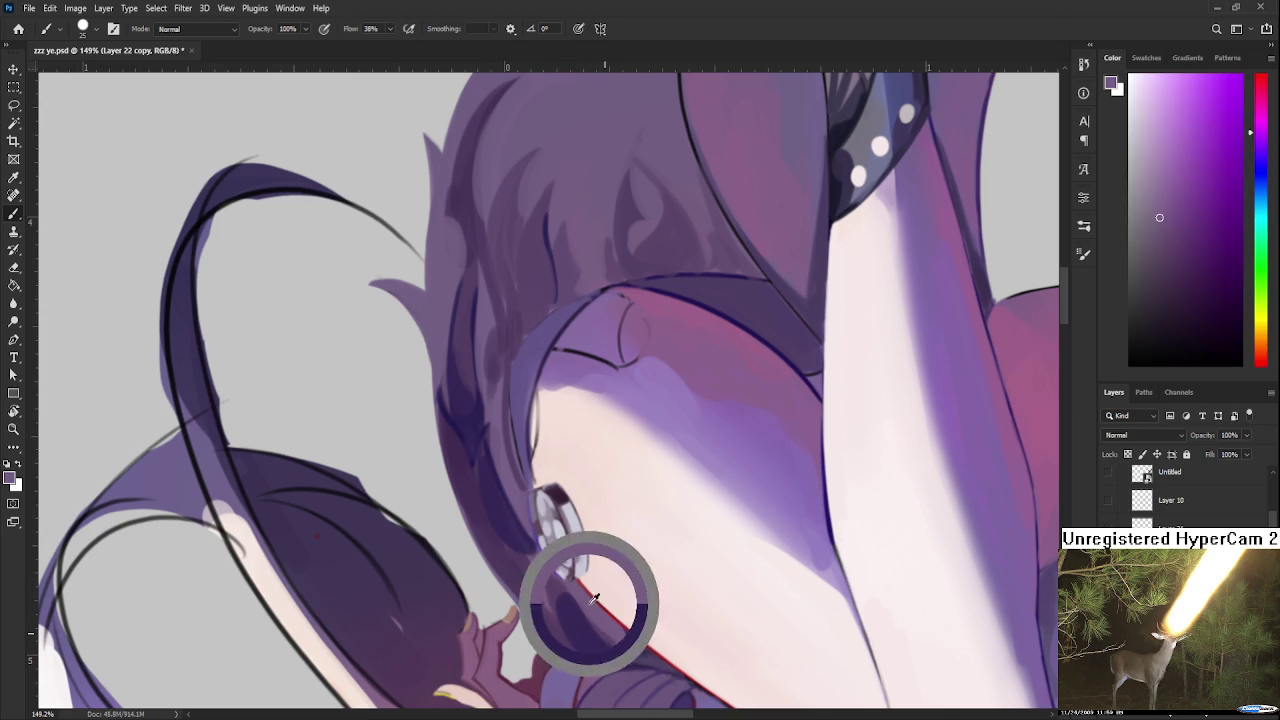
left_click(588, 630, "alt")
Step: Paint and touch up a darker purple hair strand beside the ornament
mouse_move(493, 454)
left_mouse_down()
mouse_move(526, 523)
mouse_move(529, 471)
mouse_move(539, 515)
left_mouse_up()
left_click(527, 518, "alt")
left_click(537, 429, "alt")
left_click(543, 471, "alt")
mouse_move(580, 463)
left_mouse_down()
mouse_move(577, 406)
mouse_move(583, 458)
mouse_move(563, 409)
mouse_move(580, 455)
mouse_move(583, 413)
mouse_move(572, 476)
left_mouse_up()
left_click(579, 438, "alt")
left_click(583, 415, "alt")
left_click(583, 443, "alt")
mouse_move(666, 430)
left_mouse_down()
mouse_move(618, 475)
mouse_move(640, 480)
mouse_move(627, 480)
left_mouse_up()
left_click(620, 468, "alt")
left_click_drag(606, 422, 626, 455)
Step: Resample strand purples and add small dark strokes to the hair
left_click(620, 474, "alt")
left_click(632, 476, "alt")
left_click(636, 458, "alt")
left_click(630, 466, "alt")
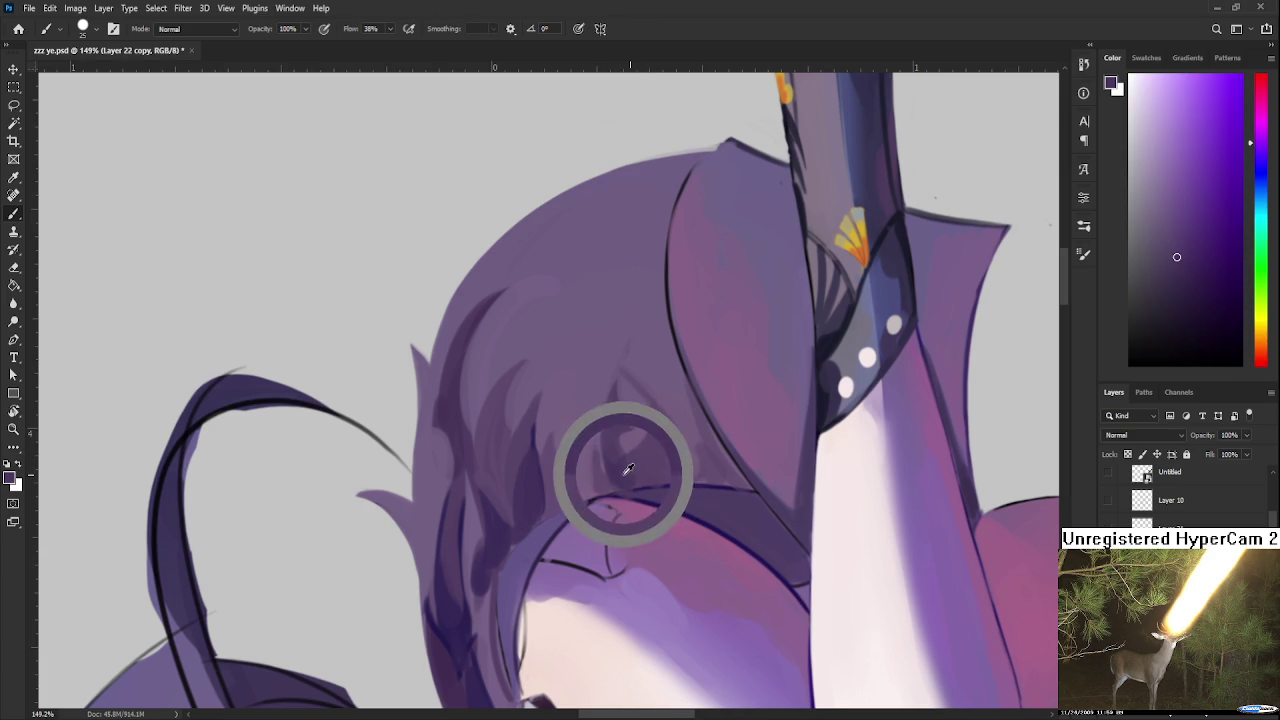
left_click(674, 450, "alt")
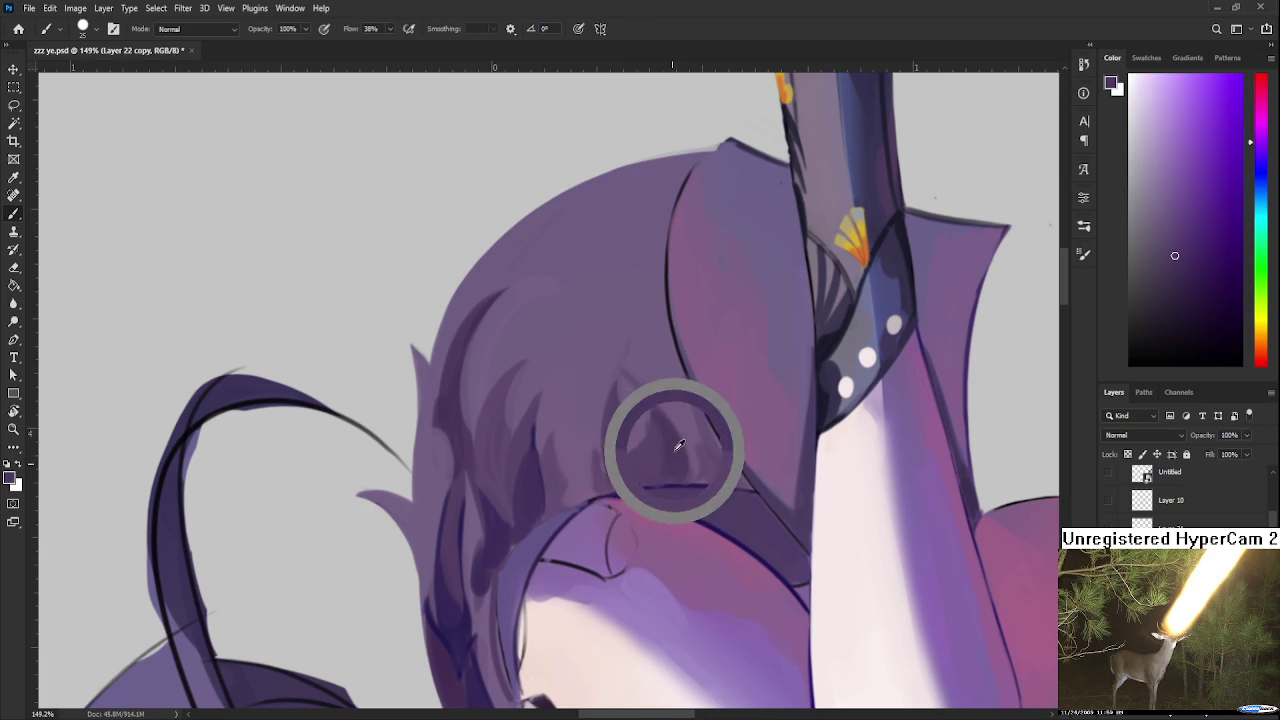
left_click(652, 408, "alt")
left_click(660, 426, "alt")
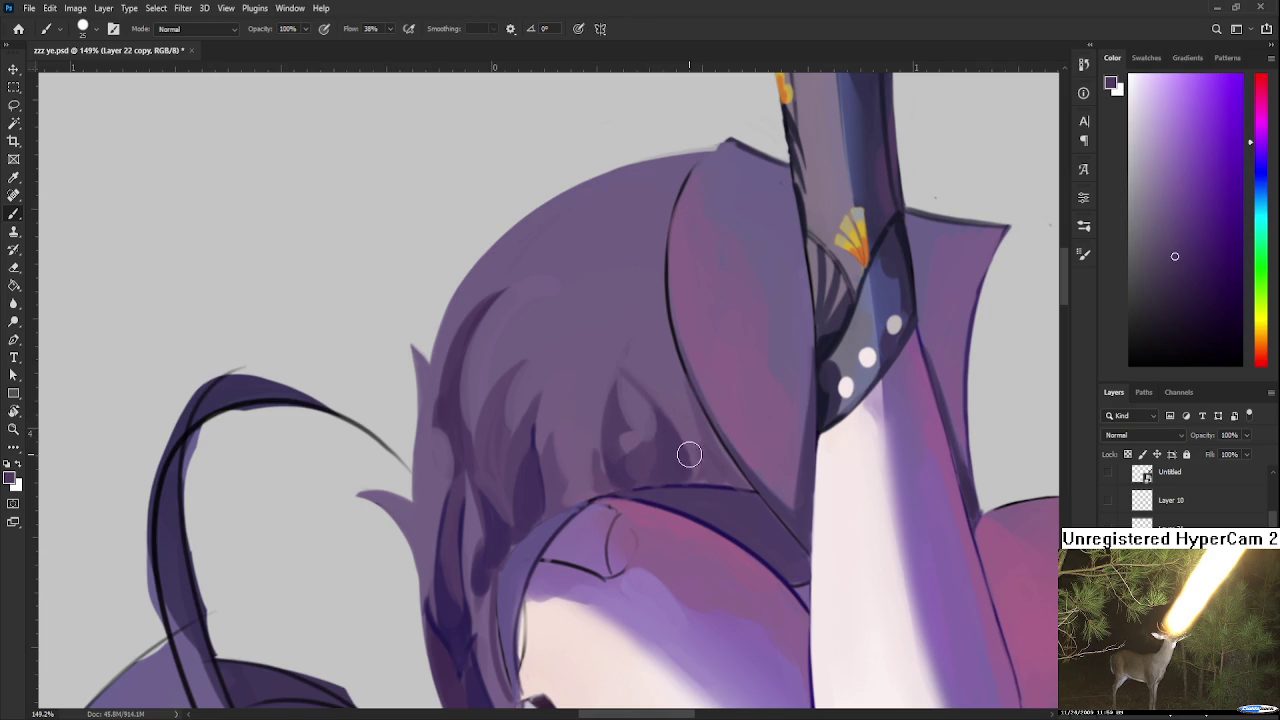
left_click(674, 456, "alt")
left_click_drag(708, 466, 717, 463)
left_click(712, 460, "alt")
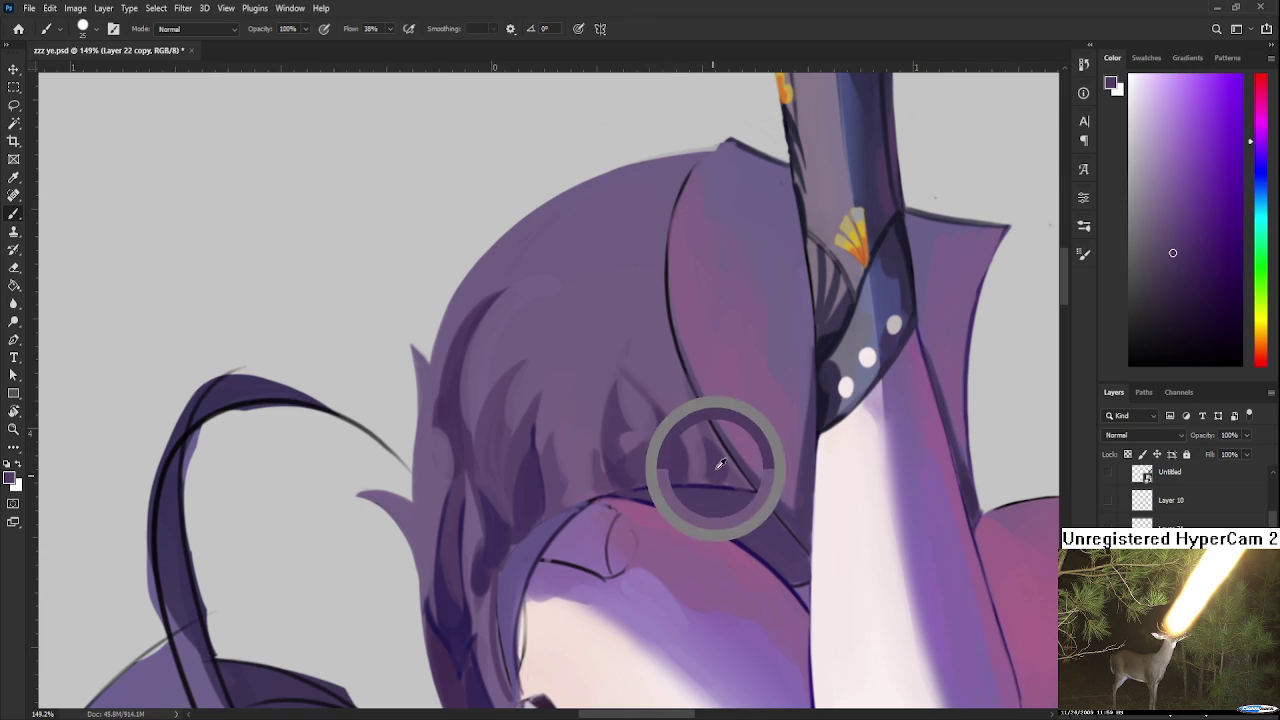
Step: Retrace the skirt-edge line art darker with a smaller brush at a -52° view
key("r")
mouse_move(703, 443)
left_mouse_down()
mouse_move(614, 465)
mouse_move(580, 398)
left_mouse_up()
left_click(572, 397, "alt")
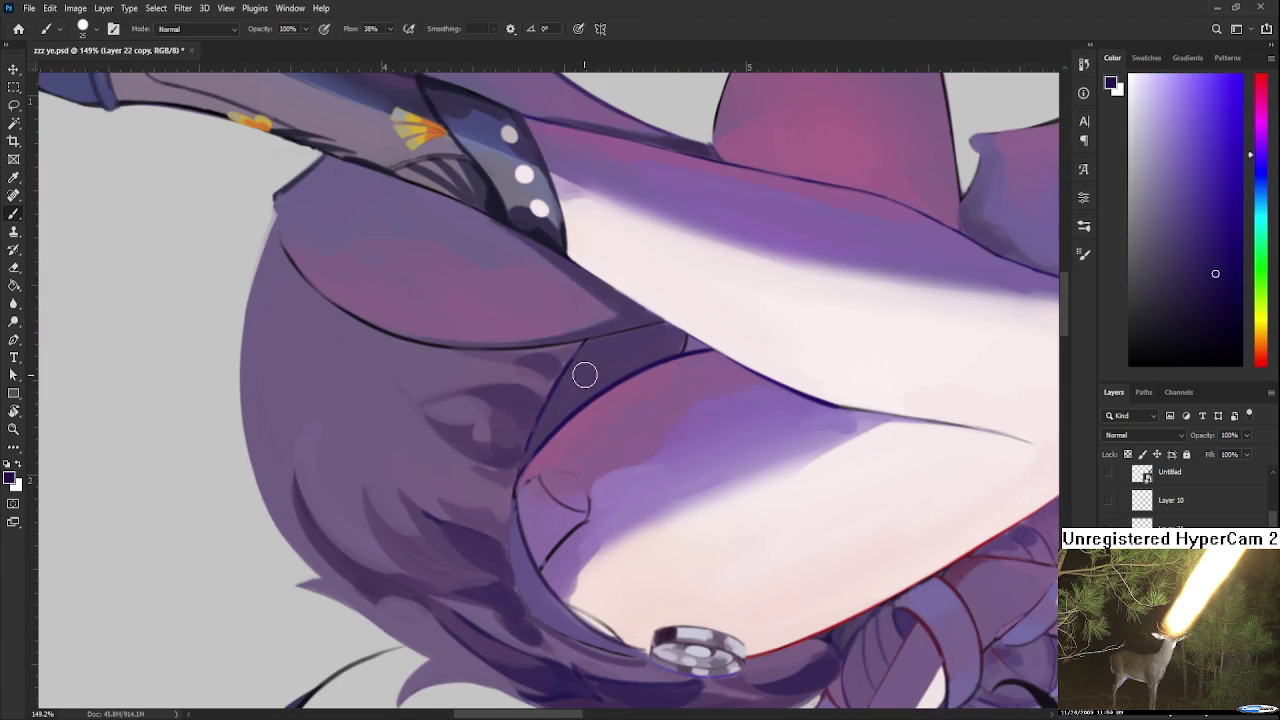
key("bracketleft")
key("bracketleft")
key("bracketleft")
left_click_drag(585, 342, 546, 414)
key("ctrl+z")
mouse_move(585, 342)
left_mouse_down()
mouse_move(518, 481)
mouse_move(520, 592)
left_mouse_up()
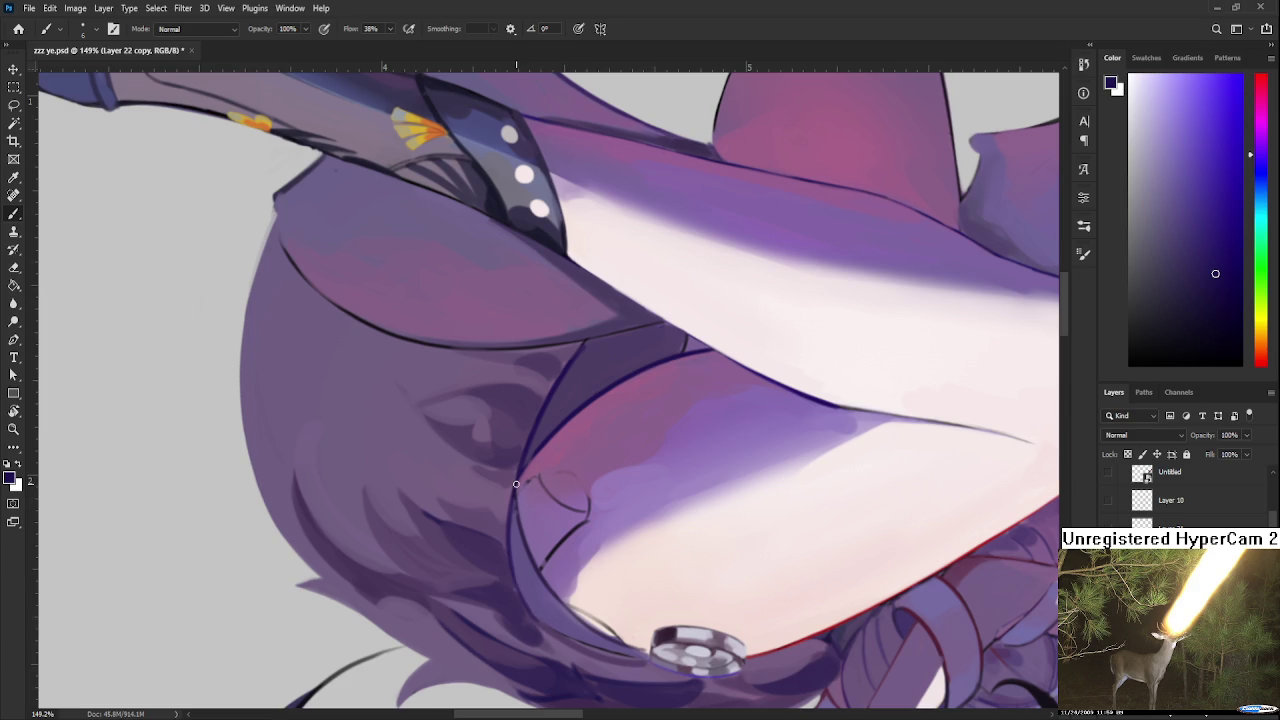
key("r")
left_click_drag(572, 534, 690, 372)
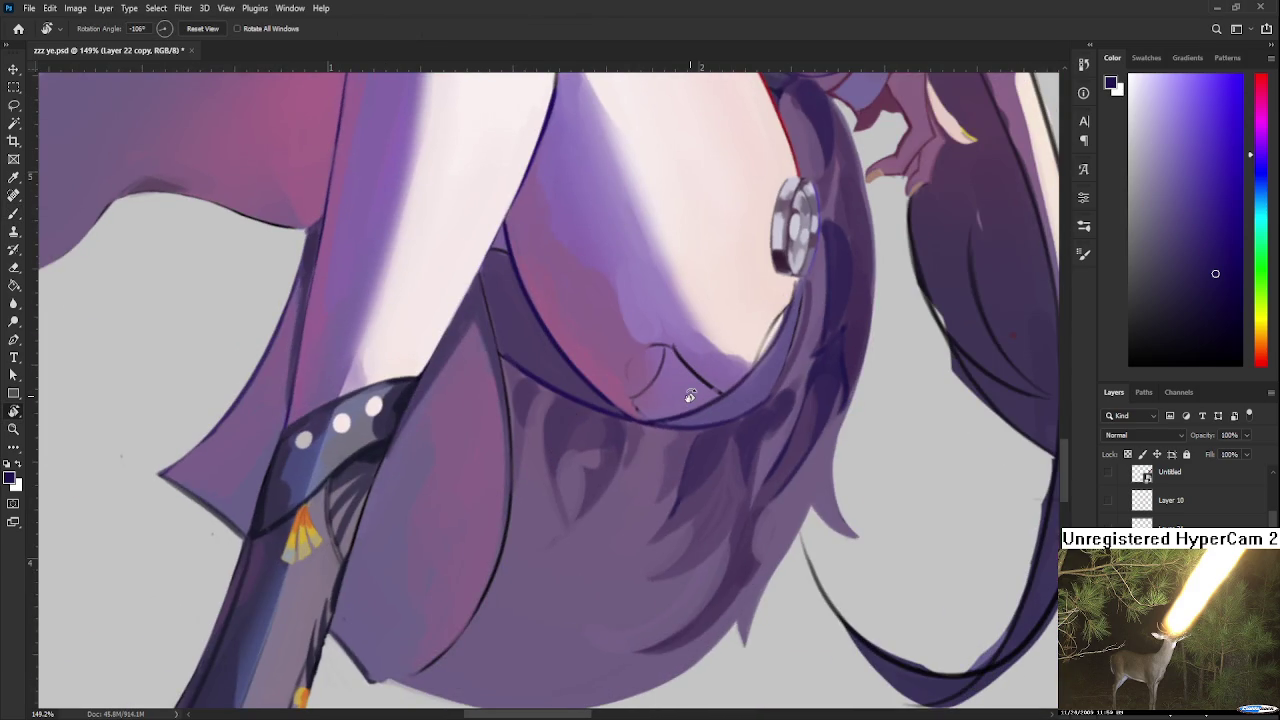
Step: Zoom and rotate the view, then reset the canvas upright and return to the Brush
scroll(680, 440, "down", 2)
scroll(678, 444, "down", 2)
scroll(678, 444, "down", 2)
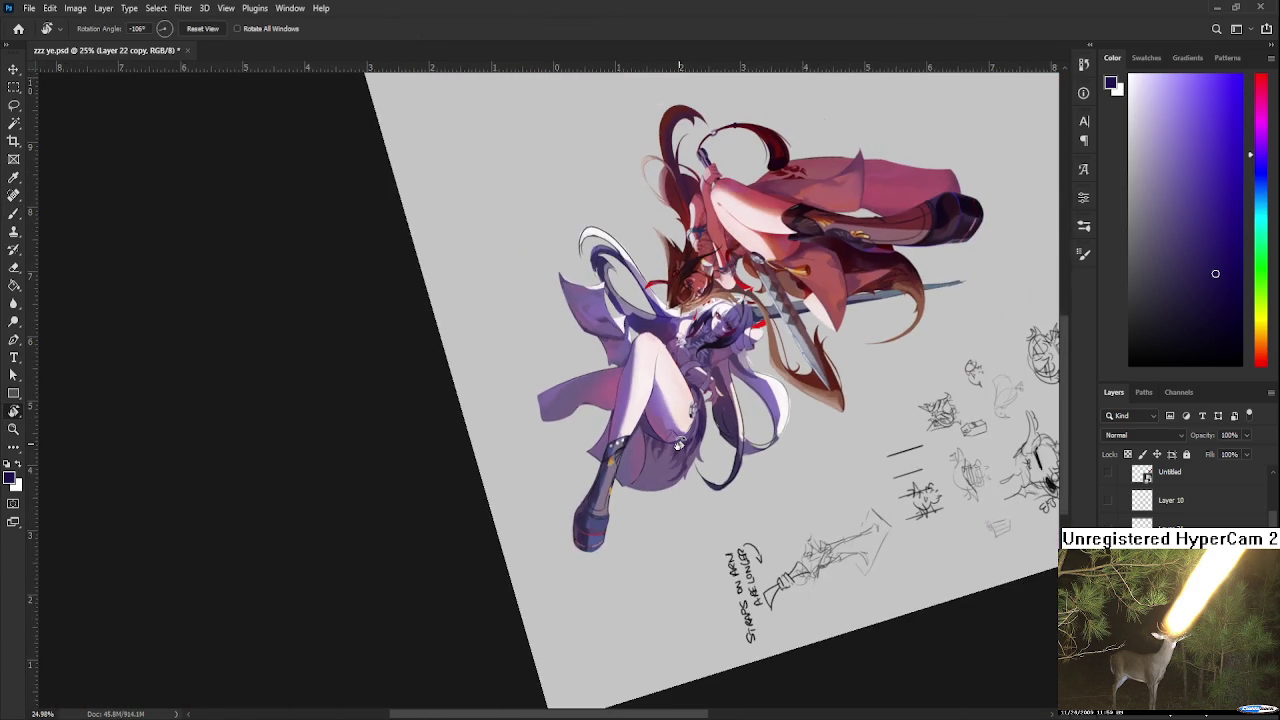
mouse_move(678, 444)
left_mouse_down()
mouse_move(707, 398)
mouse_move(845, 600)
mouse_move(580, 400)
mouse_move(575, 410)
left_mouse_up()
scroll(707, 398, "up", 2)
scroll(580, 400, "up", 2)
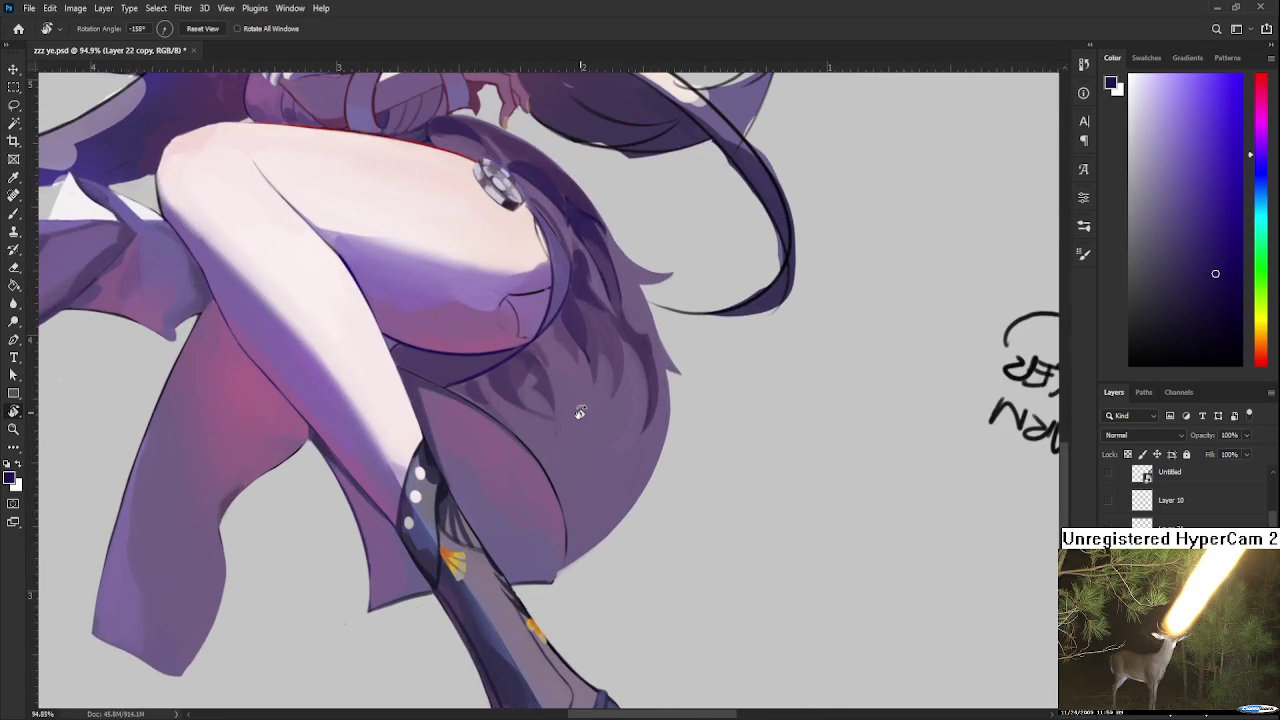
left_click_drag(650, 352, 649, 413)
scroll(649, 413, "up", 1)
key("Escape")
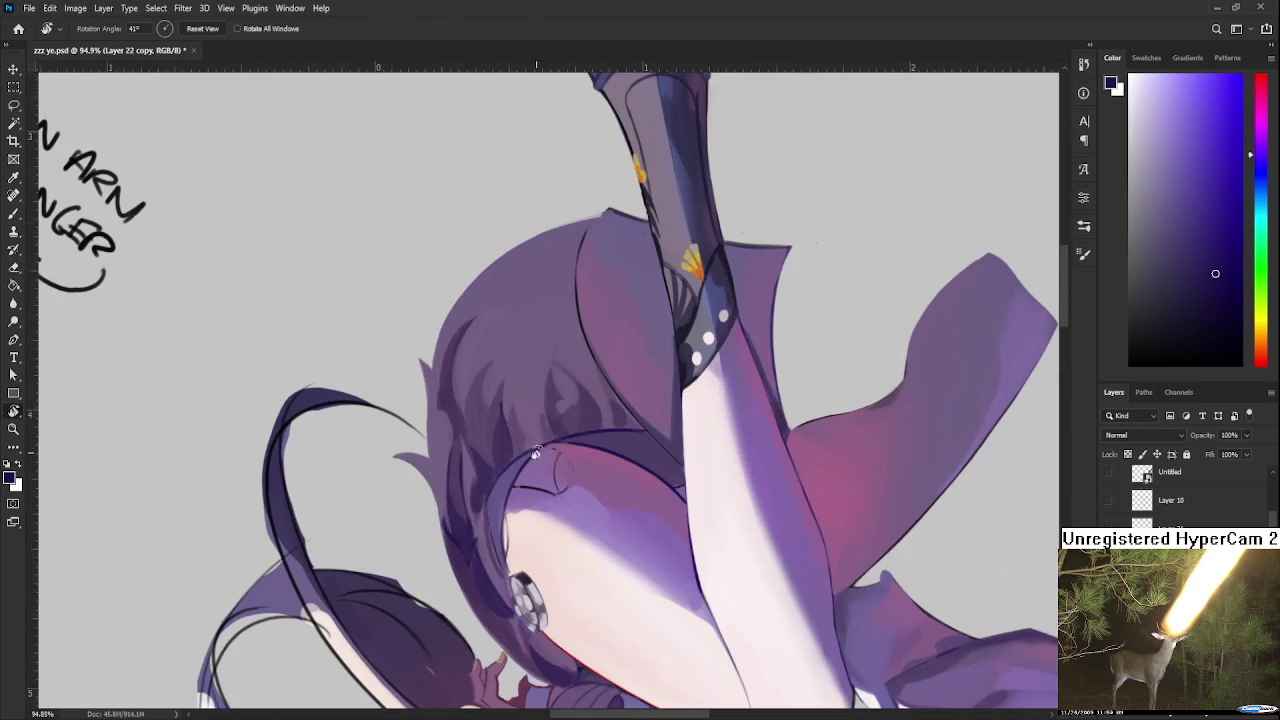
key("b")
Step: Sample hair purples beside the thigh, settling on a muted hair tone
left_click(619, 358, "alt")
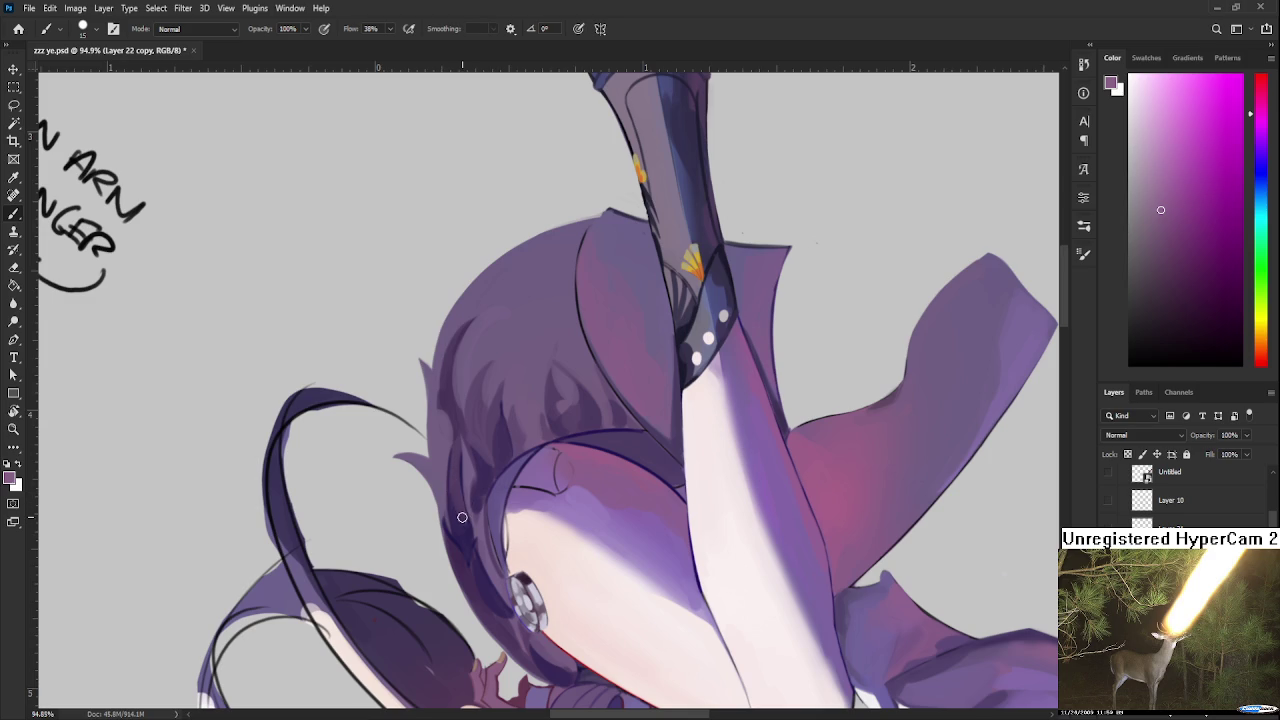
left_click(462, 500, "alt")
left_click(455, 475, "alt")
left_click(460, 470, "alt")
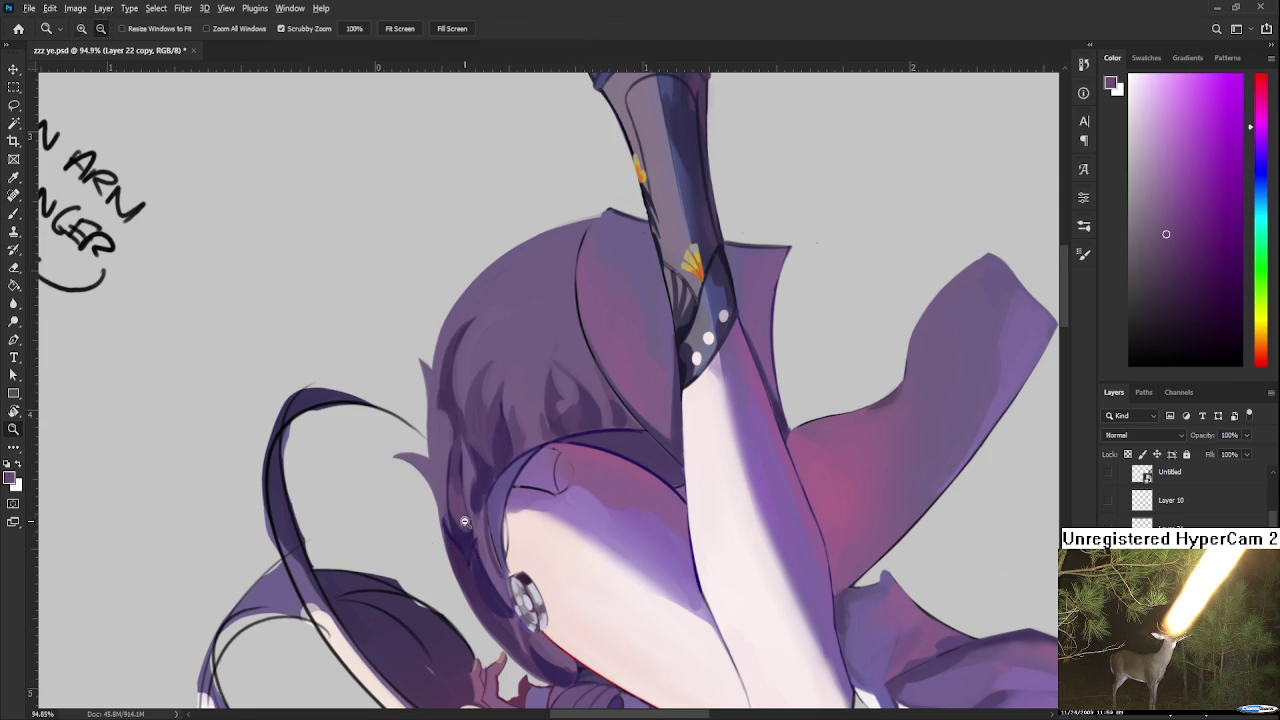
scroll(467, 522, "up", 2)
scroll(465, 520, "up", 2)
left_click(472, 534, "alt")
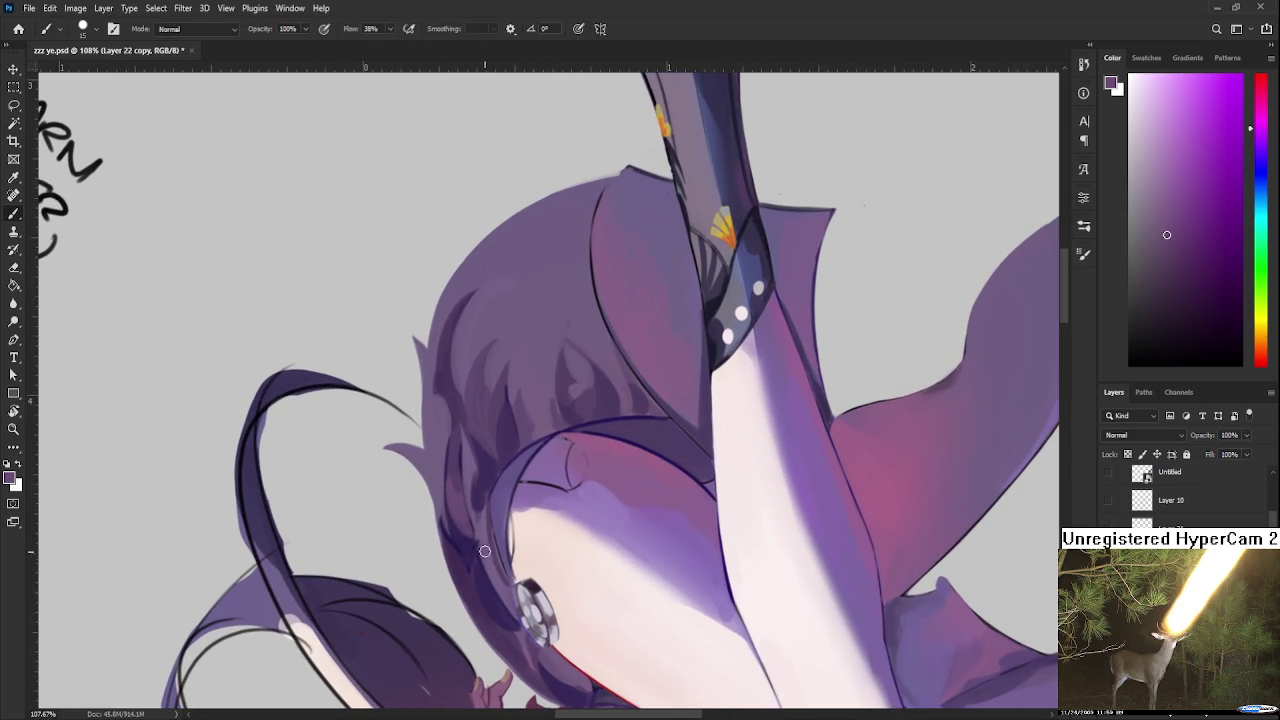
left_click(505, 505, "alt")
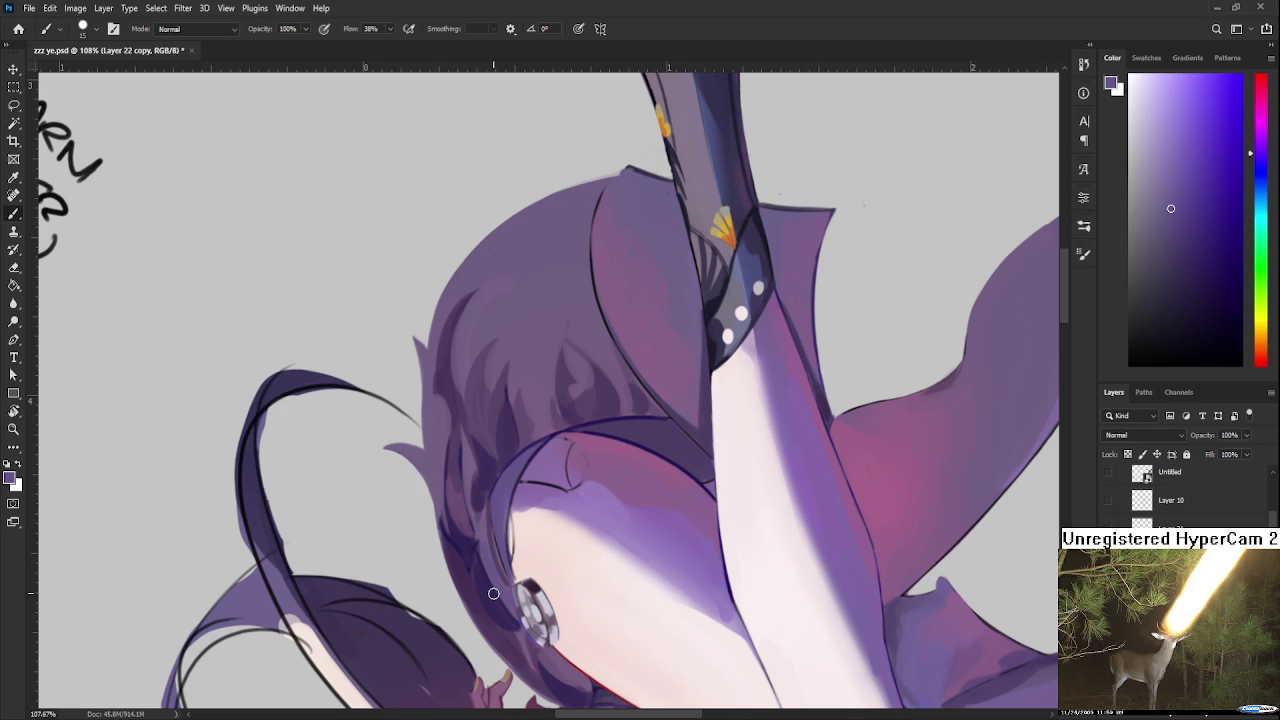
left_click_drag(504, 486, 496, 518)
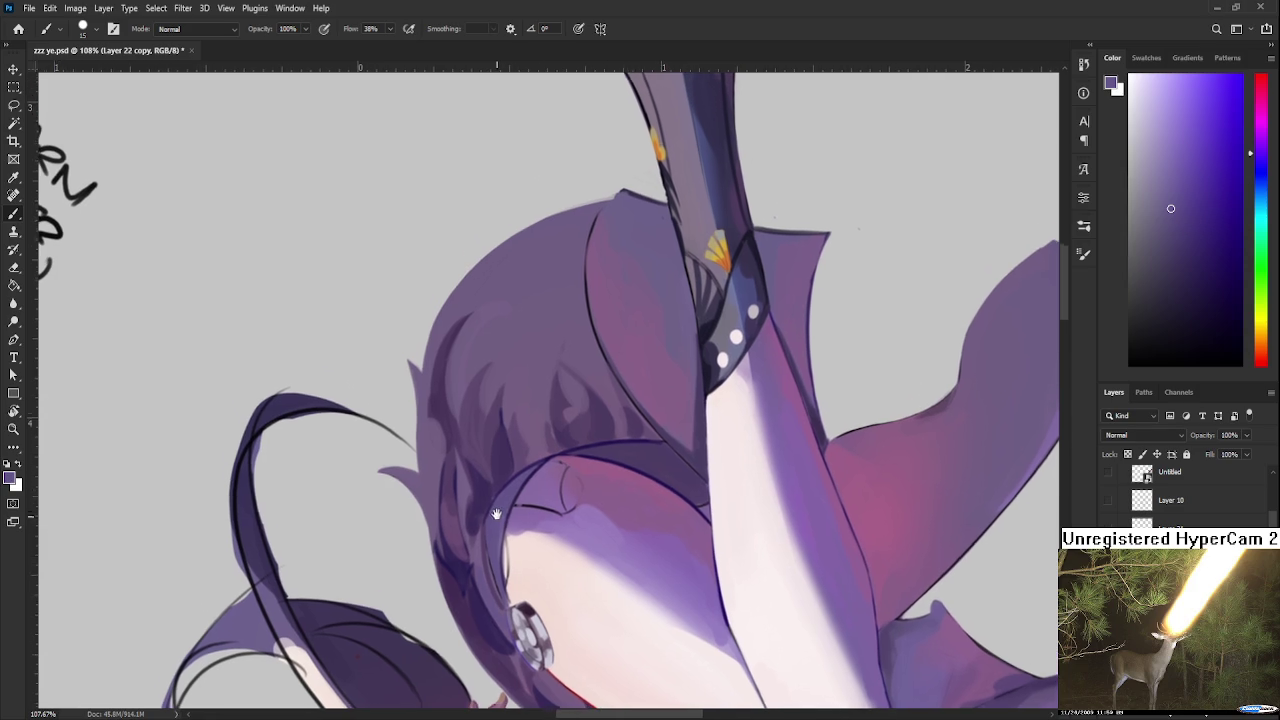
Step: Sample hair purples and paint a darker strand into the hair beside the arm
left_click(502, 479, "alt")
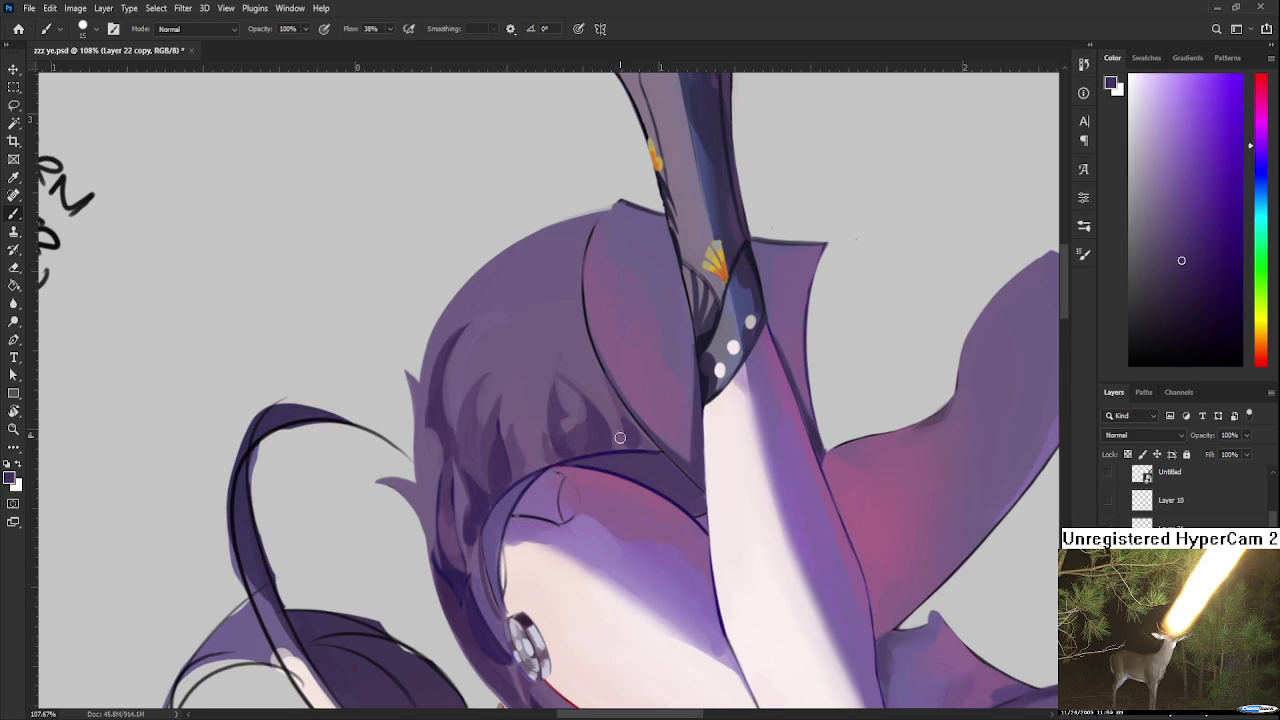
left_click_drag(614, 453, 587, 498)
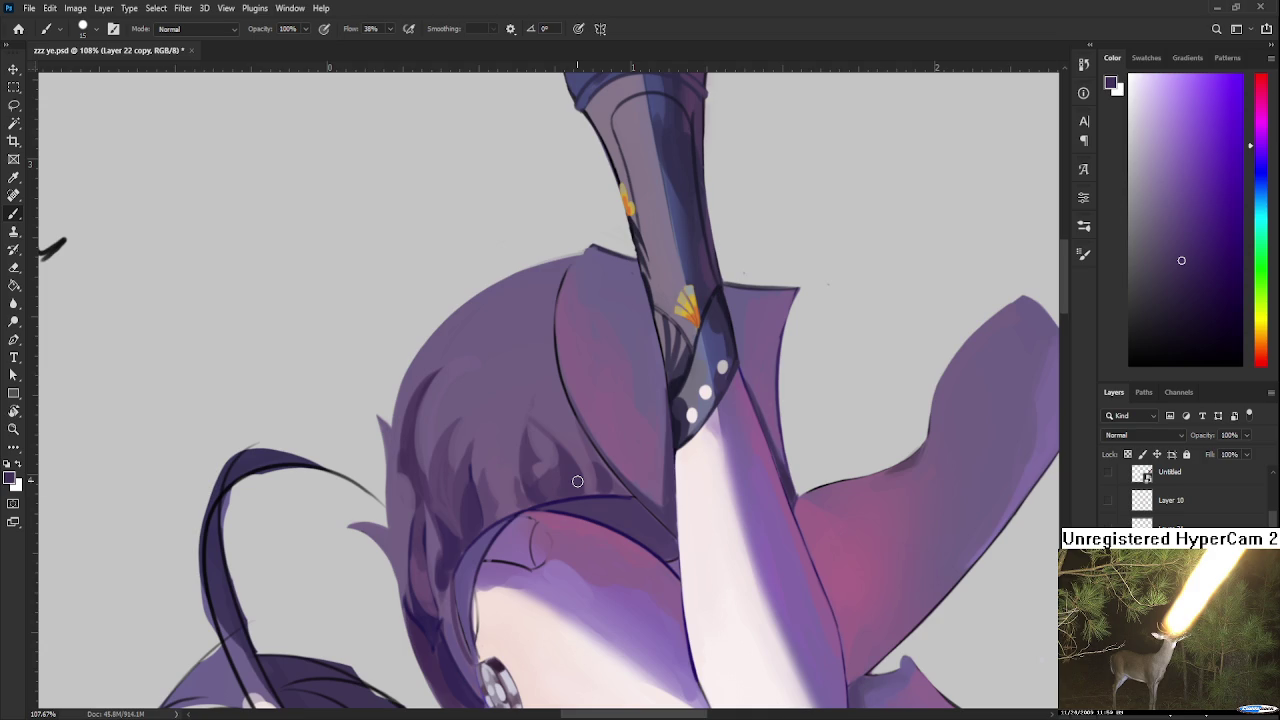
left_click_drag(447, 434, 423, 490)
left_click(466, 413, "alt")
left_click(441, 456, "alt")
left_click(474, 492, "alt")
Step: Repaint the hair with a sampled pinkish purple and darken a strand near the arm
left_click_drag(483, 437, 501, 350)
left_click(445, 490, "alt")
left_click(587, 449, "alt")
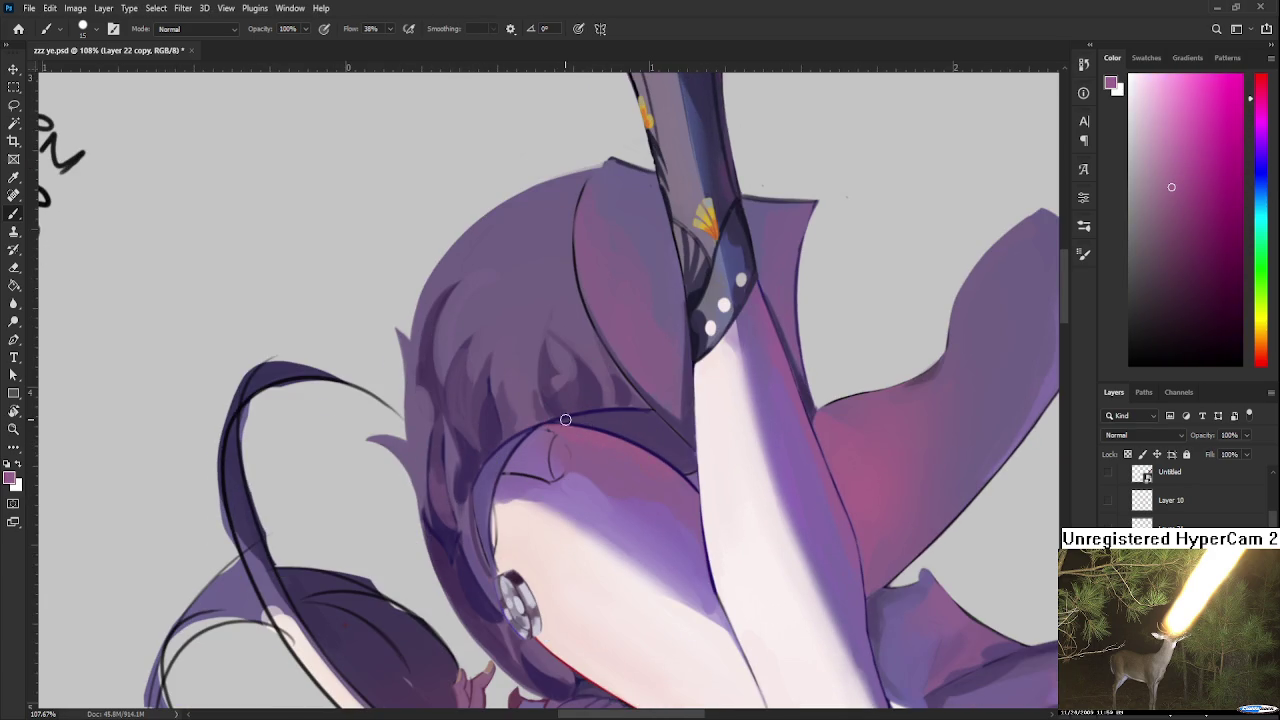
left_click_drag(425, 435, 422, 500)
left_click_drag(493, 394, 499, 430)
Step: Sample a range of dark indigo and bluer hair tones near the arm
left_click(490, 380, "alt")
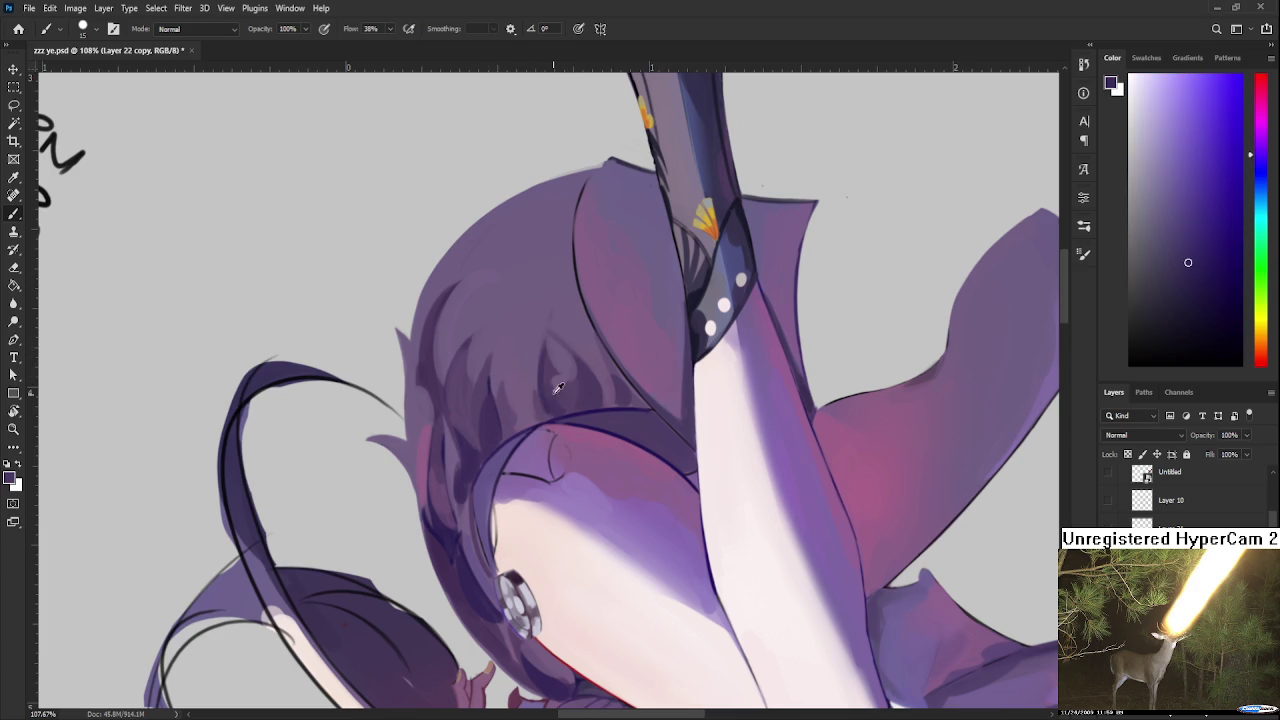
left_click(547, 360, "alt")
left_click(552, 356, "alt")
left_click(550, 398, "alt")
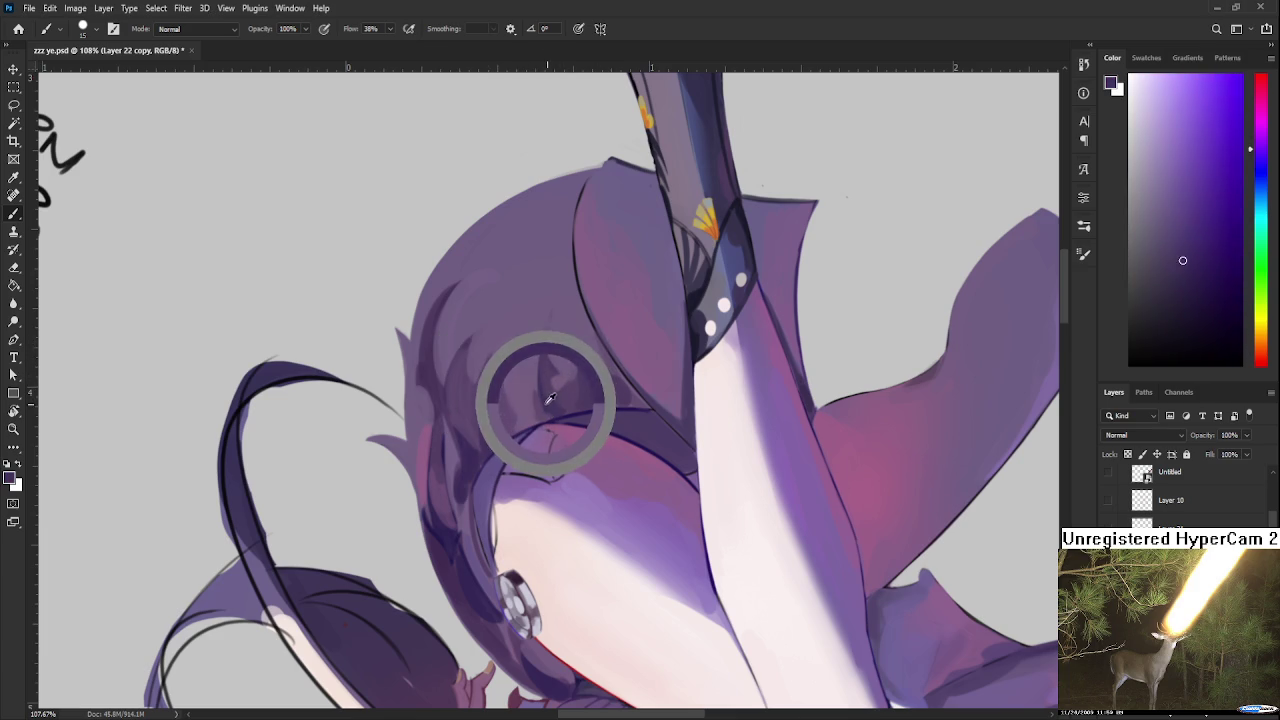
left_click_drag(621, 395, 597, 419)
left_click(597, 416, "alt")
left_click(594, 420, "alt")
left_click(597, 424, "alt")
left_click(590, 430, "alt")
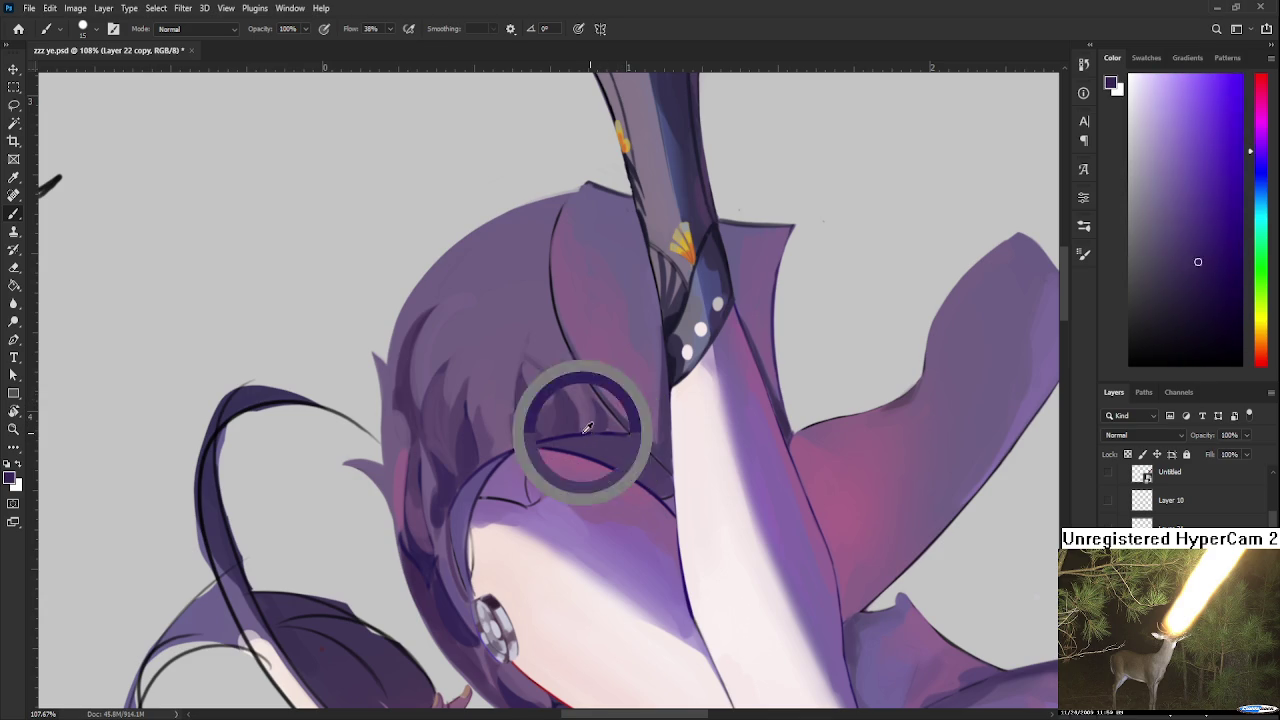
left_click(614, 441, "alt")
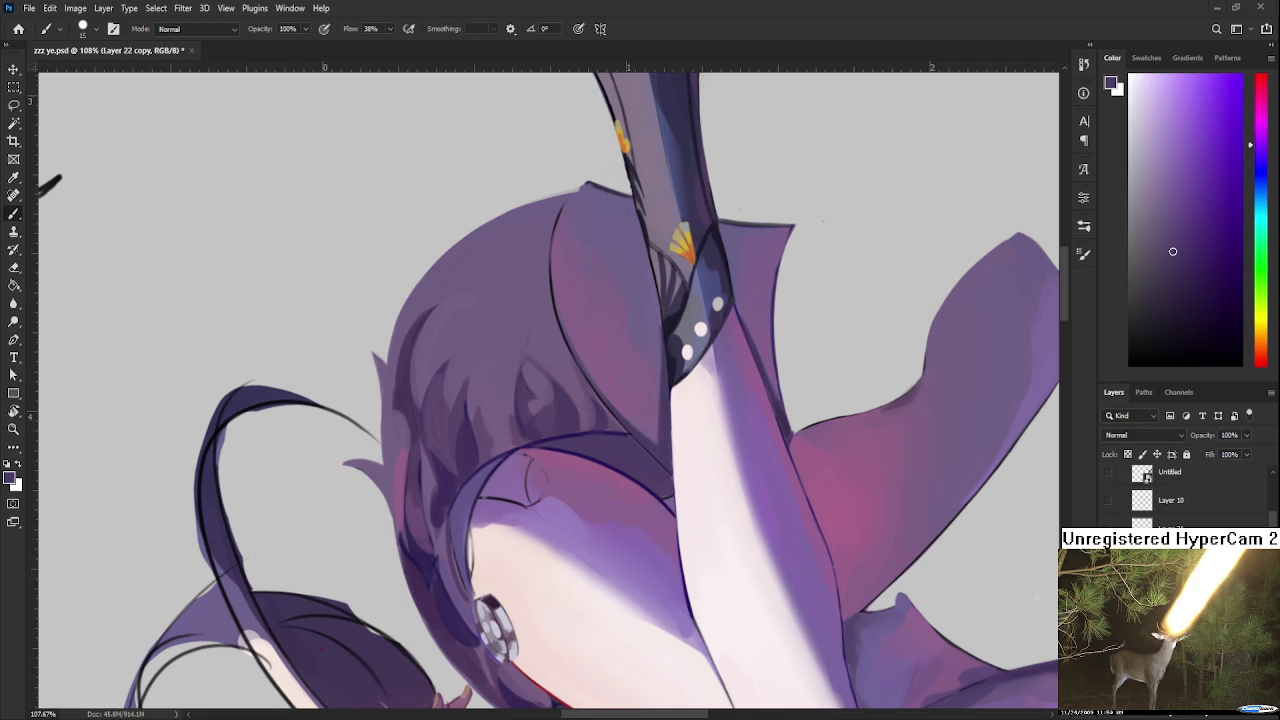
Step: Sample alternating violet and magenta hair tones near the thigh
left_click(397, 452, "alt")
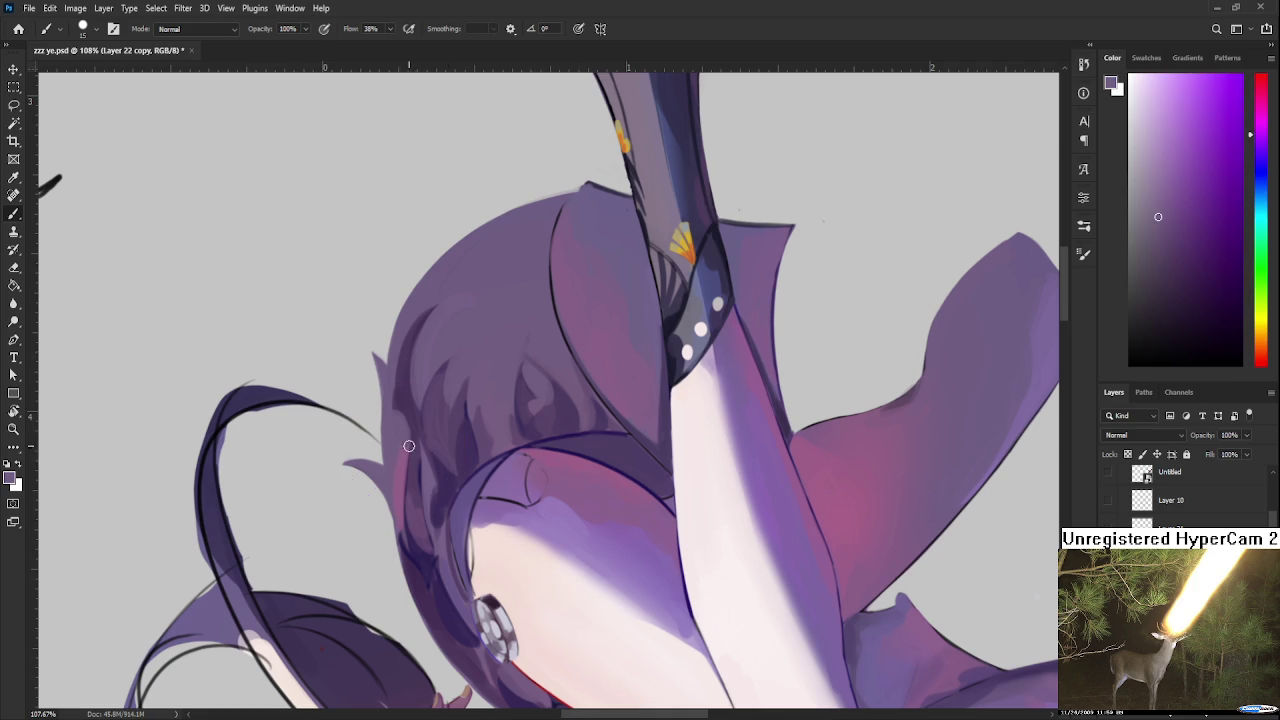
left_click(401, 489, "alt")
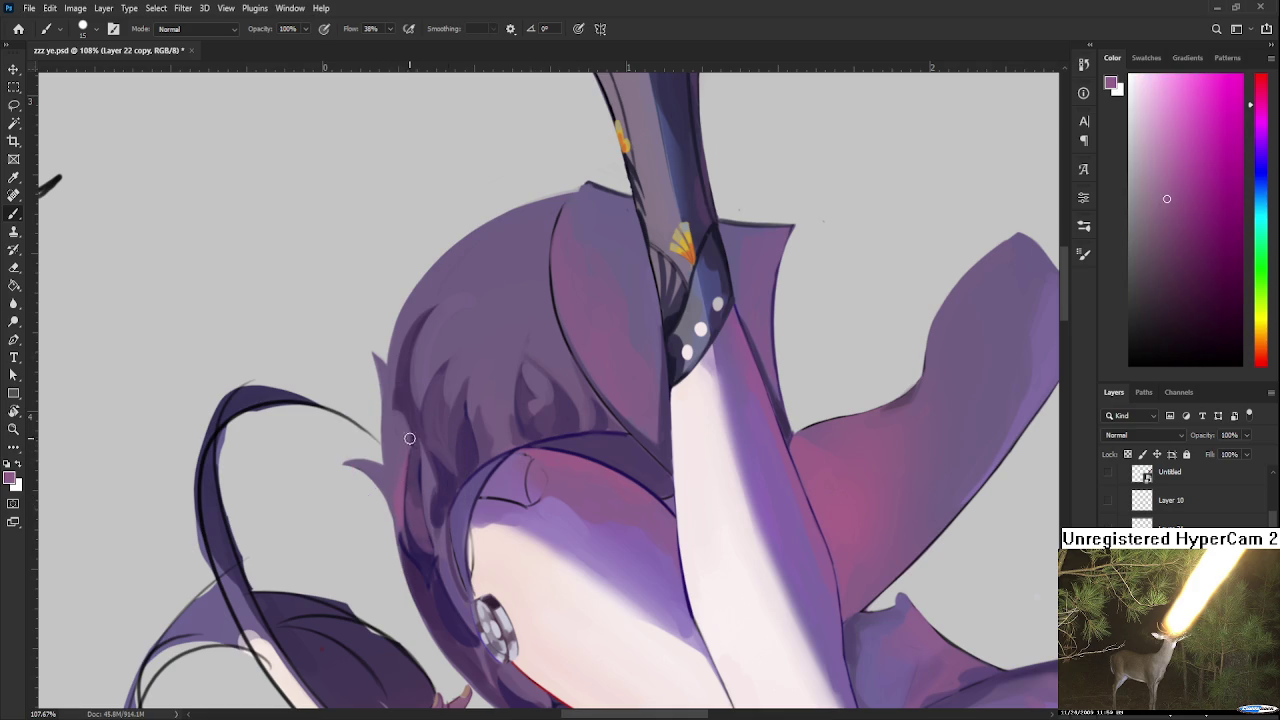
left_click(403, 447, "alt")
left_click(397, 492, "alt")
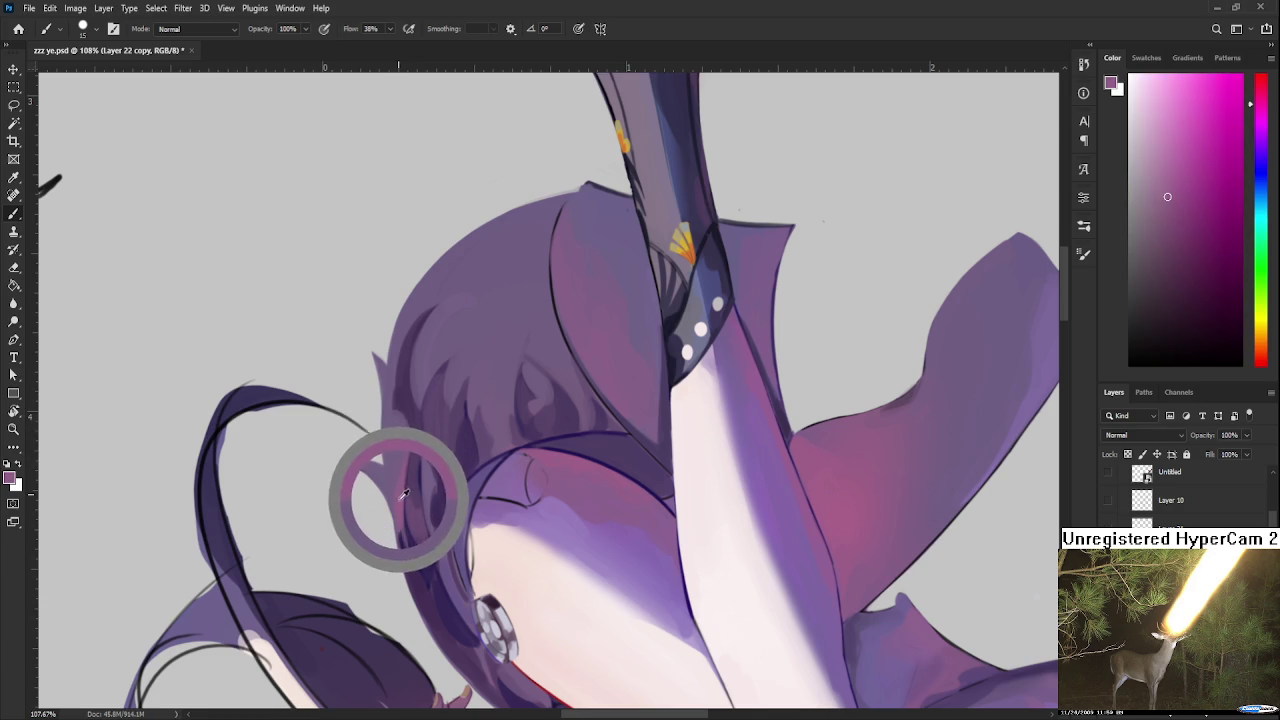
left_click(475, 425, "alt")
left_click(492, 442, "alt")
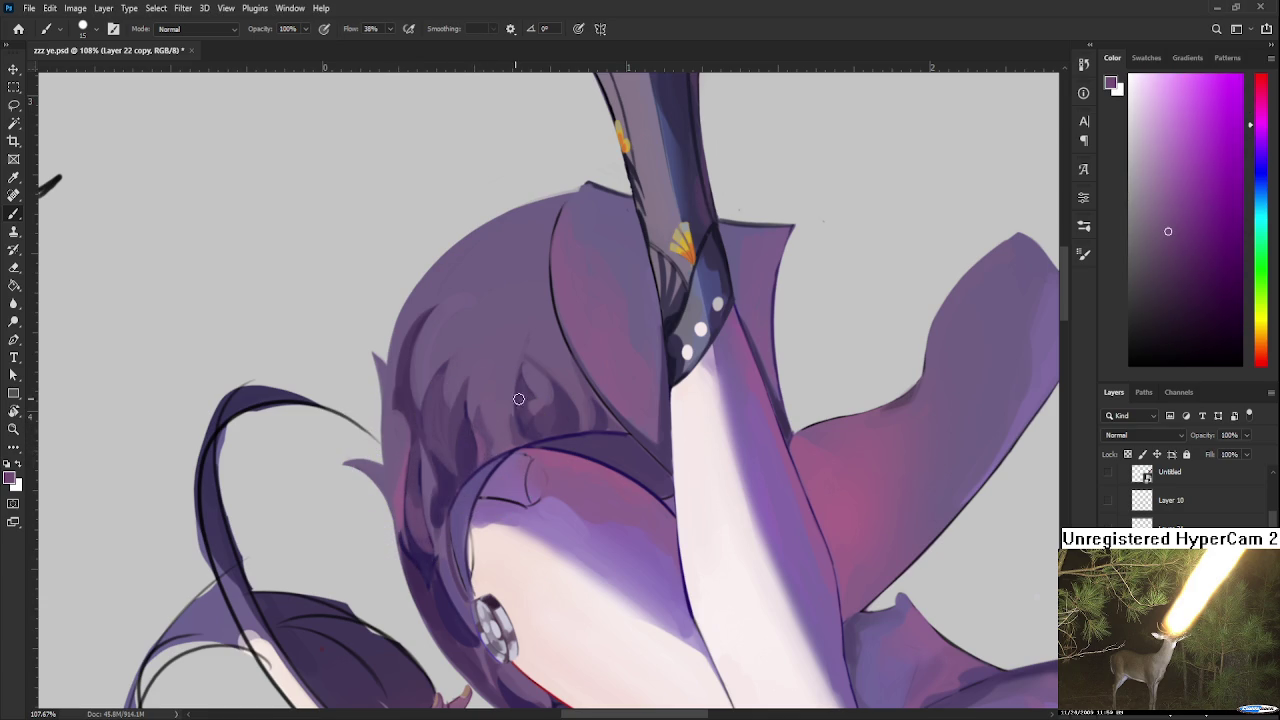
Step: Settle on a slightly darker violet, then rotate and zoom out to see the figure
left_click(570, 407, "alt")
left_click(571, 410, "alt")
left_click(611, 353, "alt")
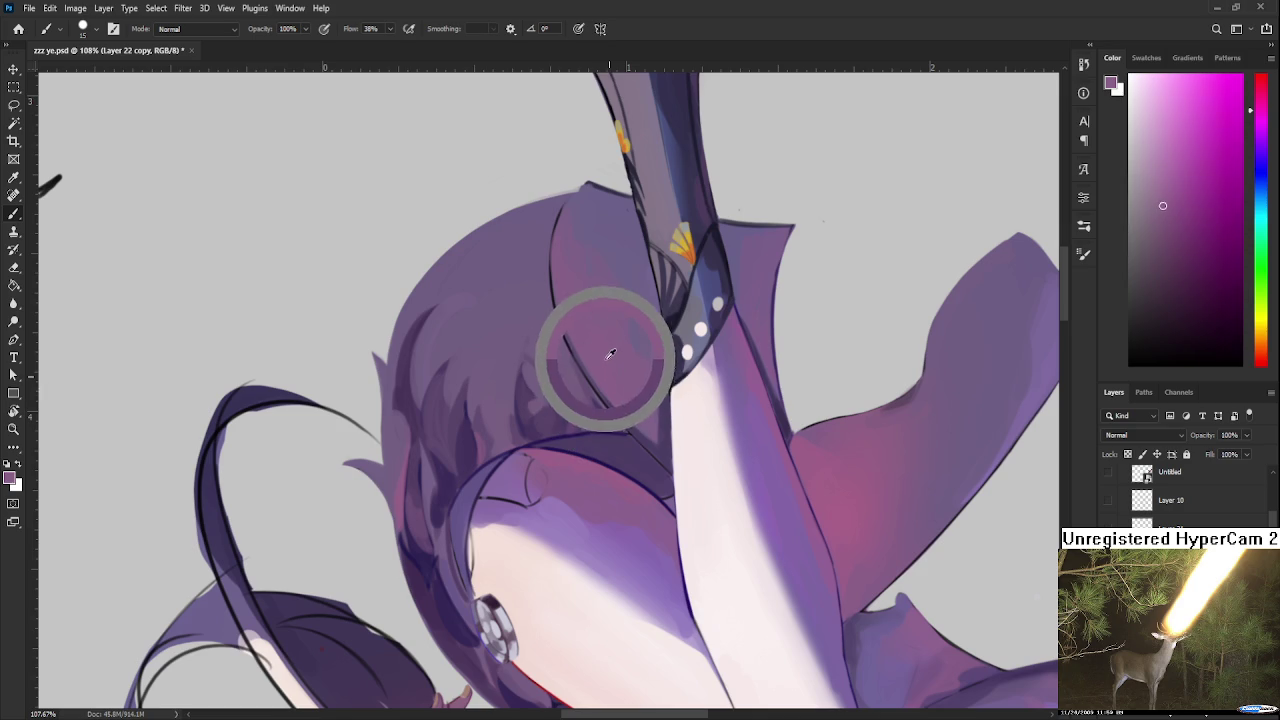
left_click(598, 426, "alt")
left_click(597, 431, "alt")
key("r")
mouse_move(632, 451)
left_mouse_down()
mouse_move(480, 315)
mouse_move(735, 512)
left_mouse_up()
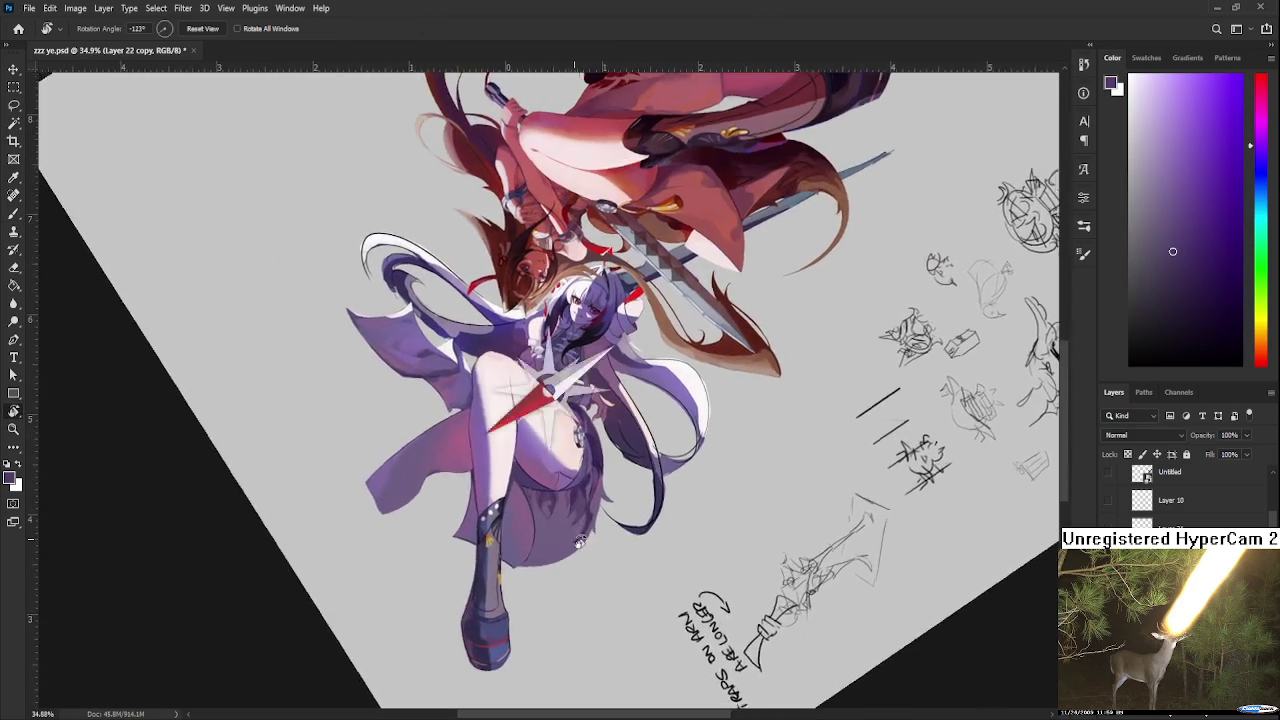
Step: Zoom in to 176% on the looping purple hair strand beside the coat, ready to paint
scroll(735, 512, "down", 2)
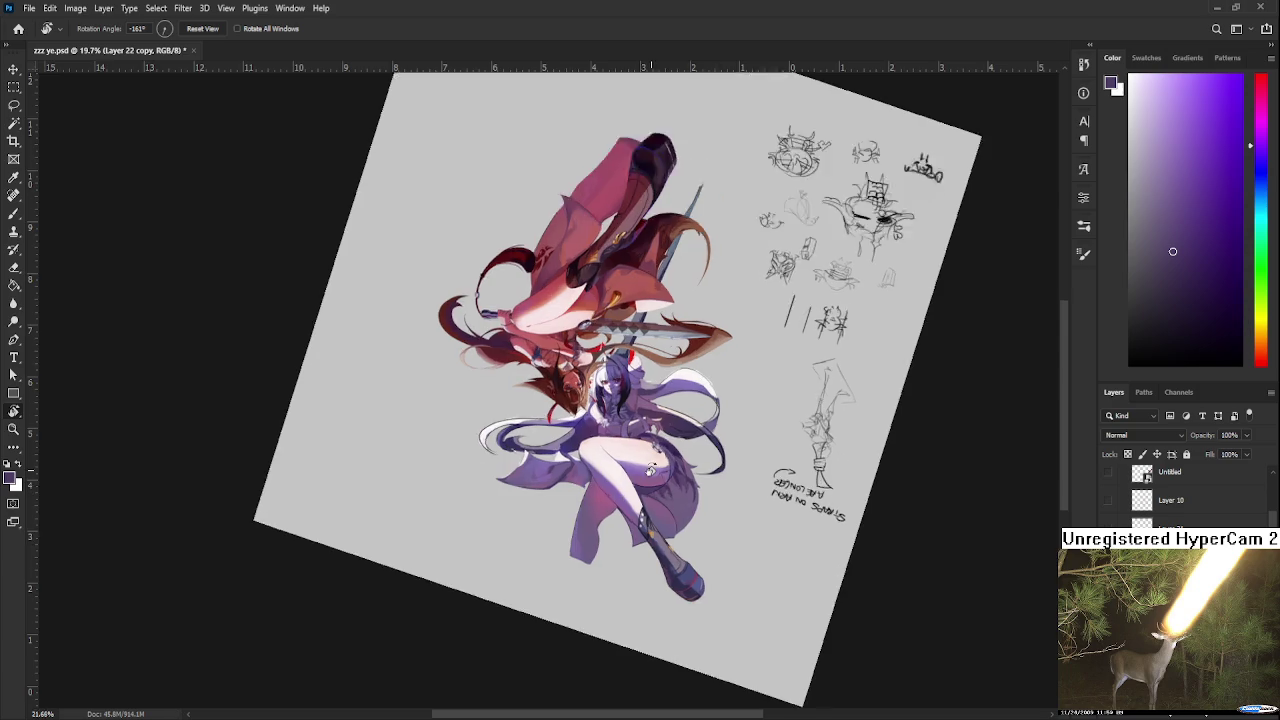
scroll(690, 490, "up", 3)
scroll(643, 469, "up", 3)
scroll(643, 469, "up", 3)
key("b")
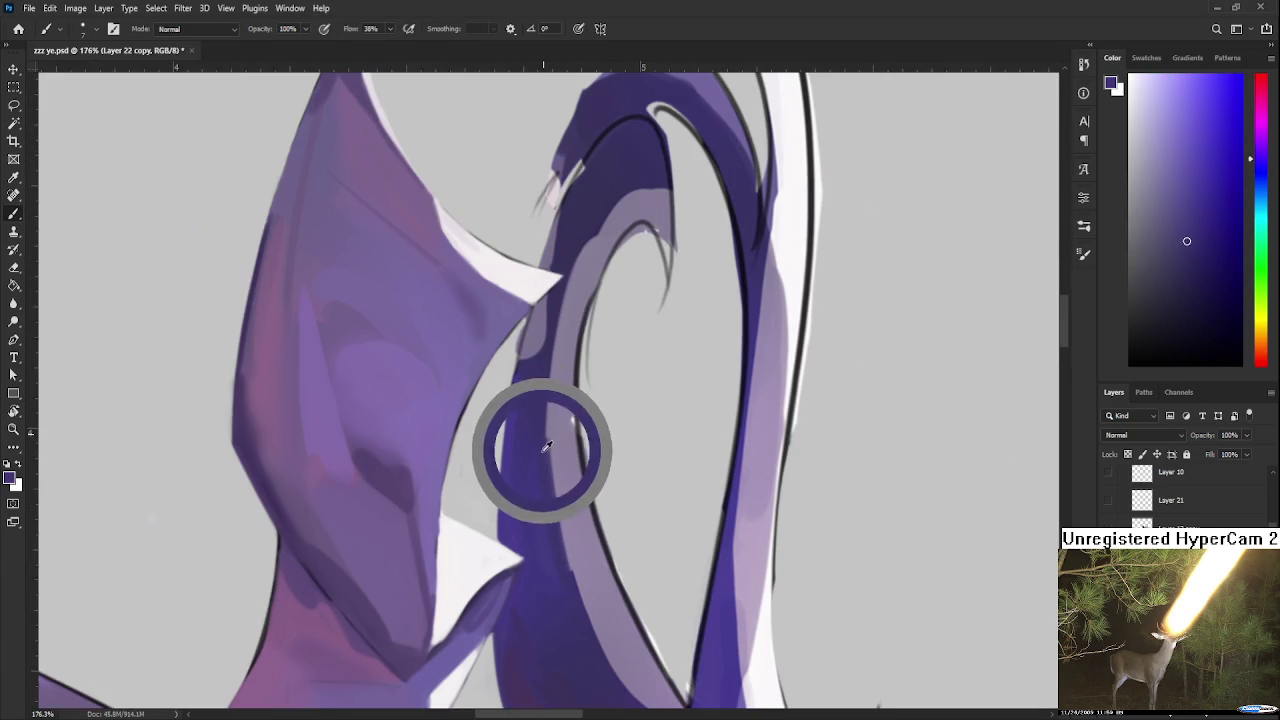
Step: Paint light lavender strokes along the hair loop's inner edge and erase the excess
left_click(572, 486, "alt")
left_click_drag(560, 476, 578, 596)
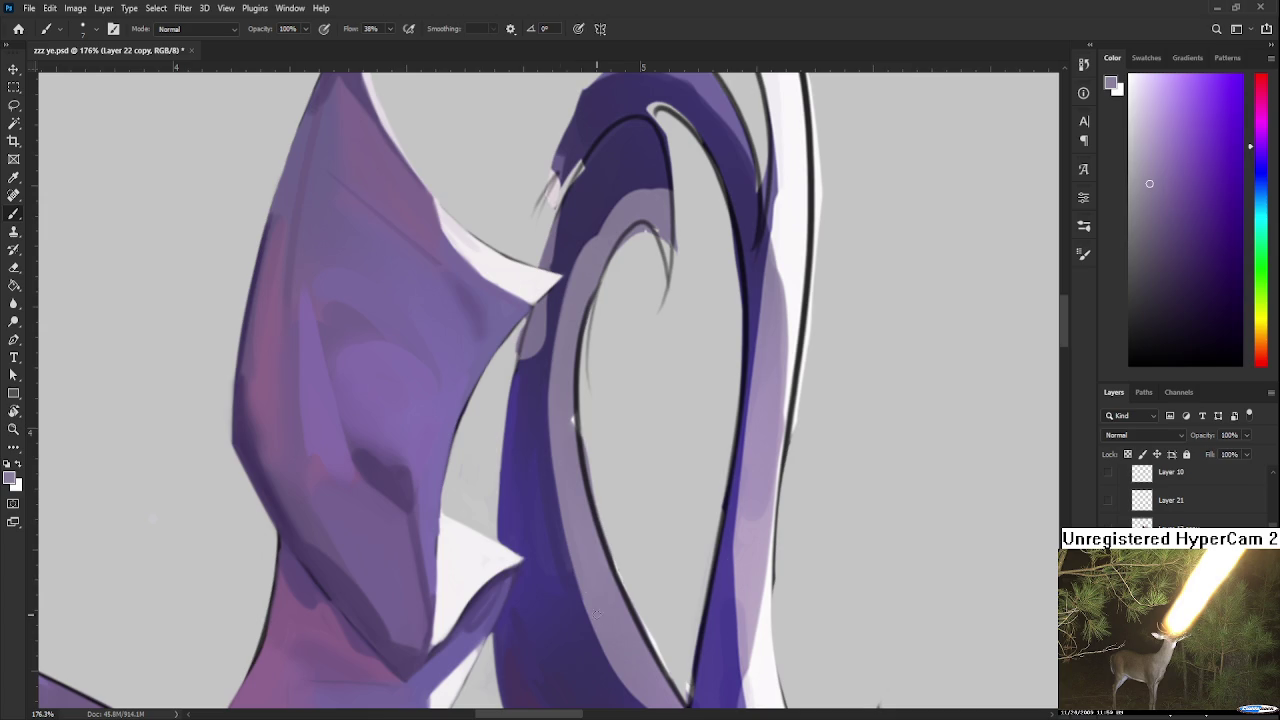
left_click(560, 543, "alt")
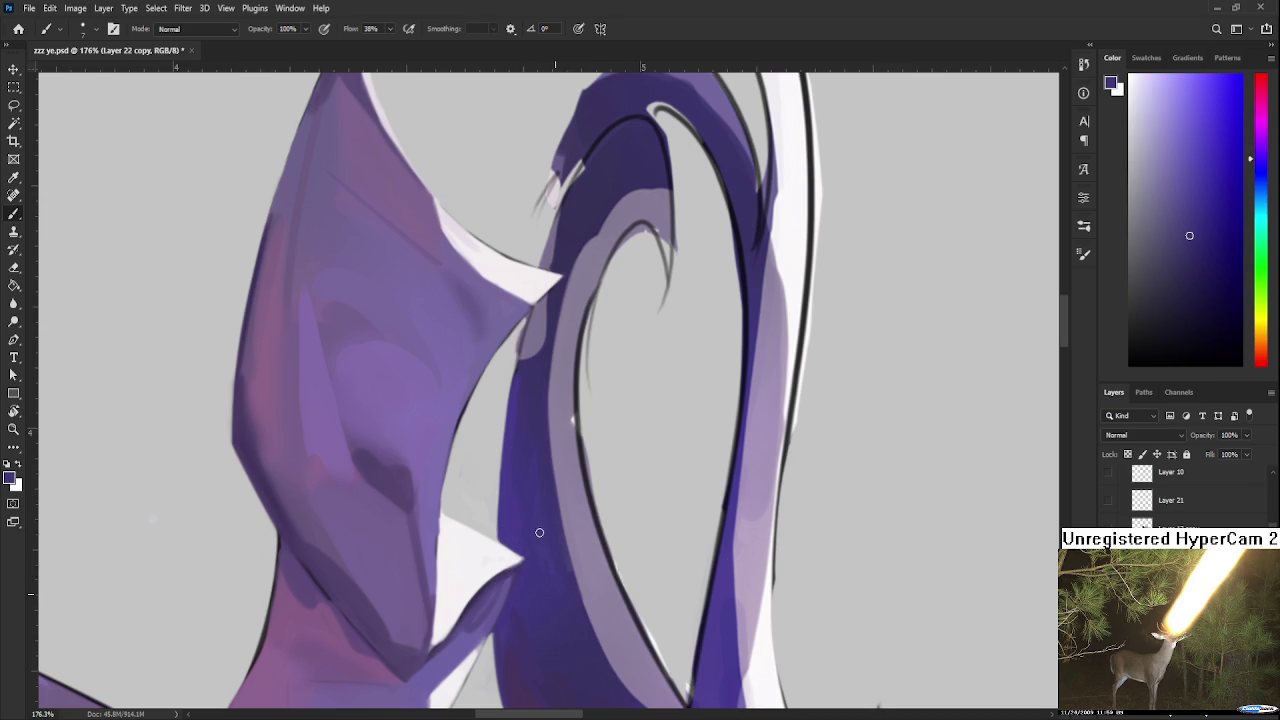
mouse_move(560, 530)
left_mouse_down()
mouse_move(565, 485)
mouse_move(513, 465)
left_mouse_up()
key("e")
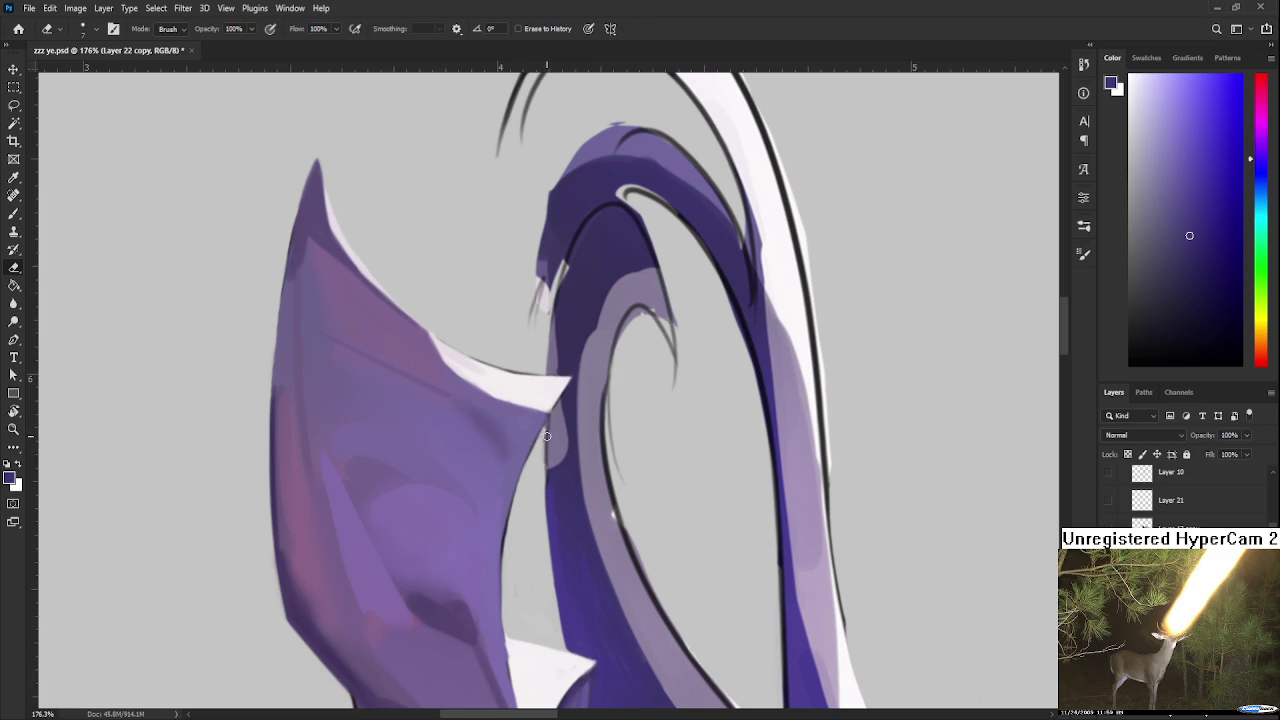
key("b")
Step: Darken the left edge of the dark purple strand with a sampled hair colour
left_click(556, 472, "alt")
left_click(556, 481, "alt")
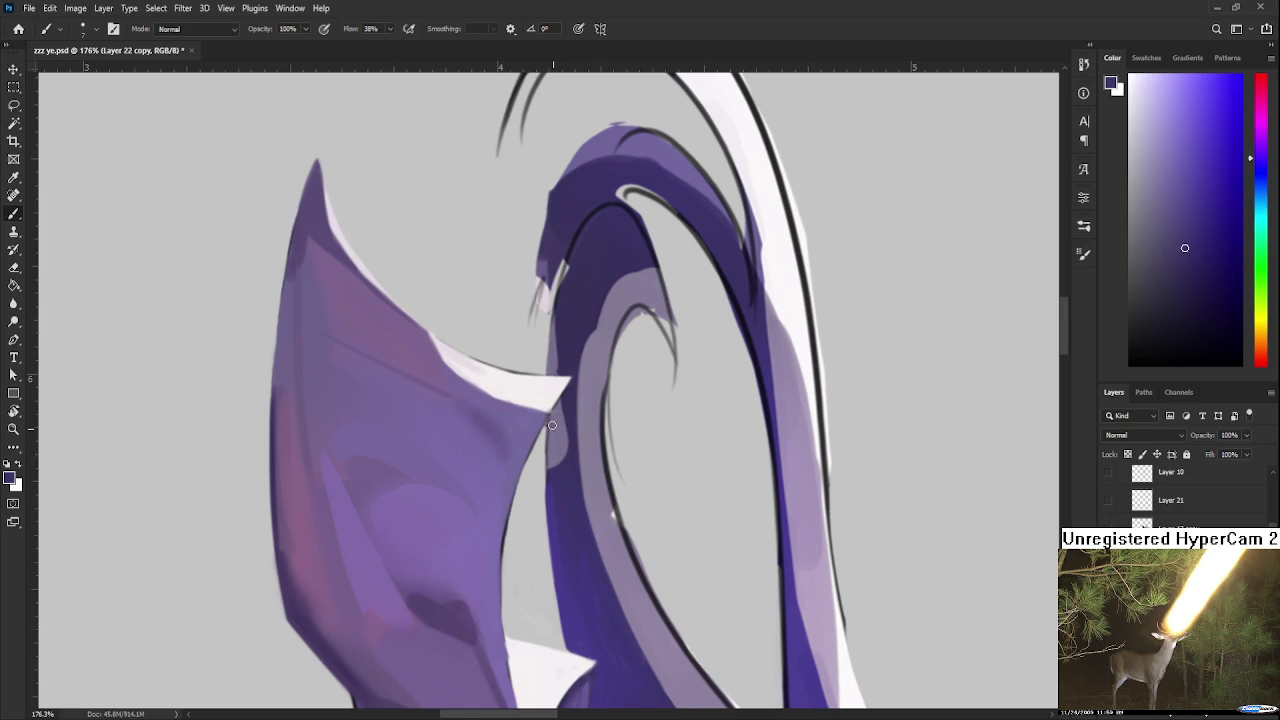
left_click_drag(548, 434, 556, 485)
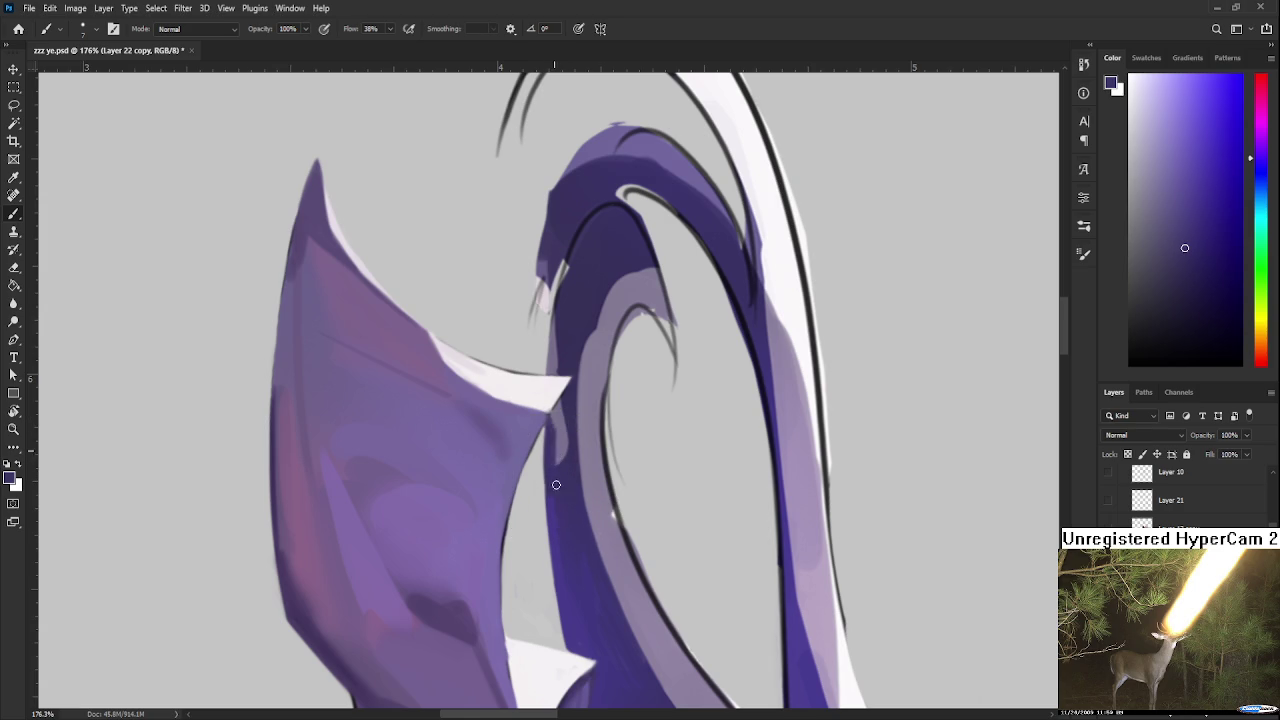
scroll(556, 421, "up", 3)
left_click(558, 425, "alt")
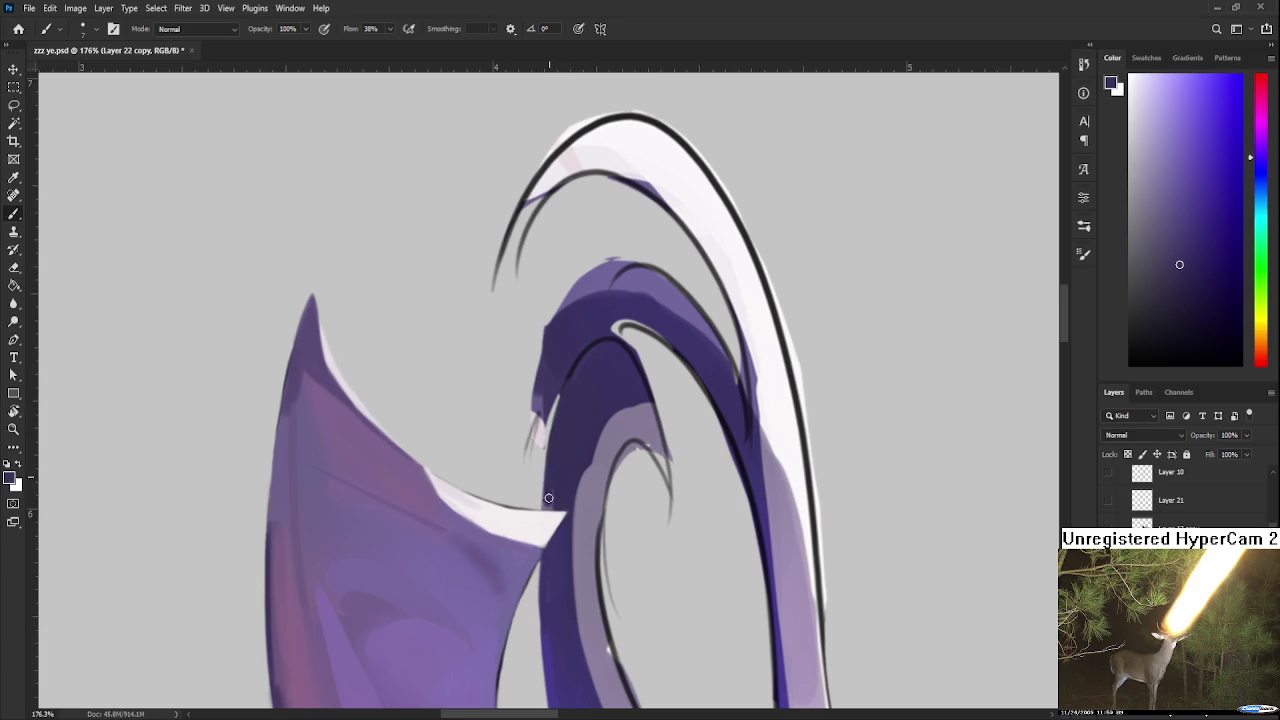
left_click(556, 448, "alt")
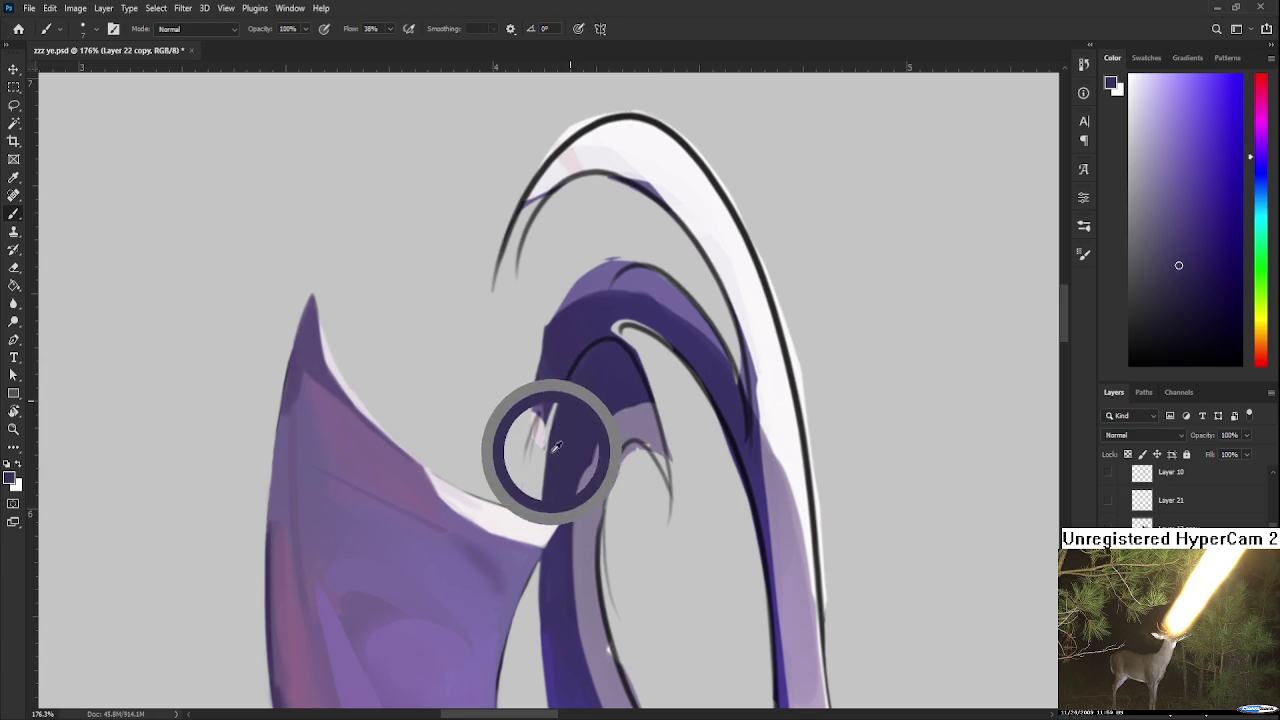
key("r")
mouse_move(563, 449)
left_mouse_down()
mouse_move(660, 443)
mouse_move(625, 430)
left_mouse_up()
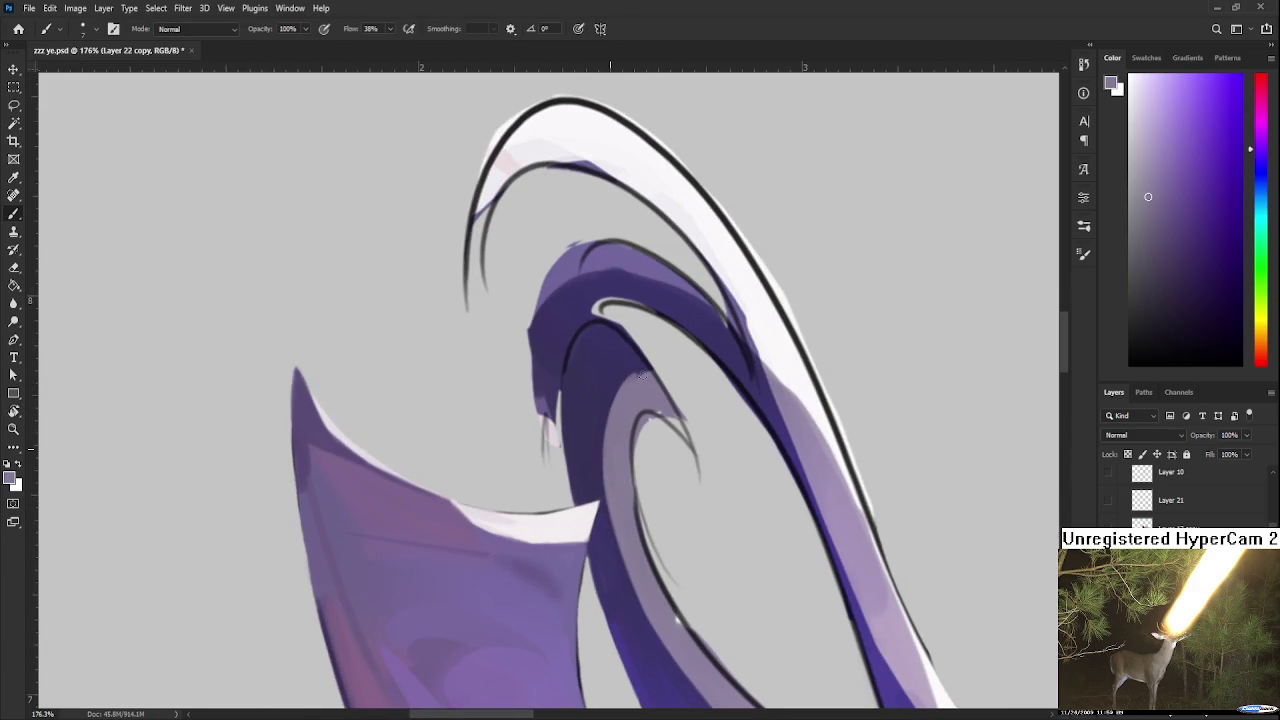
Step: Rotate the canvas about 30° and paint light grey along the ring's inner edge
key("e")
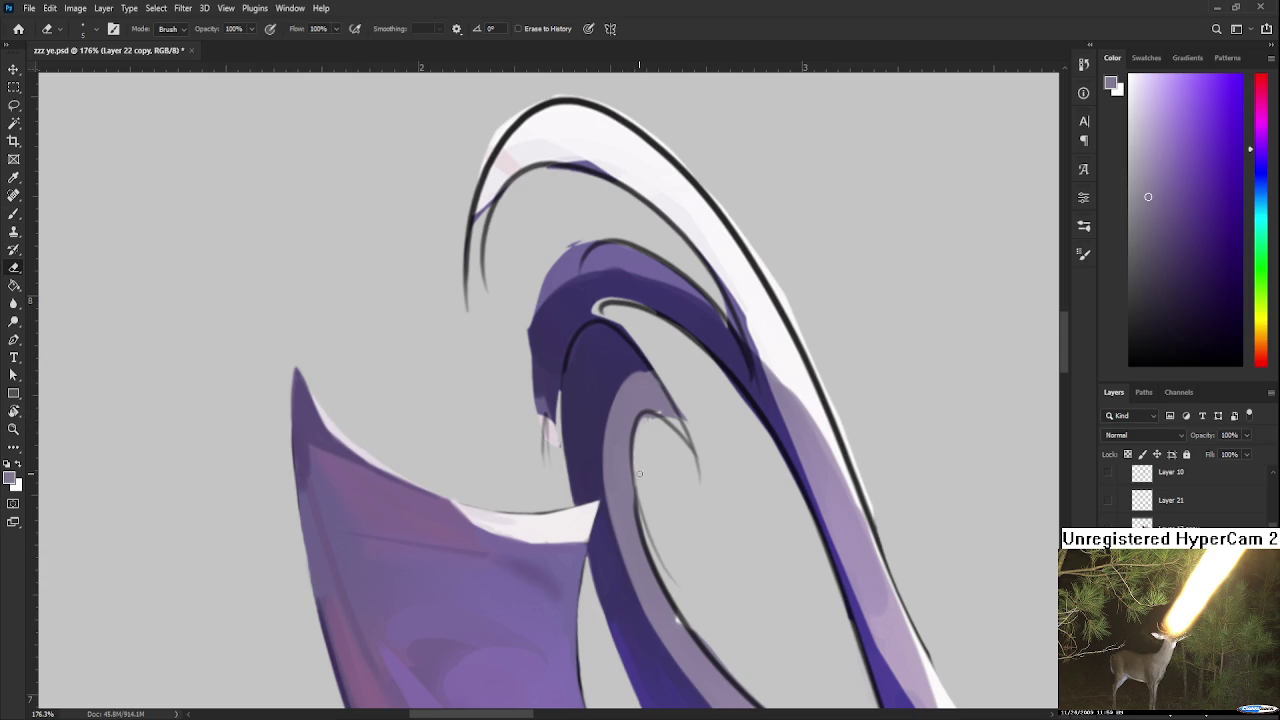
key("r")
left_click_drag(663, 550, 568, 586)
key("b")
mouse_move(620, 345)
left_mouse_down()
mouse_move(615, 490)
mouse_move(638, 560)
left_mouse_up()
key("e")
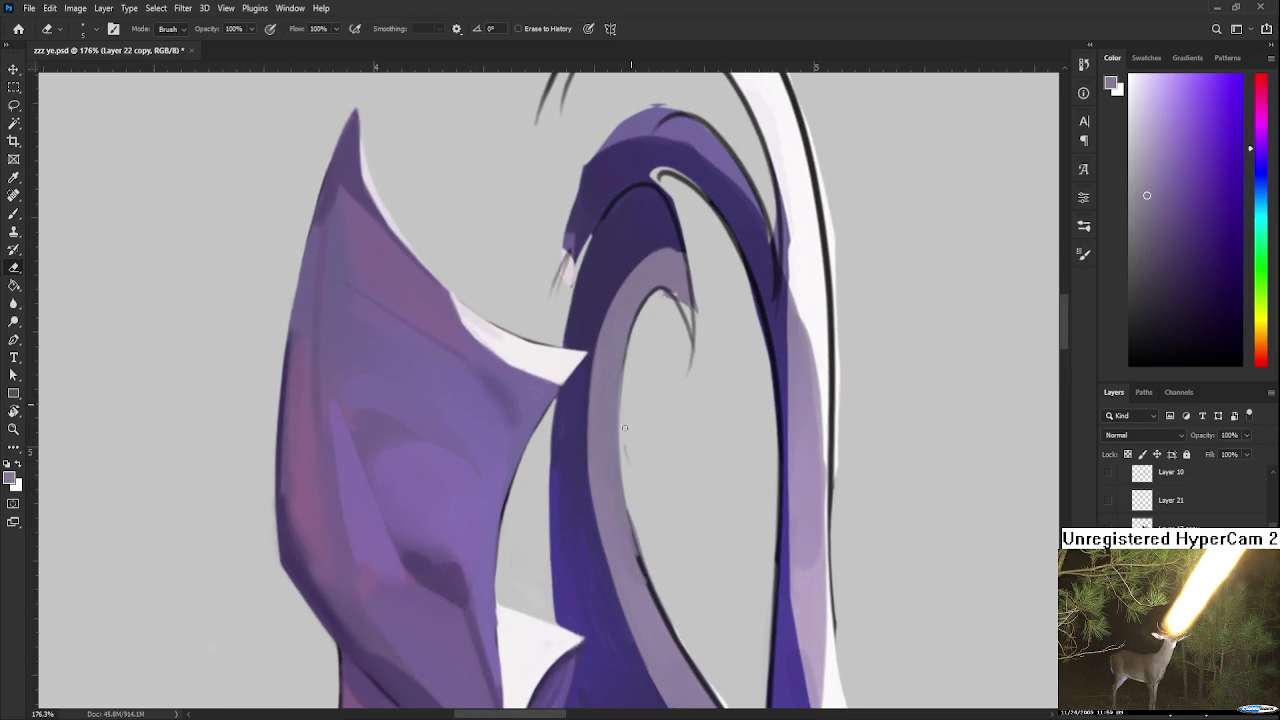
key("r")
left_click_drag(658, 579, 601, 383)
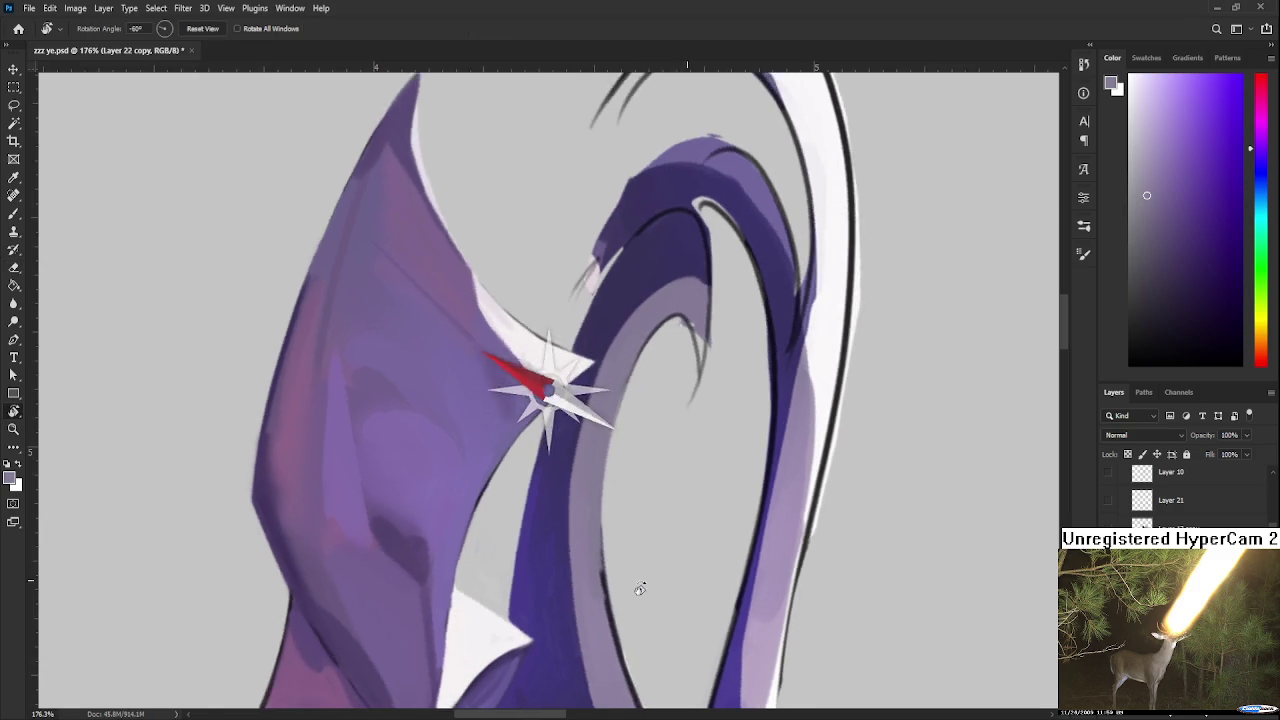
Step: Paint a light stroke along the loop's inner edge, then undo a stray spiral stroke
key("b")
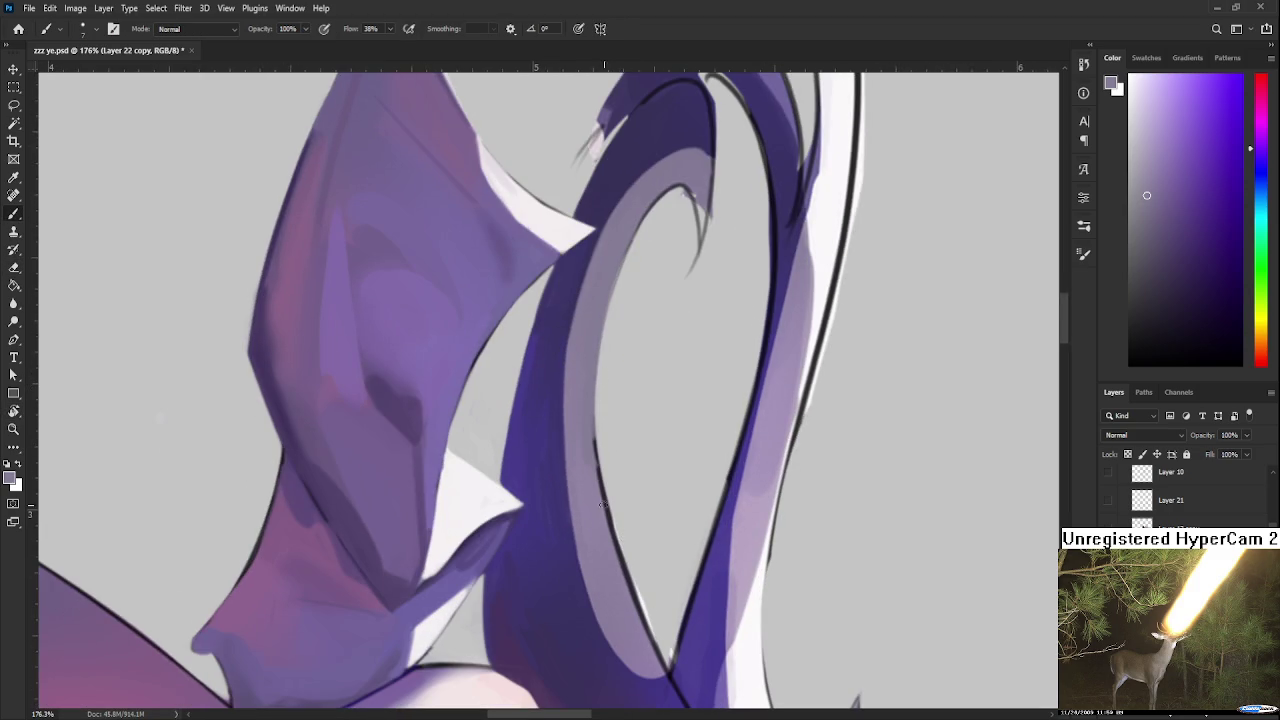
left_click_drag(598, 464, 658, 655)
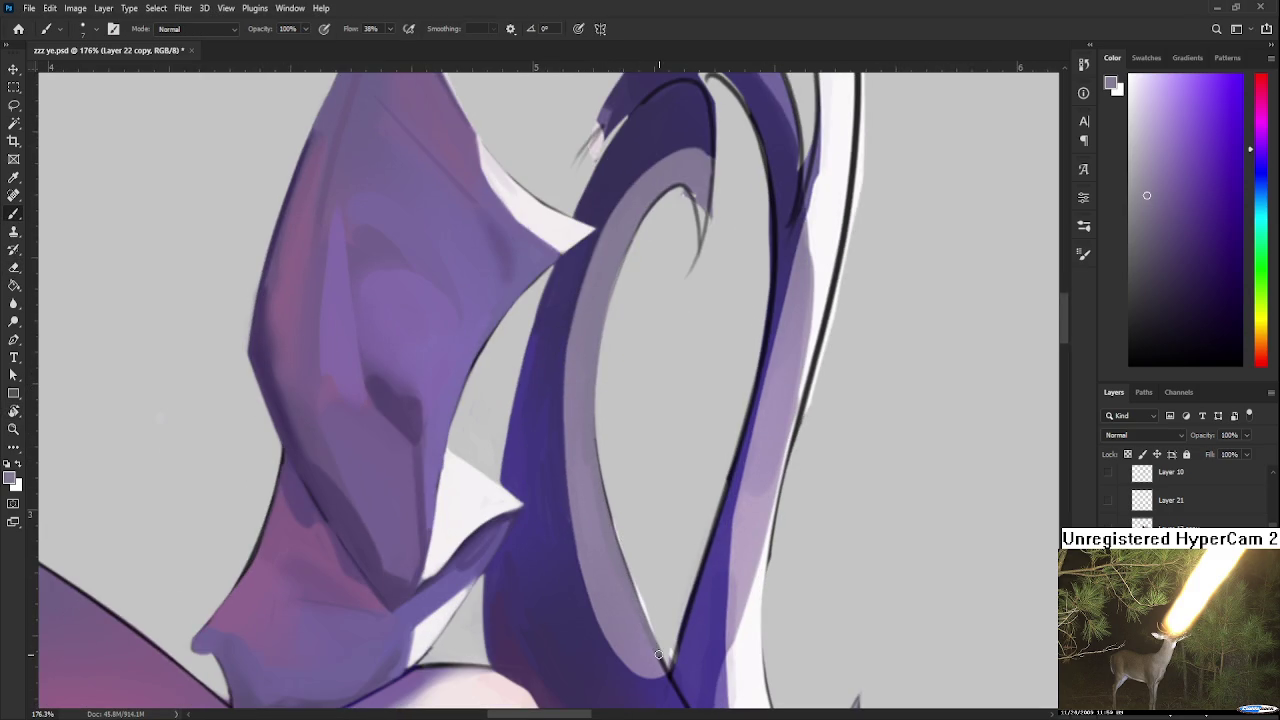
key("e")
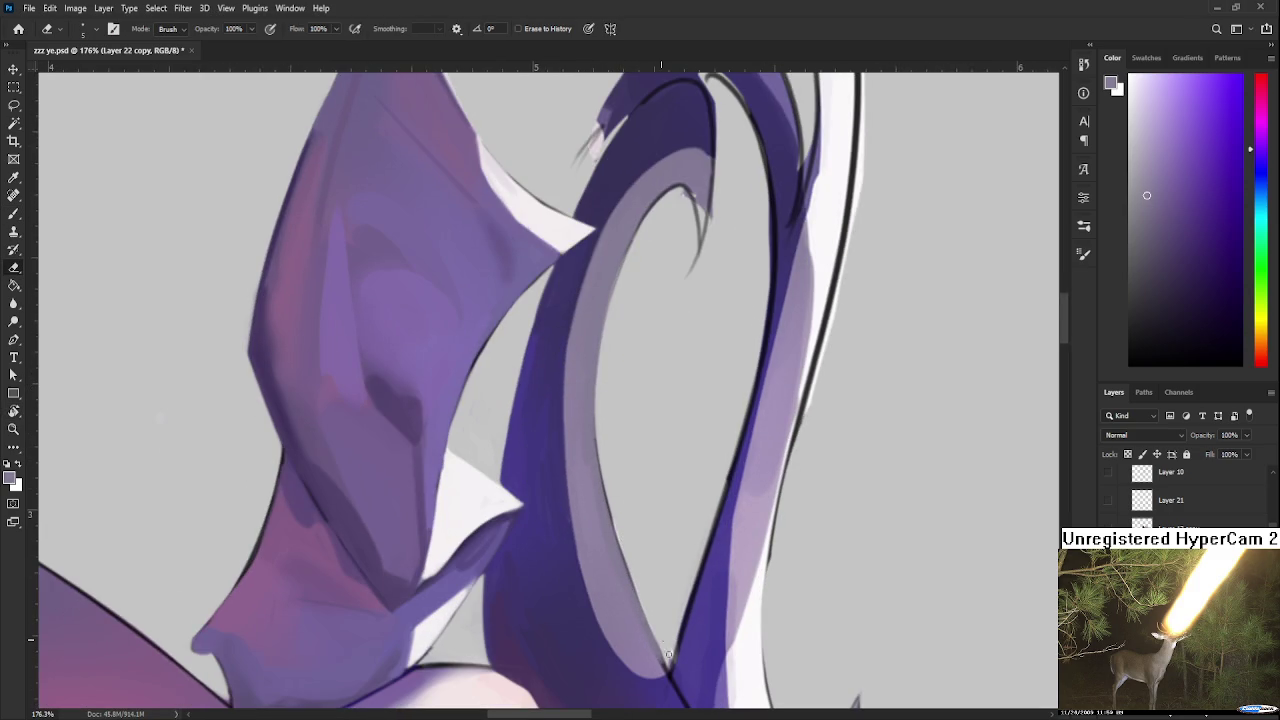
key("r")
mouse_move(670, 655)
left_mouse_down()
mouse_move(631, 491)
mouse_move(683, 324)
mouse_move(586, 429)
mouse_move(623, 429)
mouse_move(544, 492)
mouse_move(546, 525)
left_mouse_up()
key("b")
key("ctrl+z")
Step: Try thin darker strokes on the curve's inner edge, erasing and undoing the unwanted ones
mouse_move(530, 440)
left_mouse_down()
mouse_move(549, 538)
mouse_move(533, 436)
left_mouse_up()
key("e")
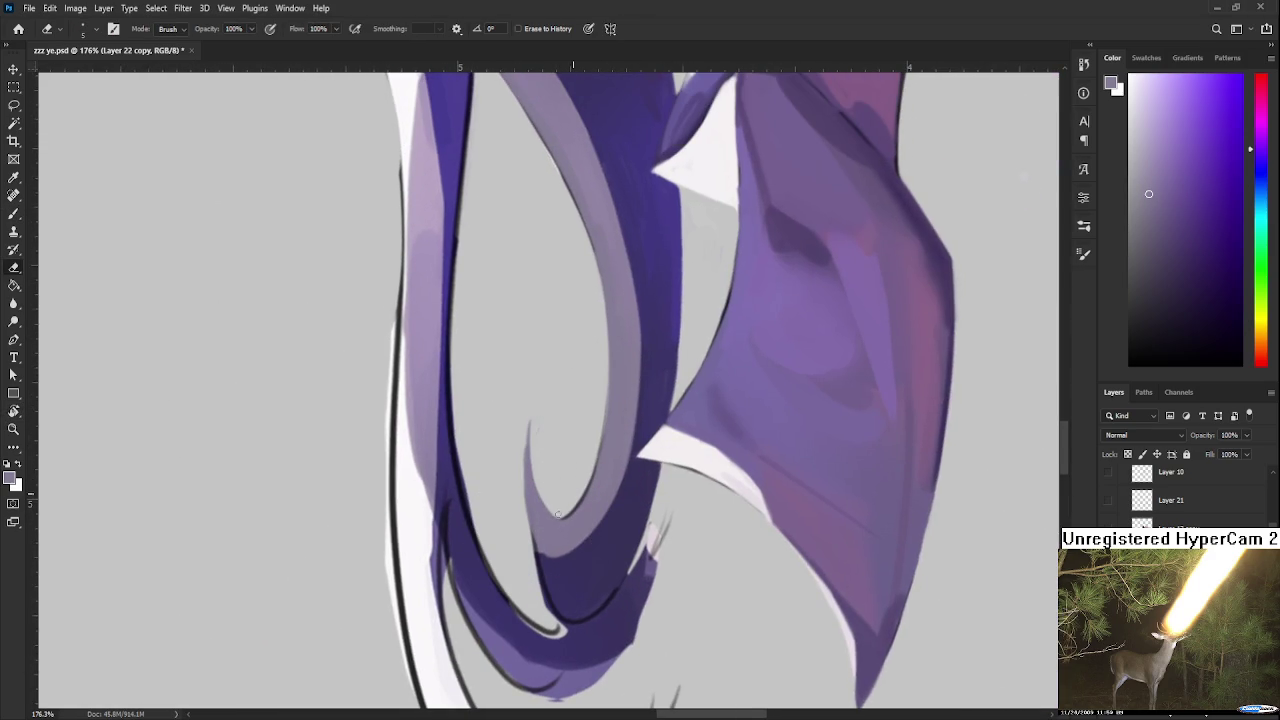
mouse_move(538, 560)
left_mouse_down()
mouse_move(526, 424)
mouse_move(532, 545)
left_mouse_up()
key("b")
key("ctrl+z")
key("ctrl+z")
left_click_drag(528, 445, 530, 510)
key("ctrl+z")
Step: Darken the loop's lower inner curve with dark purple and trim the tip's left edge
left_click(554, 557, "alt")
left_click_drag(558, 615, 538, 555)
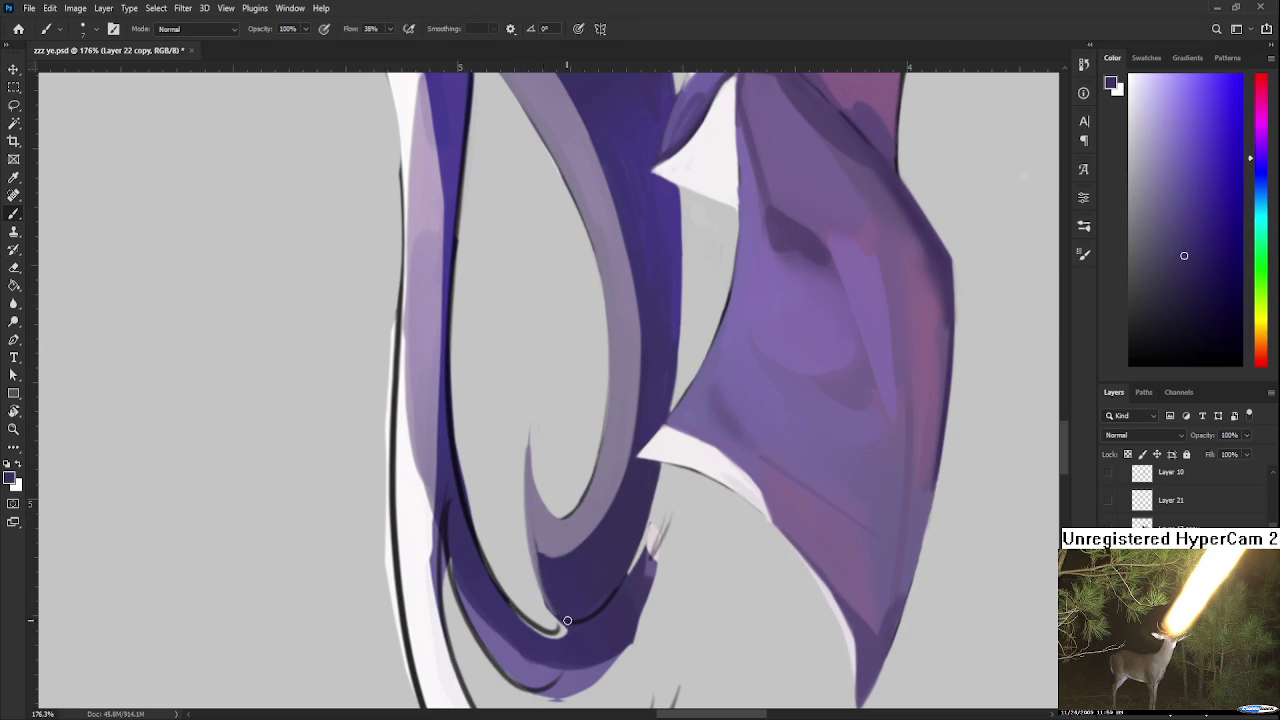
key("e")
left_click_drag(527, 436, 526, 557)
key("r")
left_click_drag(560, 628, 640, 440)
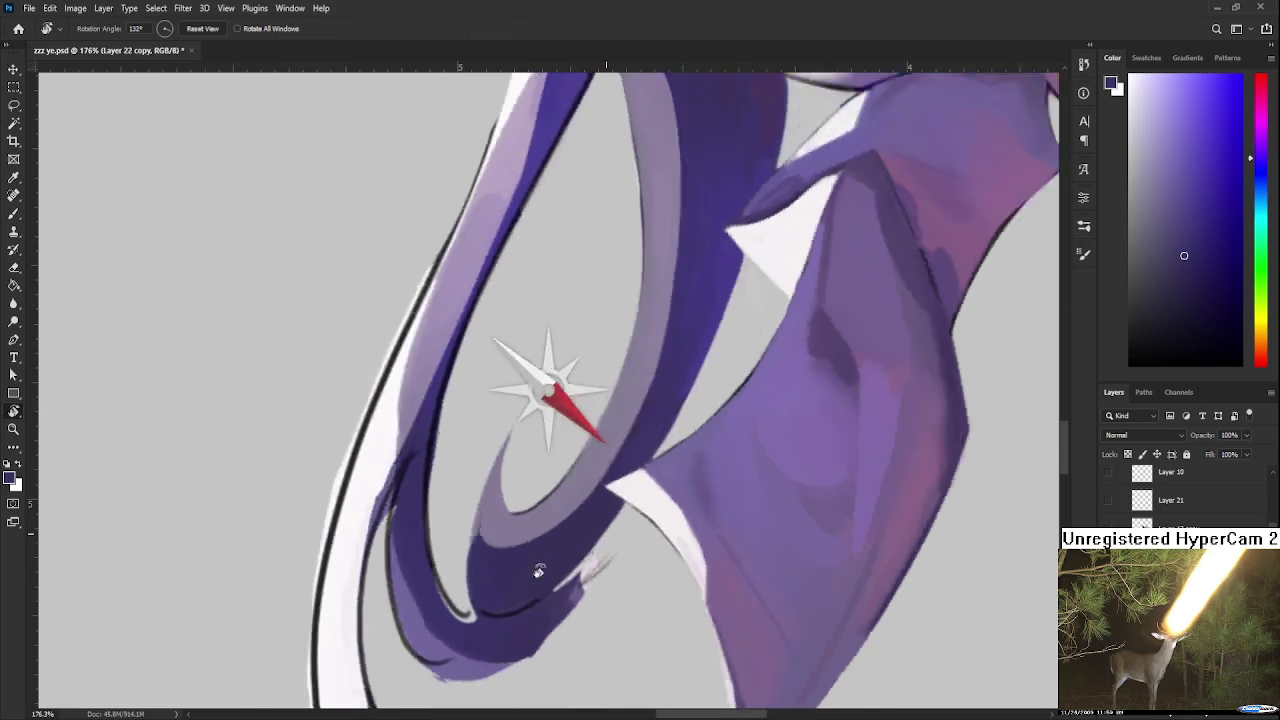
key("b")
Step: Sample lighter lavender and darker purple from the hair with the strand turned horizontal
left_click(463, 470, "alt")
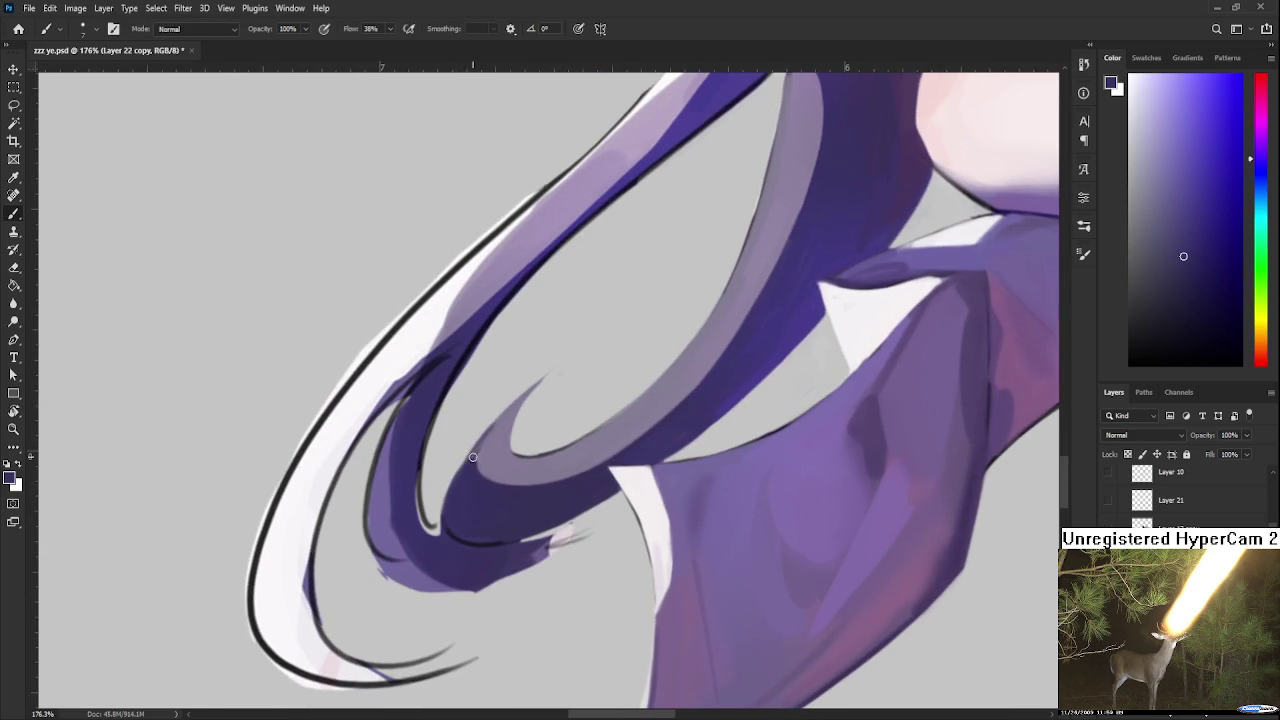
left_click(491, 445, "alt")
key("e")
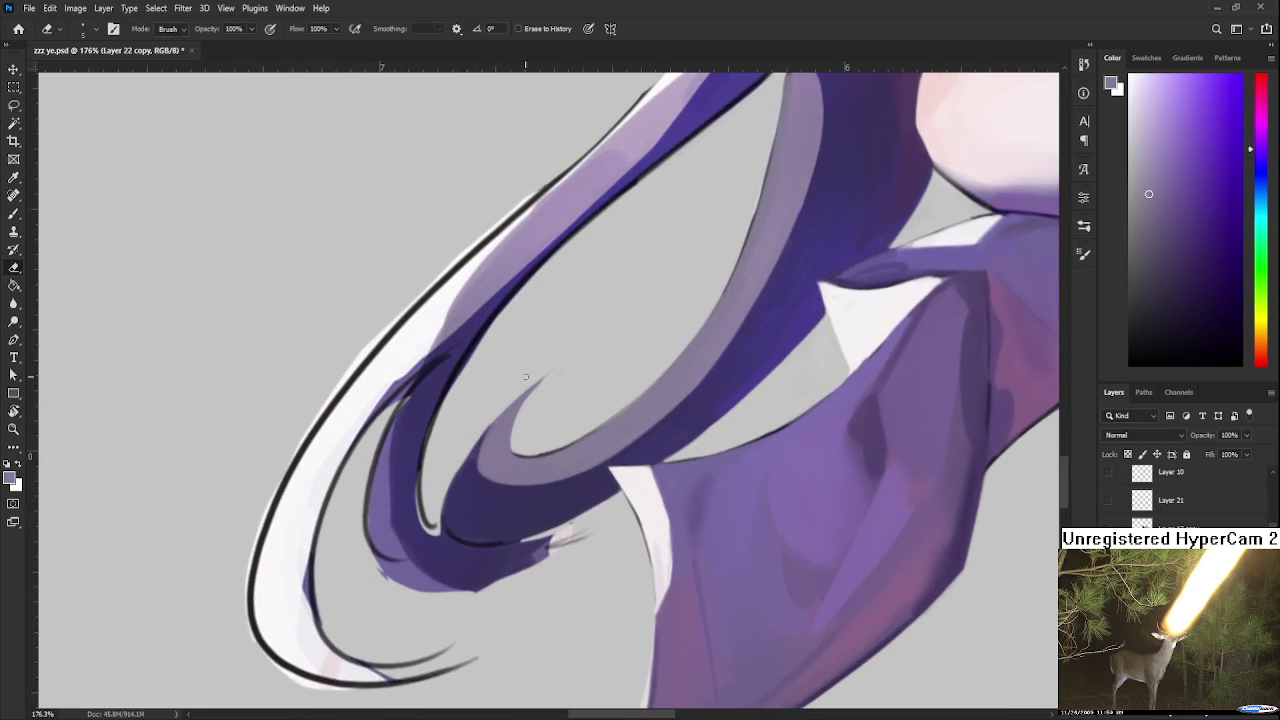
key("r")
left_click_drag(585, 331, 589, 447)
key("b")
left_click(584, 432, "alt")
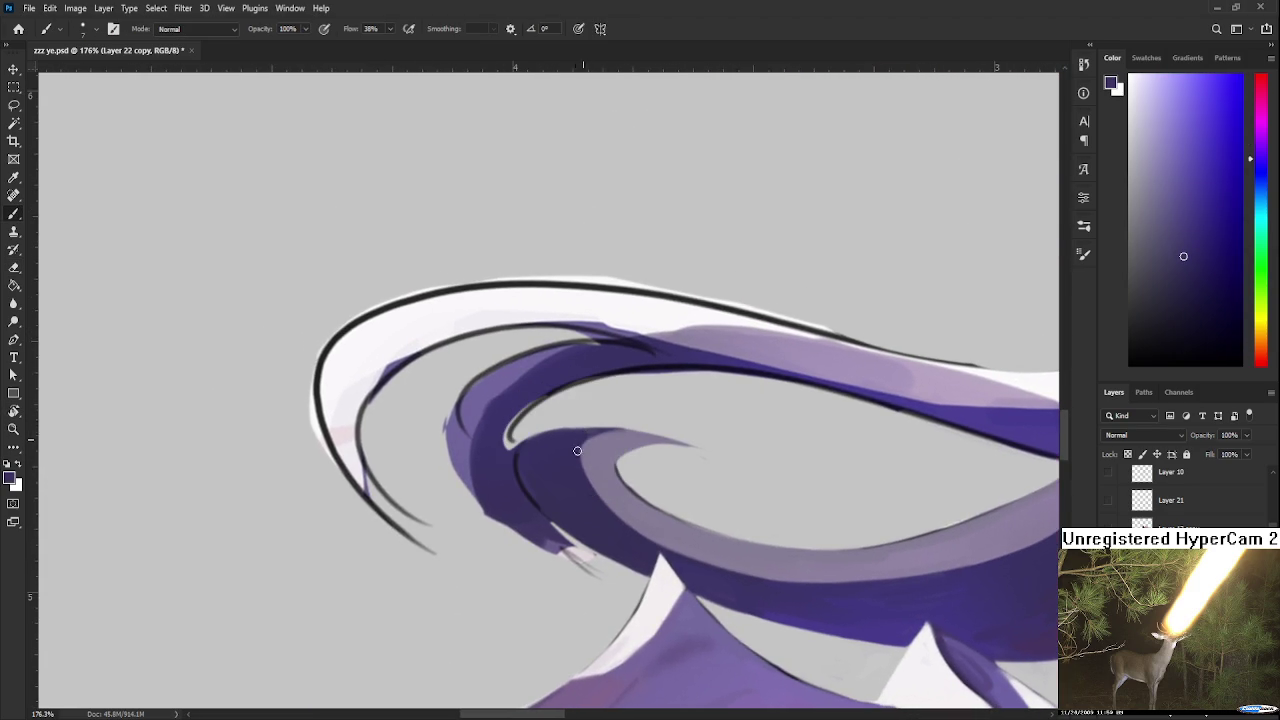
Step: Rotate the canvas to about -139 degrees for the next pass on the loop
key("e")
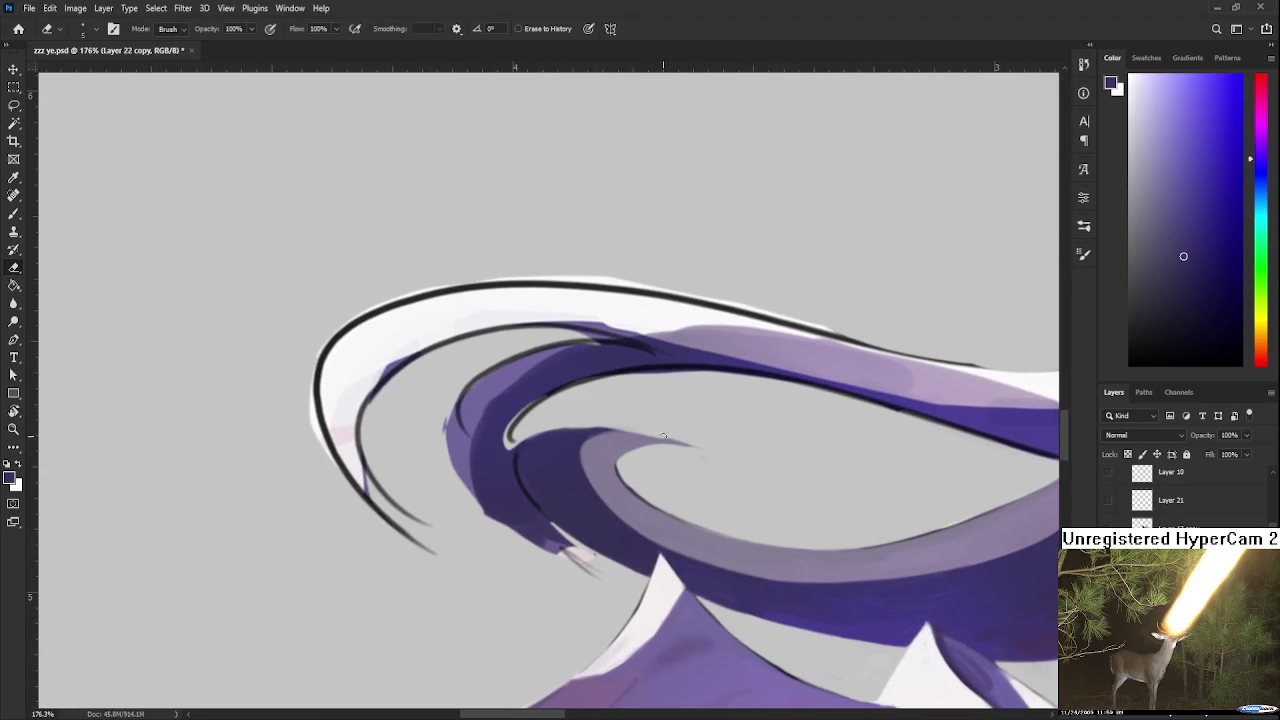
key("r")
left_click_drag(586, 420, 570, 416)
key("b")
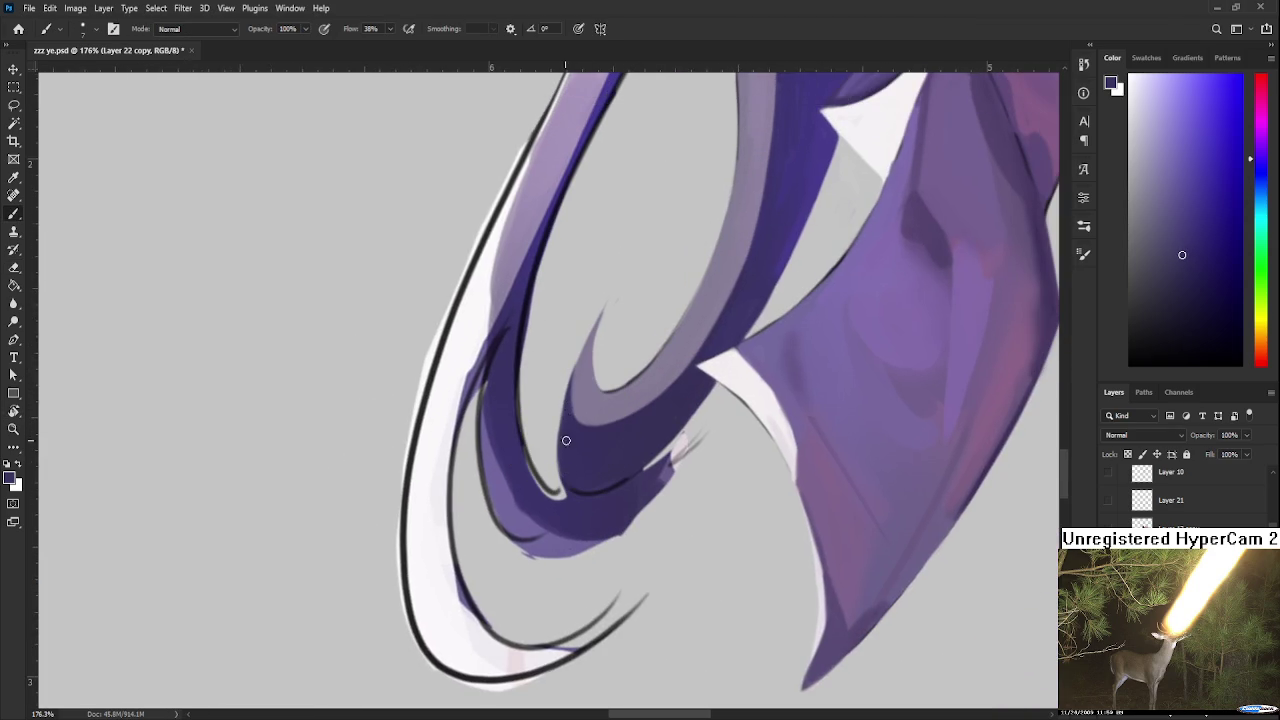
key("r")
left_click_drag(586, 476, 532, 457)
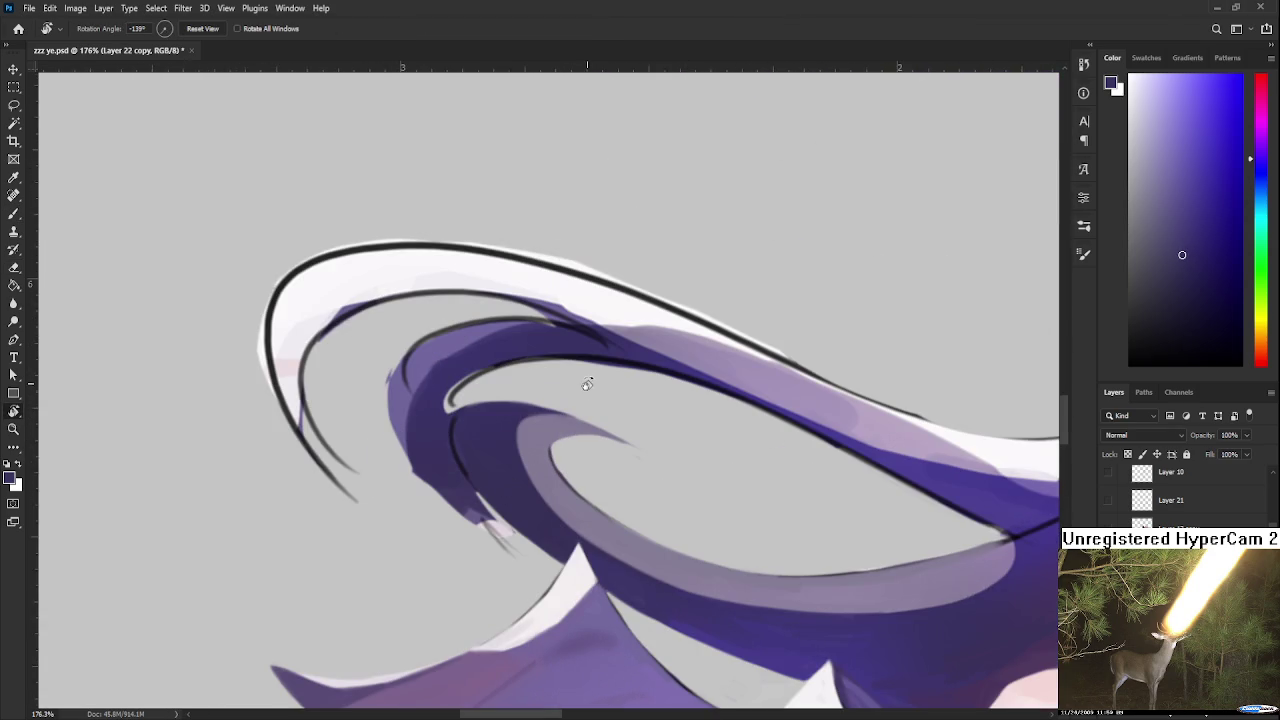
scroll(595, 387, "down", 2)
Step: Rotate the canvas toward upright and pick a lighter purple from the hair
scroll(595, 387, "down", 3)
scroll(595, 387, "down", 2)
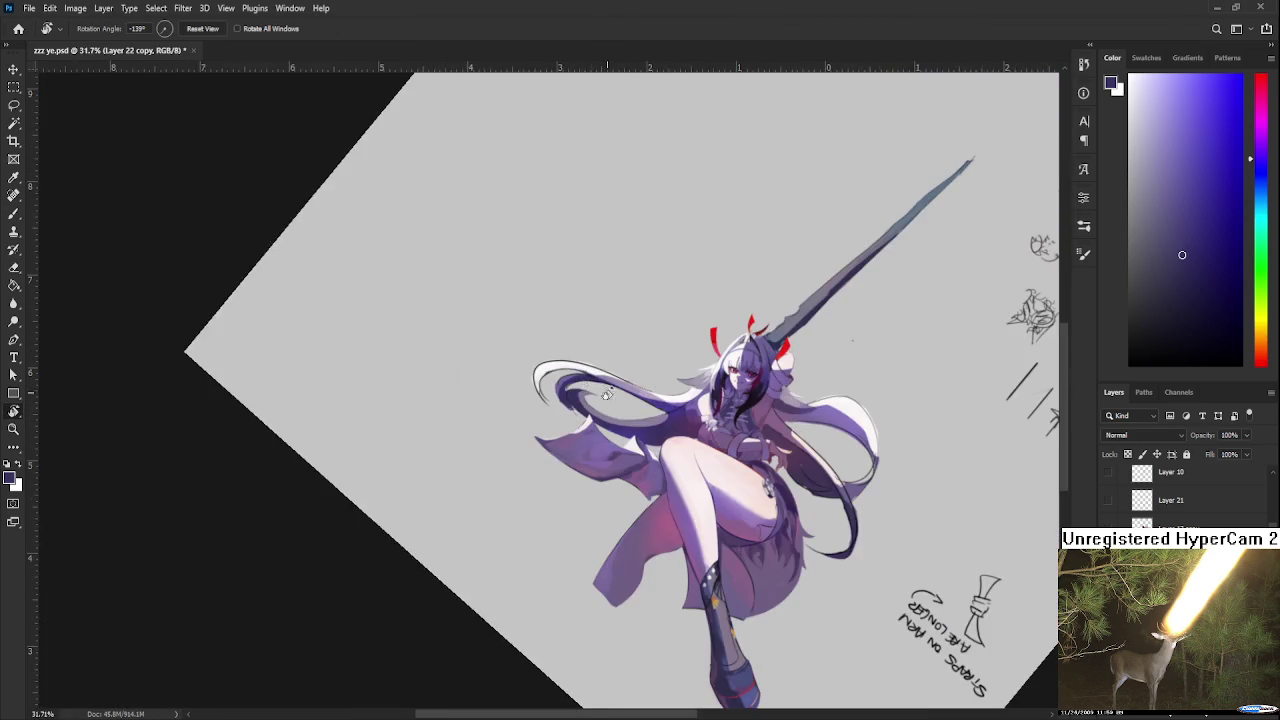
scroll(640, 400, "up", 1)
scroll(678, 415, "up", 2)
scroll(678, 415, "down", 2)
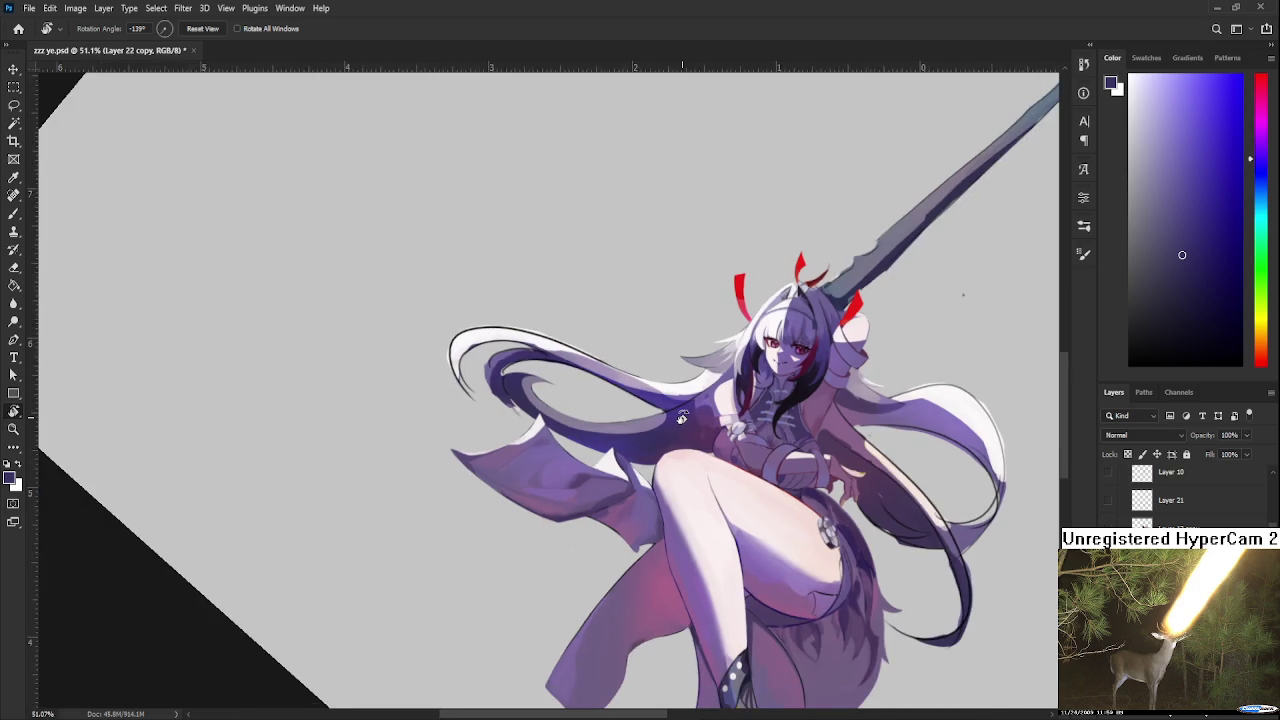
scroll(678, 415, "up", 2)
mouse_move(665, 415)
left_mouse_down()
mouse_move(483, 485)
mouse_move(488, 437)
left_mouse_up()
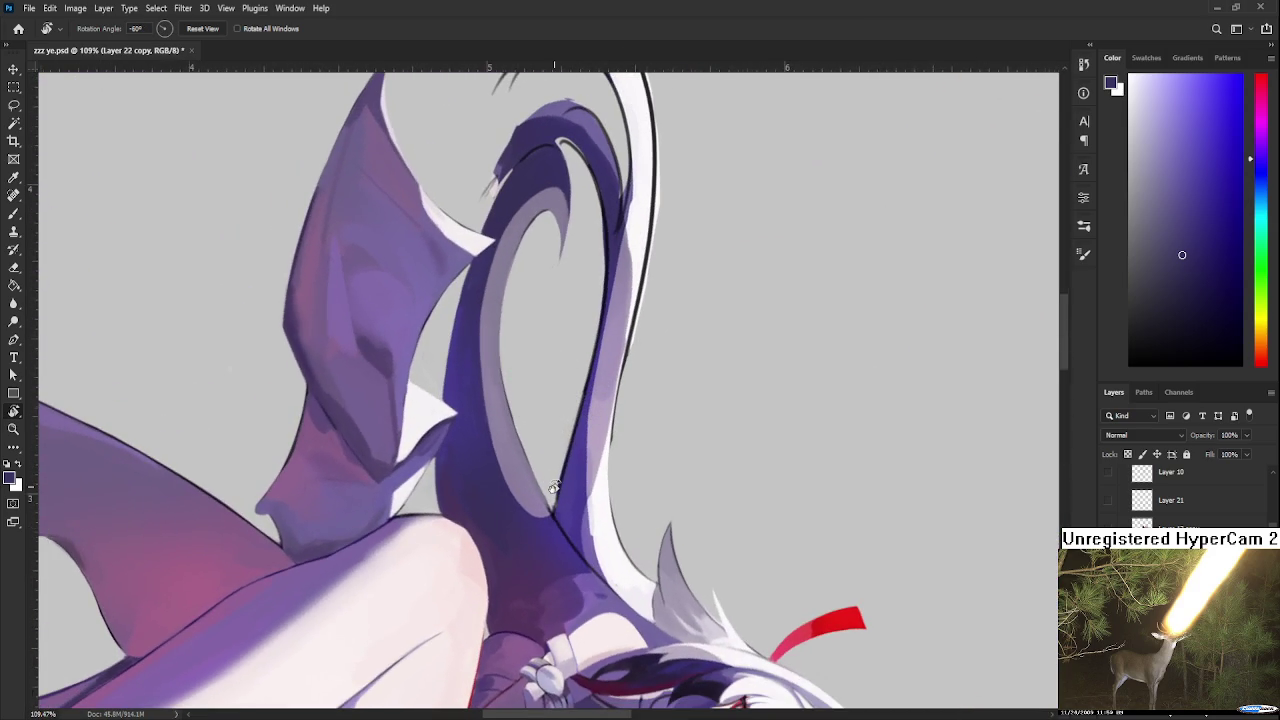
key("b")
left_click(475, 466, "alt")
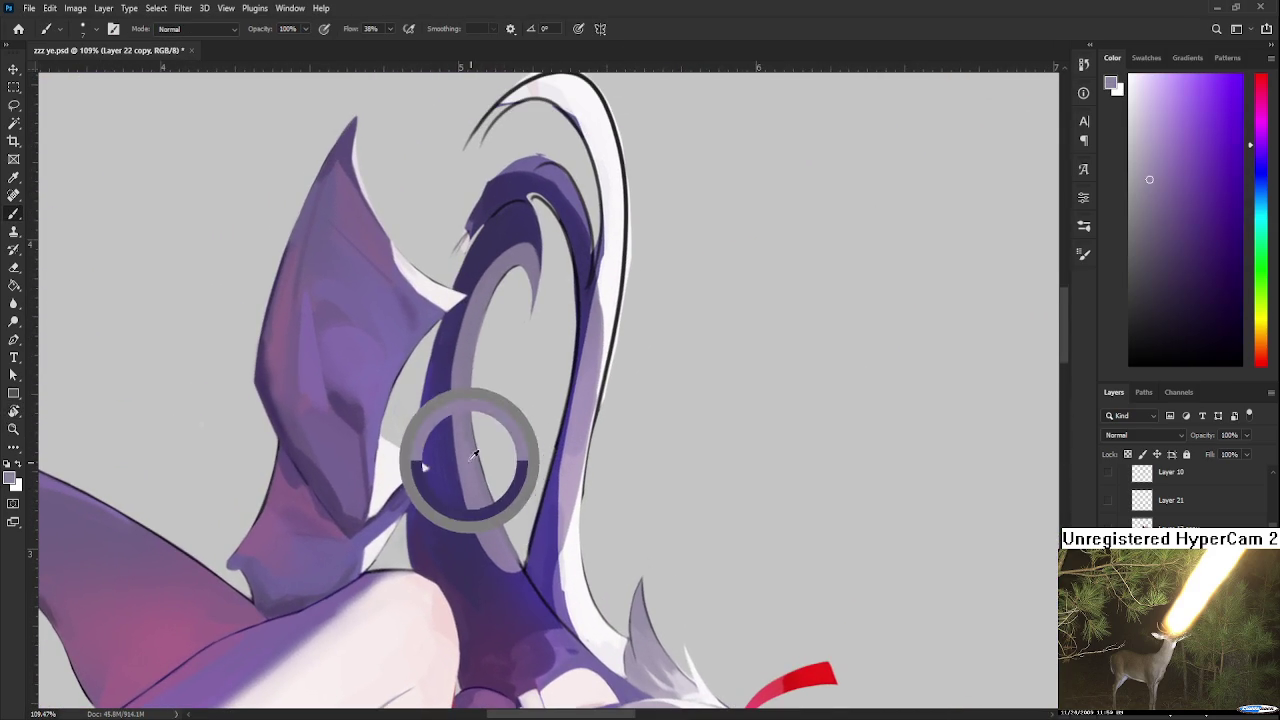
Step: With a larger brush, paint near-white pink over the curl's outer edge and round its tip
key("r")
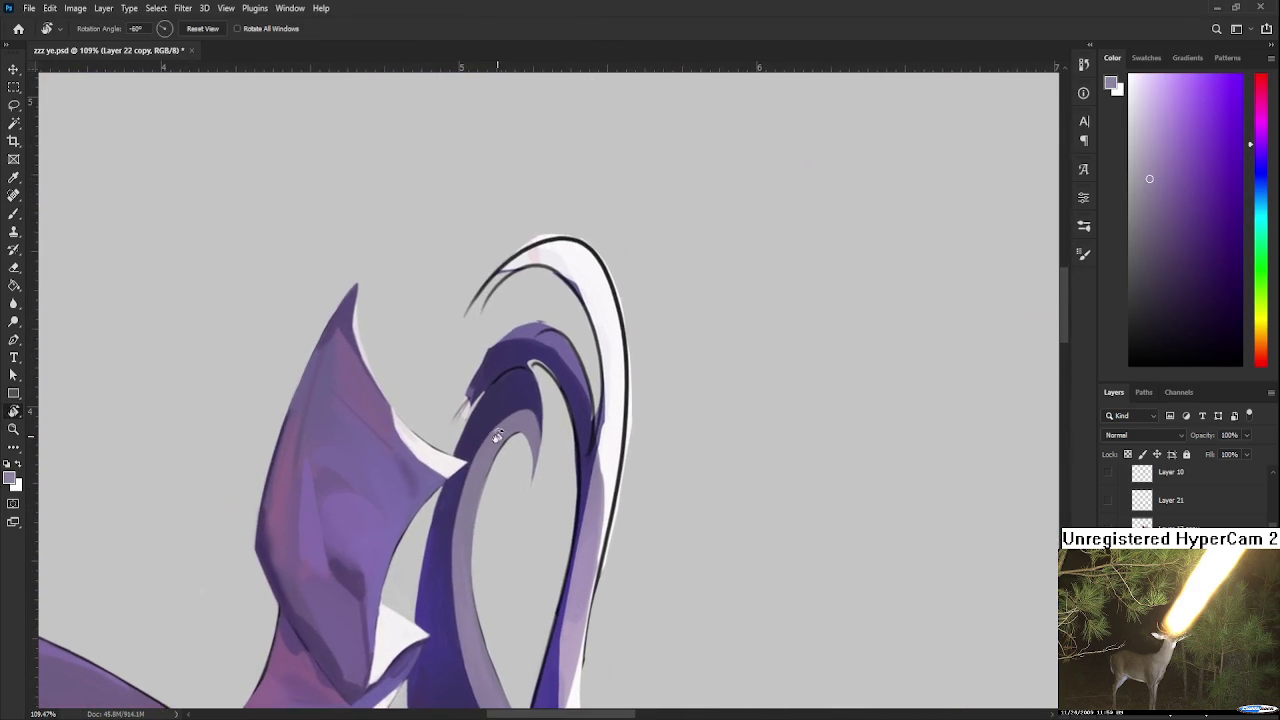
left_click_drag(548, 390, 548, 520)
key("e")
key("b")
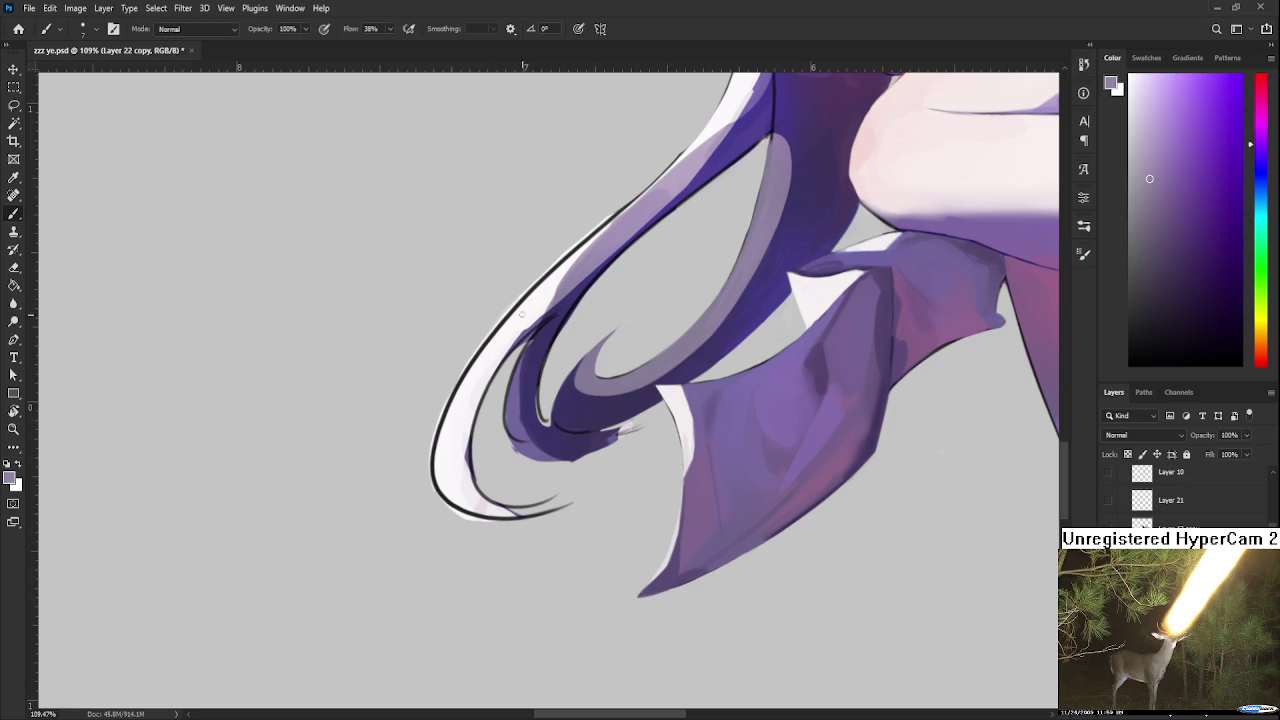
left_click(545, 288, "alt")
key("bracketright")
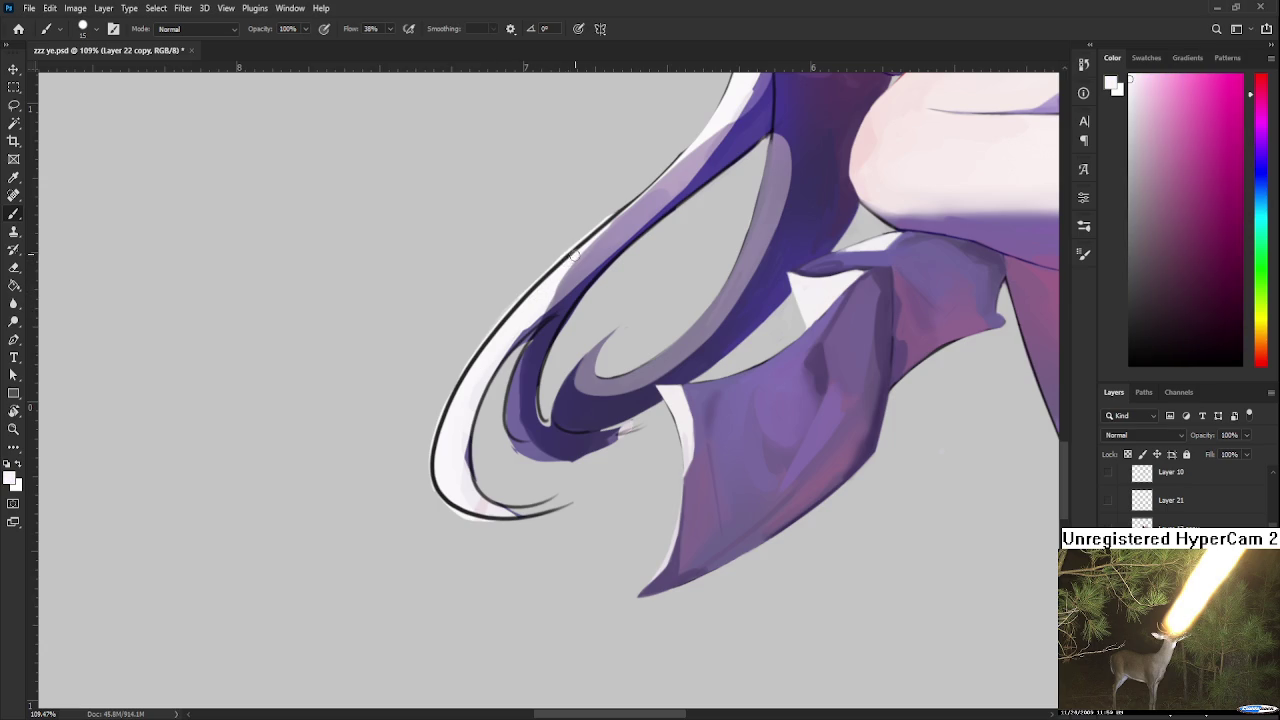
left_click_drag(567, 257, 430, 490)
mouse_move(472, 370)
left_mouse_down()
mouse_move(440, 505)
mouse_move(476, 496)
mouse_move(462, 516)
left_mouse_up()
mouse_move(438, 432)
left_mouse_down()
mouse_move(480, 520)
mouse_move(519, 490)
mouse_move(470, 440)
left_mouse_up()
Step: Erase the white curl's pointed tip rounder with a bigger eraser and extend its lower tip
key("r")
key("b")
key("e")
mouse_move(465, 390)
left_mouse_down()
mouse_move(495, 520)
mouse_move(462, 447)
left_mouse_up()
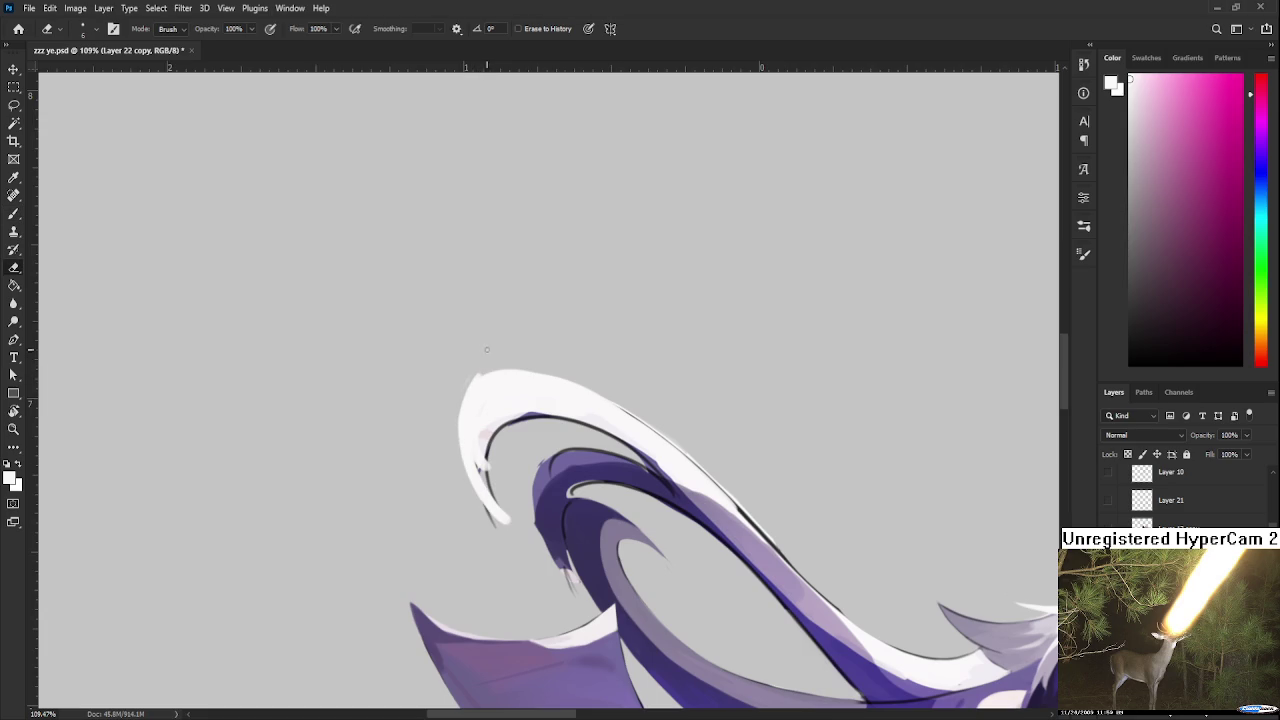
key("bracketright")
key("bracketright")
key("bracketright")
mouse_move(480, 355)
left_mouse_down()
mouse_move(500, 530)
mouse_move(489, 391)
left_mouse_up()
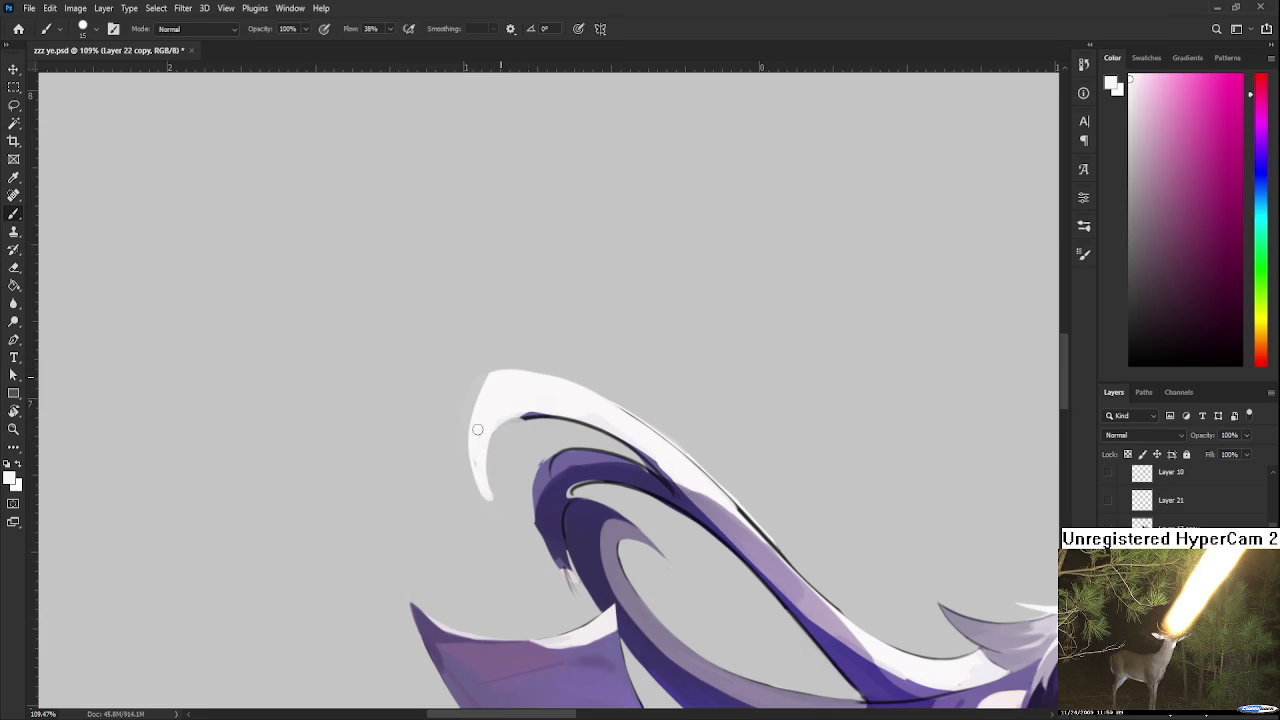
key("b")
mouse_move(497, 536)
left_mouse_down()
mouse_move(508, 489)
mouse_move(498, 529)
mouse_move(551, 503)
left_mouse_up()
Step: Widen and smooth the curl's white edges, adding soft white along its inner left edge
key("r")
key("b")
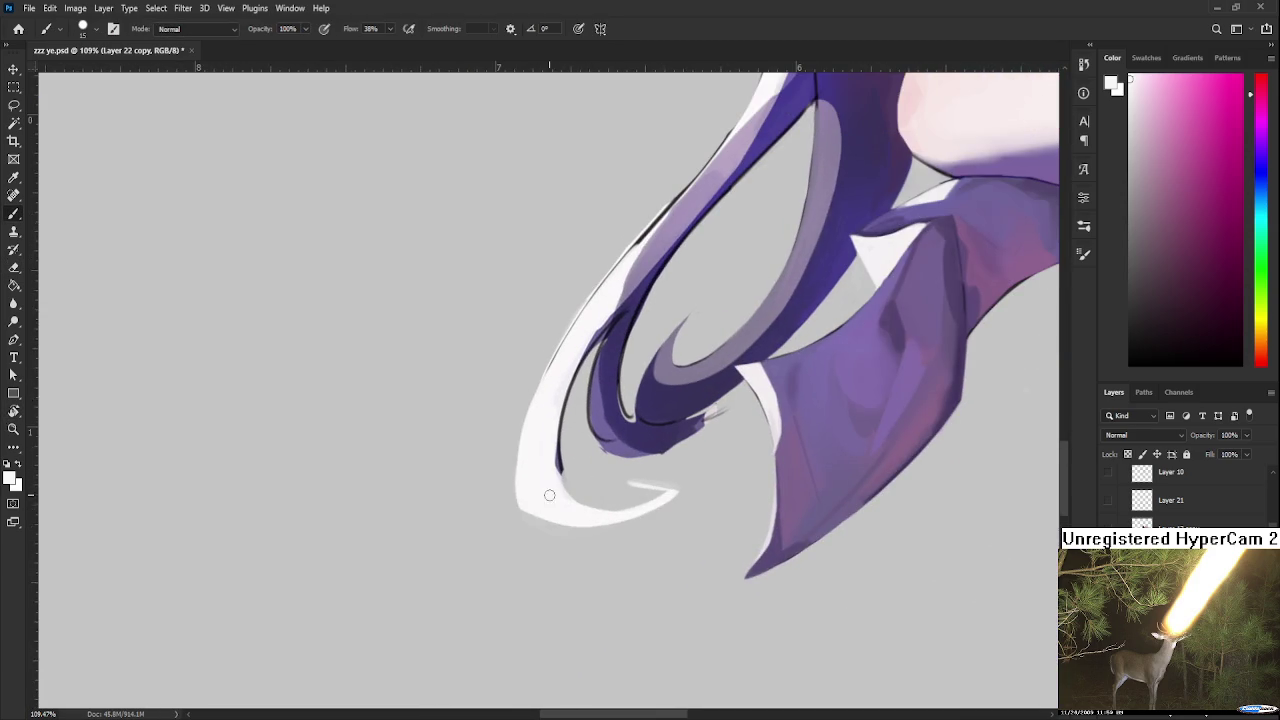
left_click_drag(556, 410, 557, 491)
left_click_drag(630, 257, 537, 476)
left_click_drag(606, 288, 515, 510)
key("e")
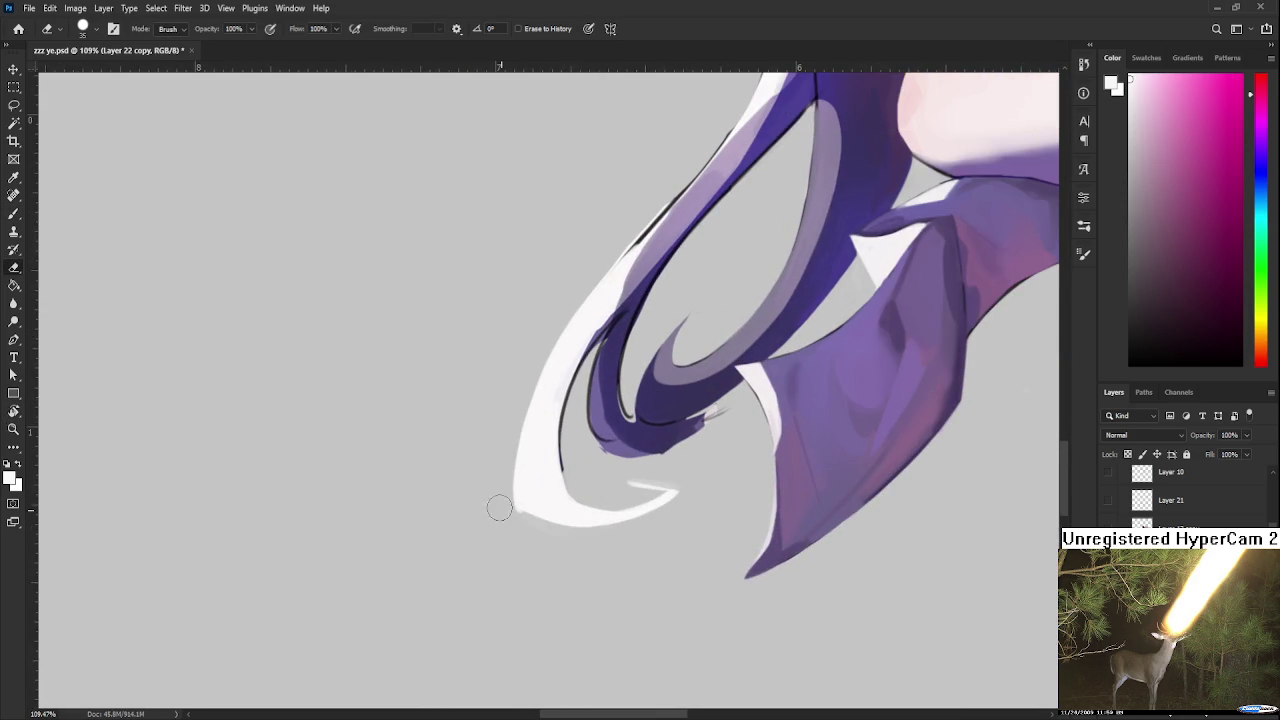
key("b")
mouse_move(606, 312)
left_mouse_down()
mouse_move(554, 421)
mouse_move(556, 511)
left_mouse_up()
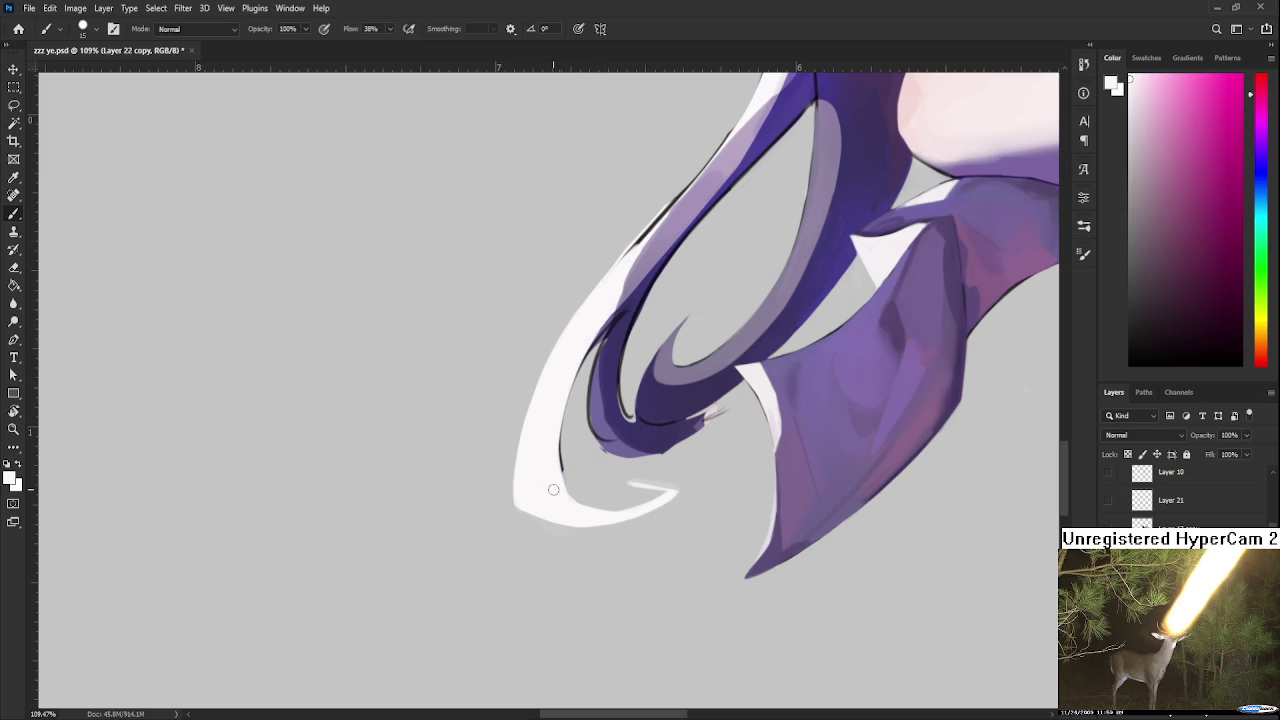
Step: Erase a thin strip along the curl's inner edge and lighten the dark outer hair line
key("e")
mouse_move(596, 348)
left_mouse_down()
mouse_move(566, 502)
mouse_move(444, 425)
mouse_move(506, 428)
mouse_move(560, 378)
left_mouse_up()
key("r")
key("r")
key("b")
key("e")
left_click_drag(490, 440, 518, 395)
Step: Paint light purple from the hair along the strand's outer edge, covering part of the white highlight
key("b")
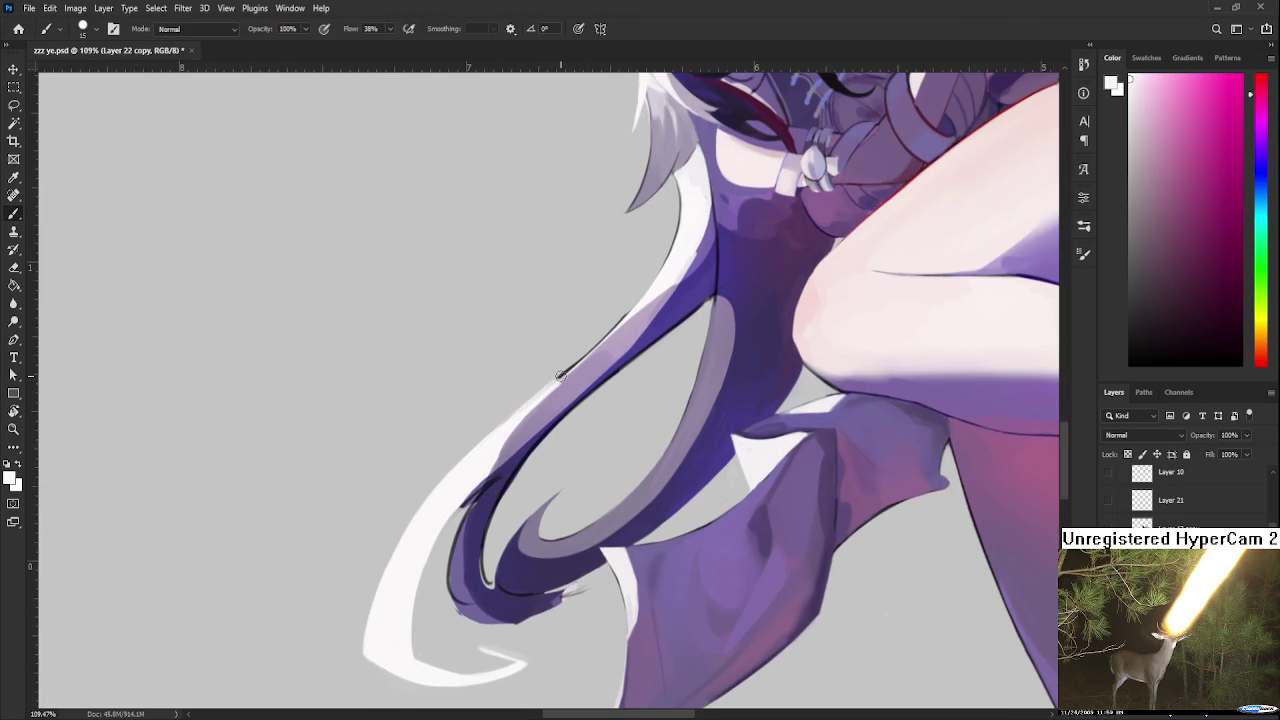
left_click(580, 370, "alt")
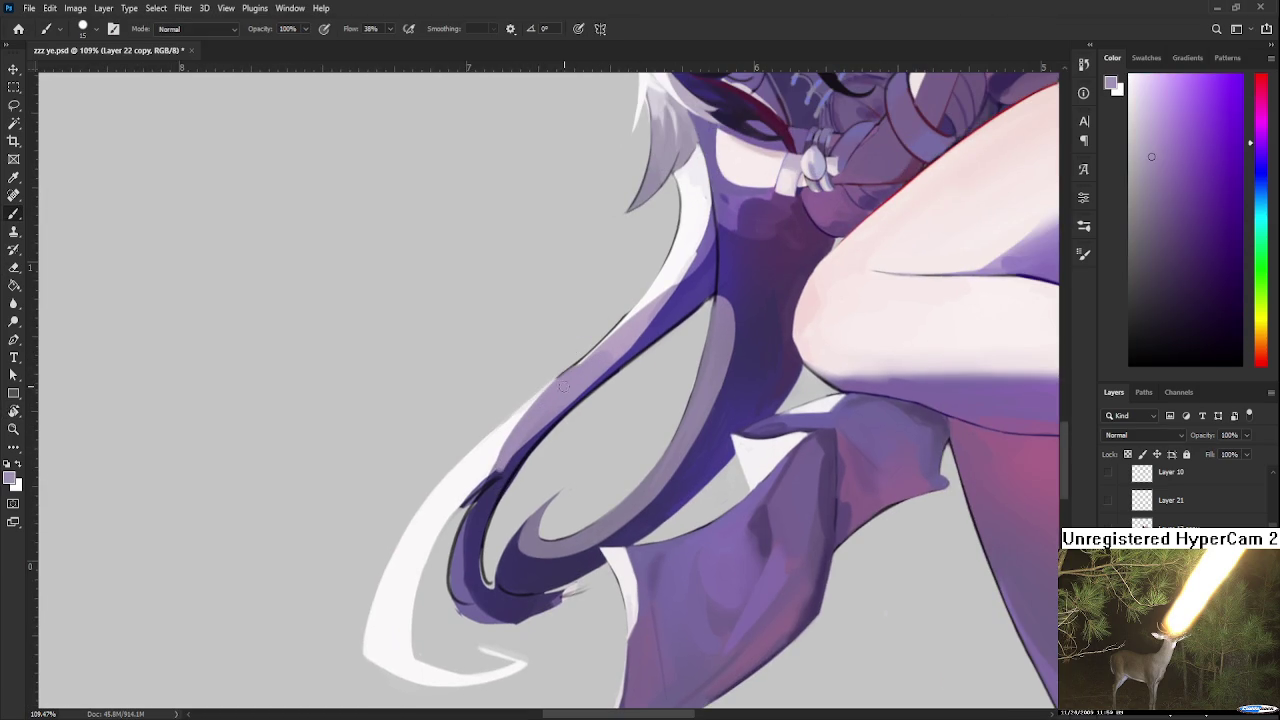
mouse_move(548, 392)
left_mouse_down()
mouse_move(500, 458)
mouse_move(545, 388)
mouse_move(521, 417)
left_mouse_up()
left_click(507, 438, "alt")
left_click(559, 393, "alt")
Step: Sample white and light lavender from the hair for highlight touch-ups
key("e")
key("b")
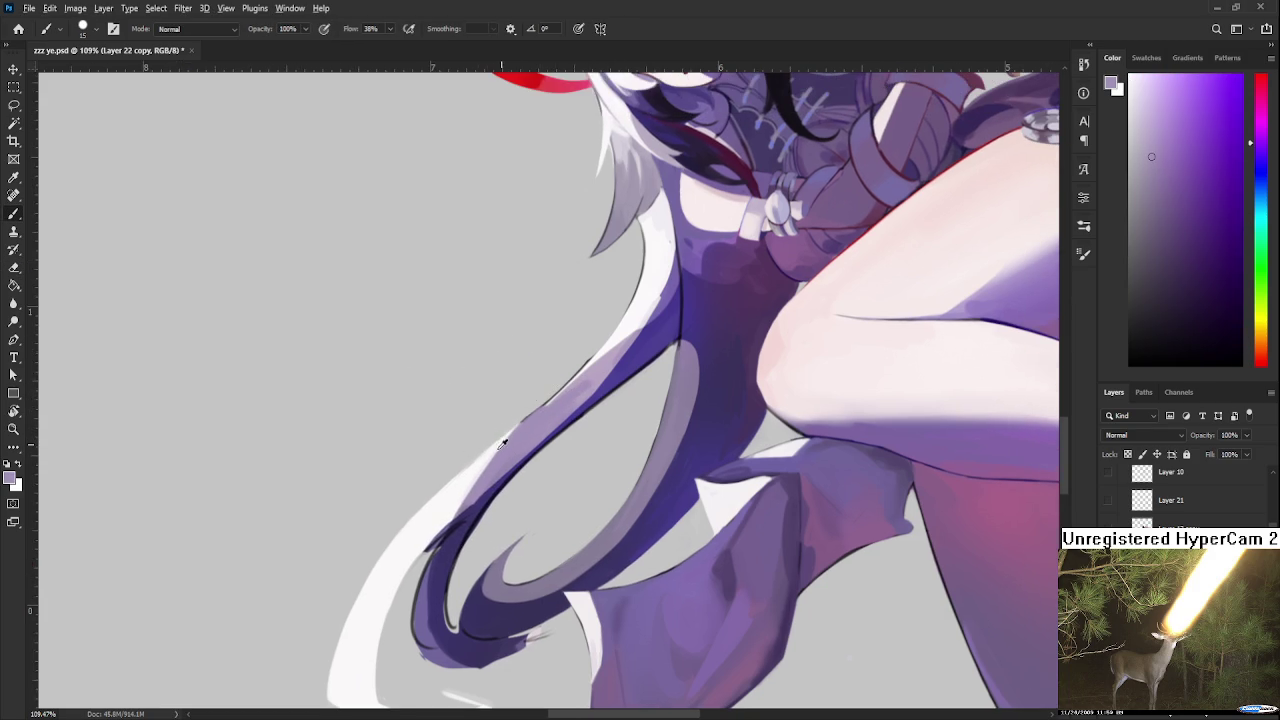
left_click(519, 420, "alt")
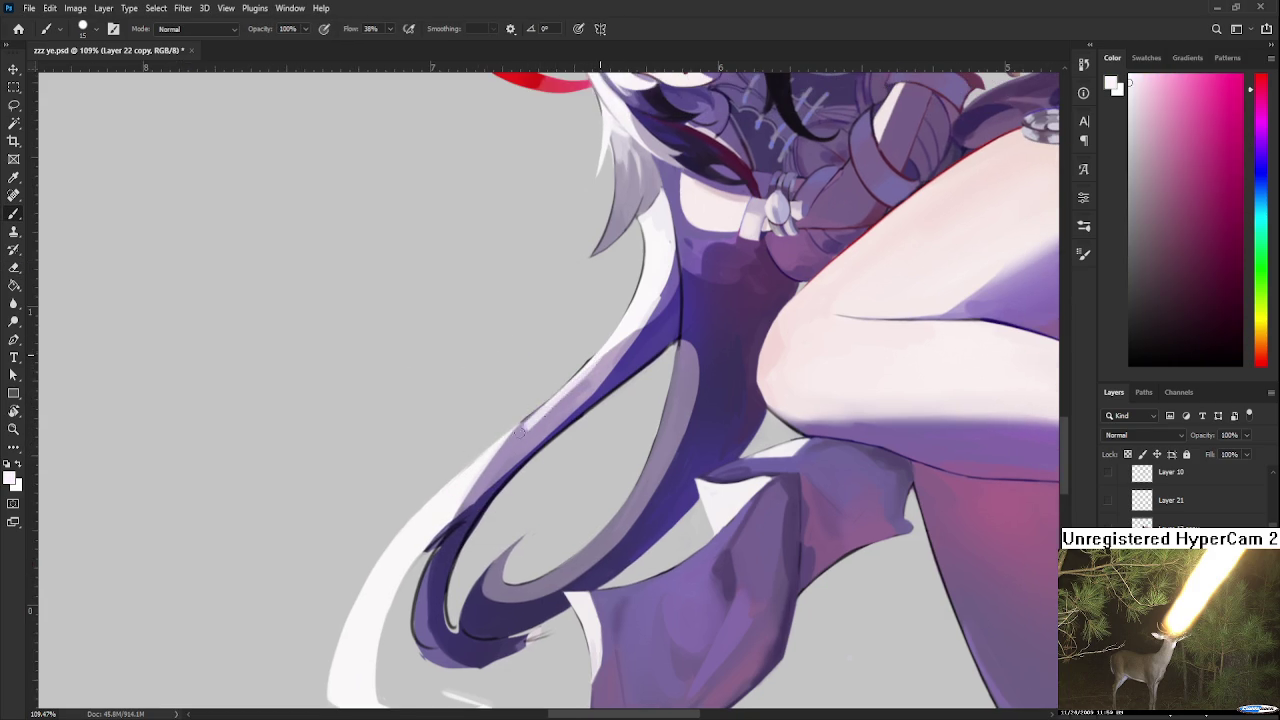
left_click(548, 405, "alt")
left_click(607, 346, "alt")
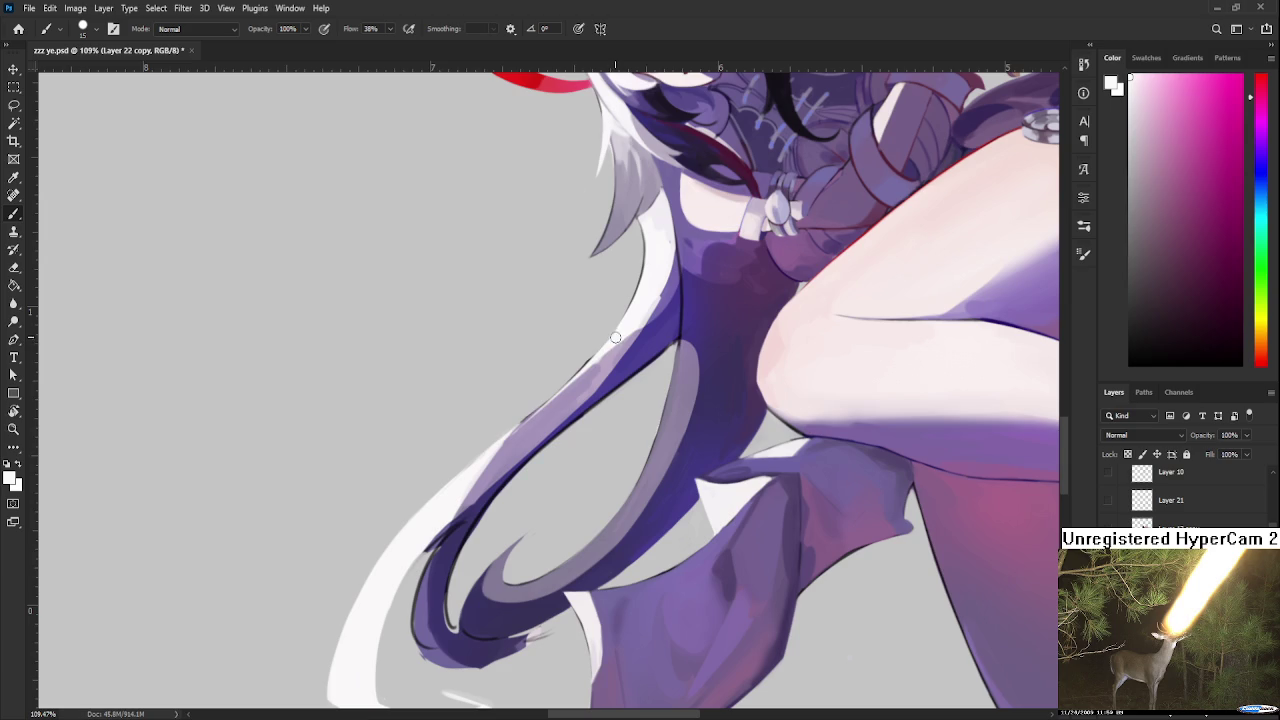
Step: Add small lavender strokes along the strand edge, then pick white and flip the view
key("e")
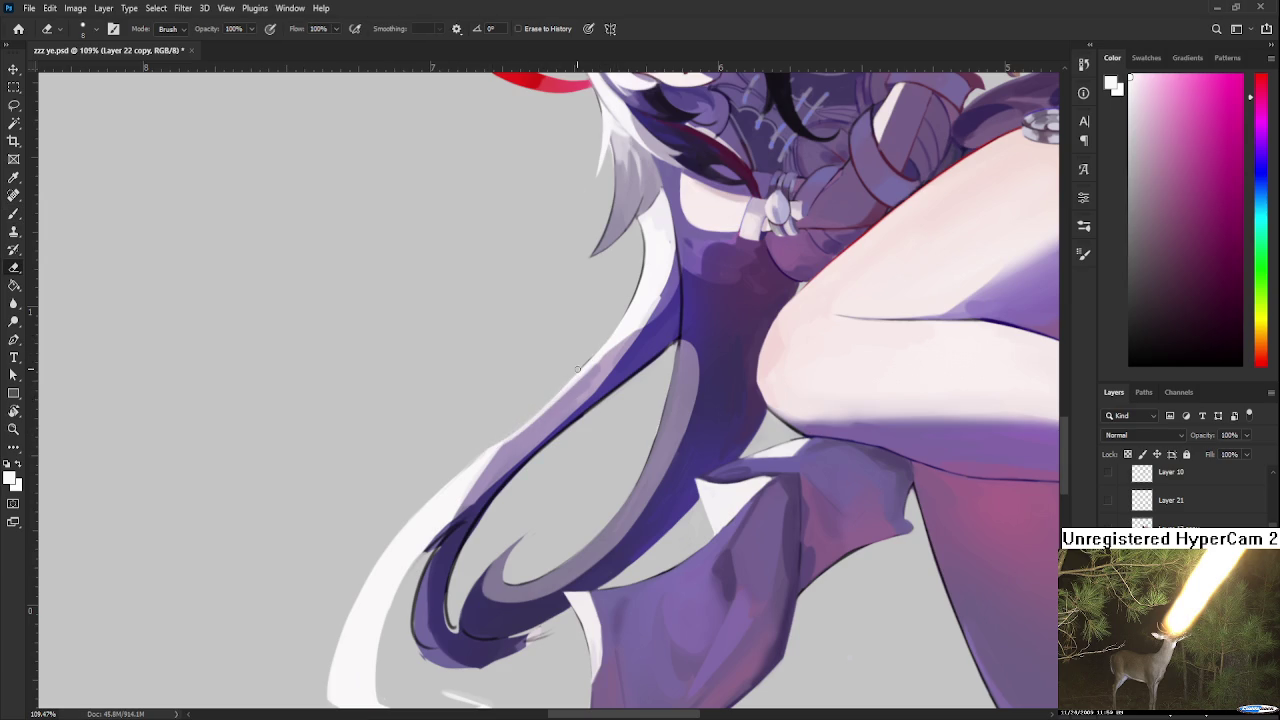
key("b")
left_click(563, 403, "alt")
left_click_drag(610, 356, 582, 396)
scroll(560, 410, "up", 3)
left_click(530, 446, "alt")
mouse_move(532, 444)
left_mouse_down()
mouse_move(562, 414)
mouse_move(518, 440)
left_mouse_up()
left_click(576, 390, "alt")
scroll(568, 403, "up", 2)
left_click(567, 402, "alt")
key("r")
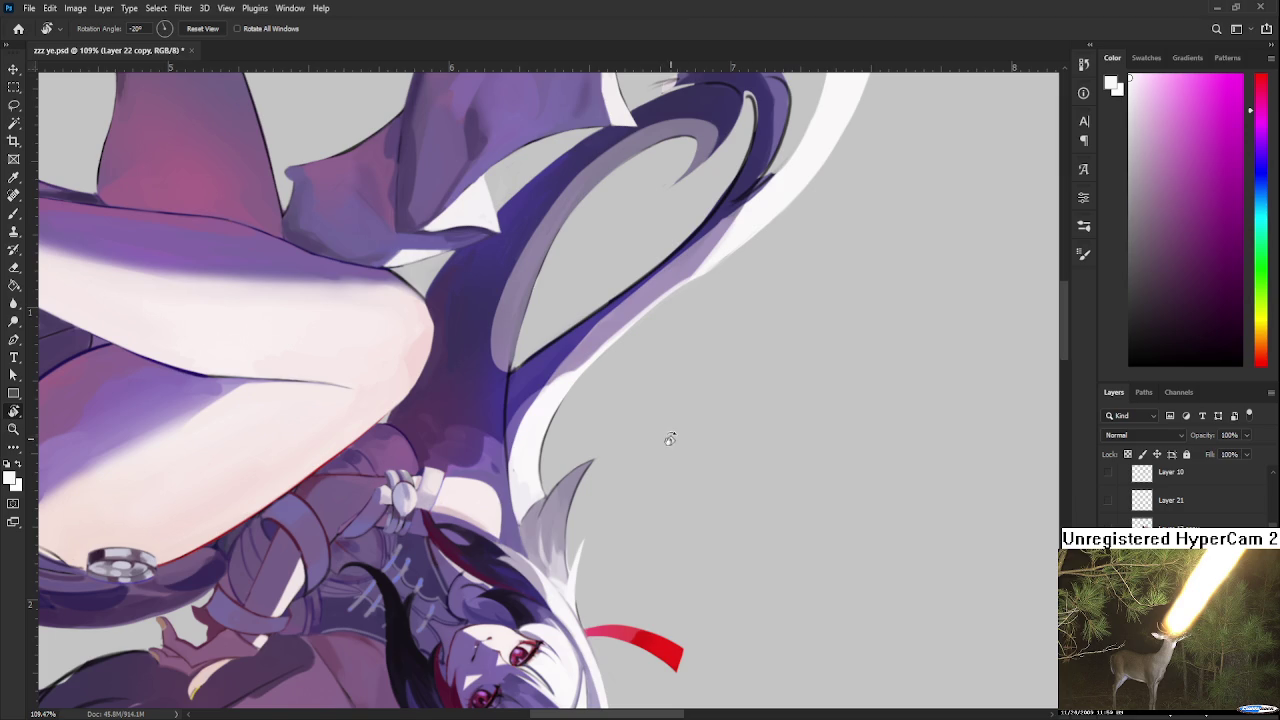
Step: Paint sampled lavender over the white strand along the hair loop's outer edge
mouse_move(629, 420)
left_mouse_down()
mouse_move(555, 394)
mouse_move(518, 494)
mouse_move(486, 474)
left_mouse_up()
left_click(535, 388, "alt")
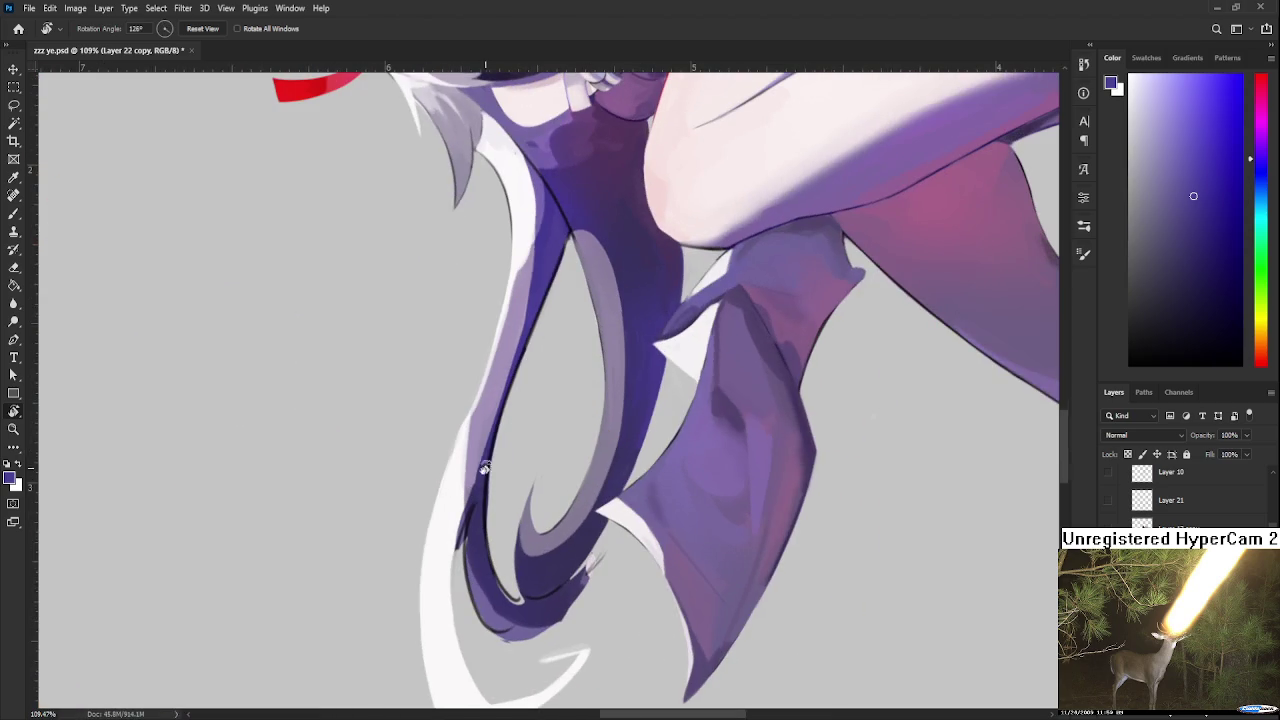
key("x")
key("e")
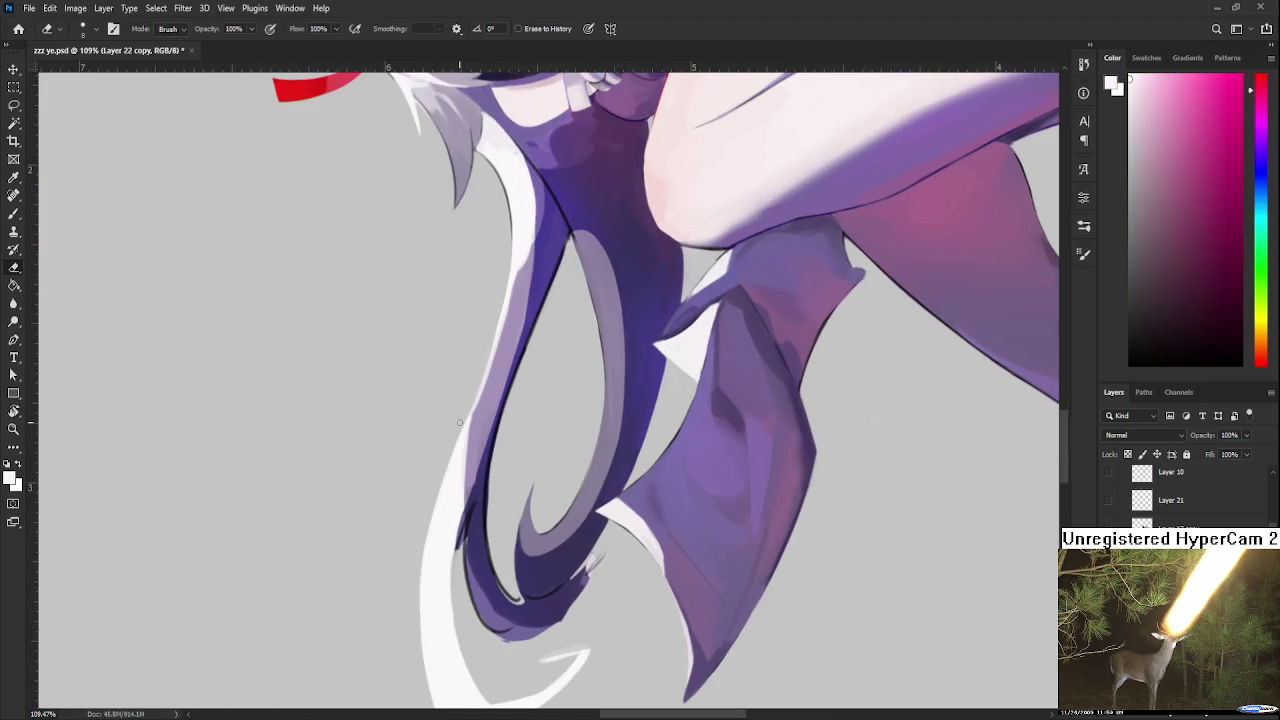
key("b")
left_click(477, 436, "alt")
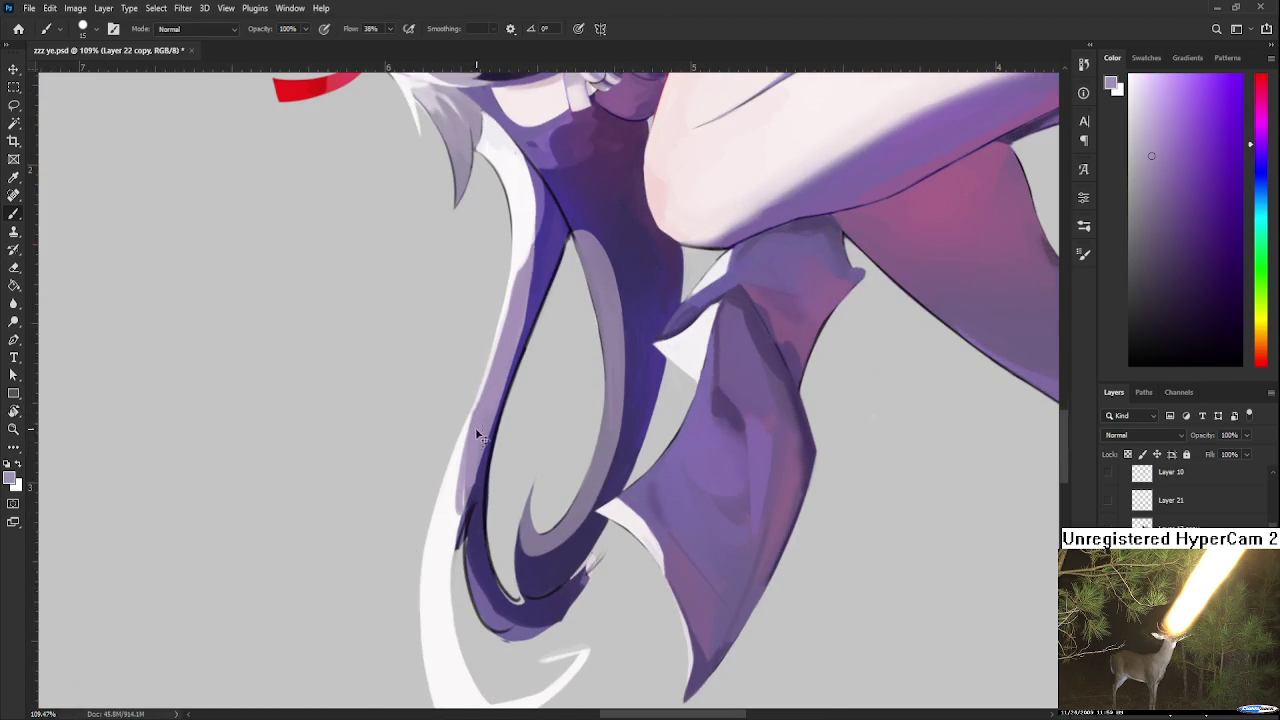
left_click(475, 400, "alt")
left_click(474, 454, "alt")
left_click_drag(480, 385, 455, 540)
Step: Darken the lower strand with dark purple from the hair, then turn the view about 180°
key("x")
scroll(462, 470, "down", 2)
key("e")
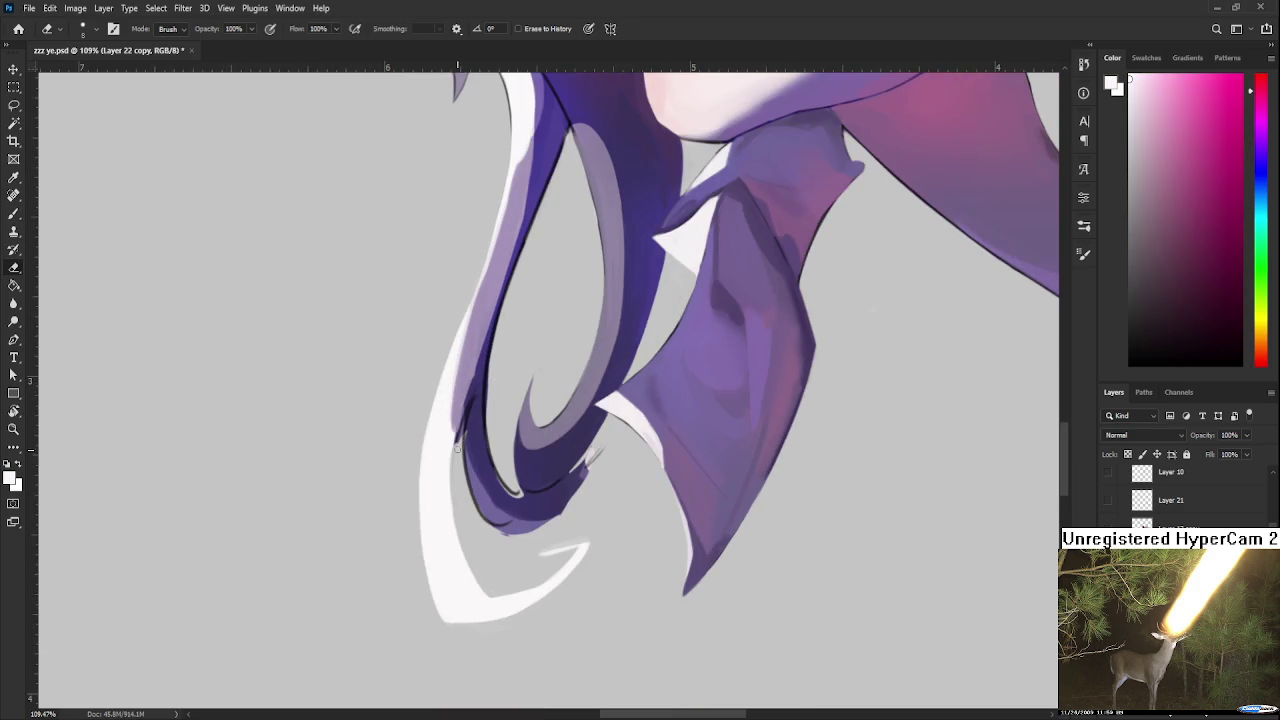
key("b")
left_click(476, 400, "alt")
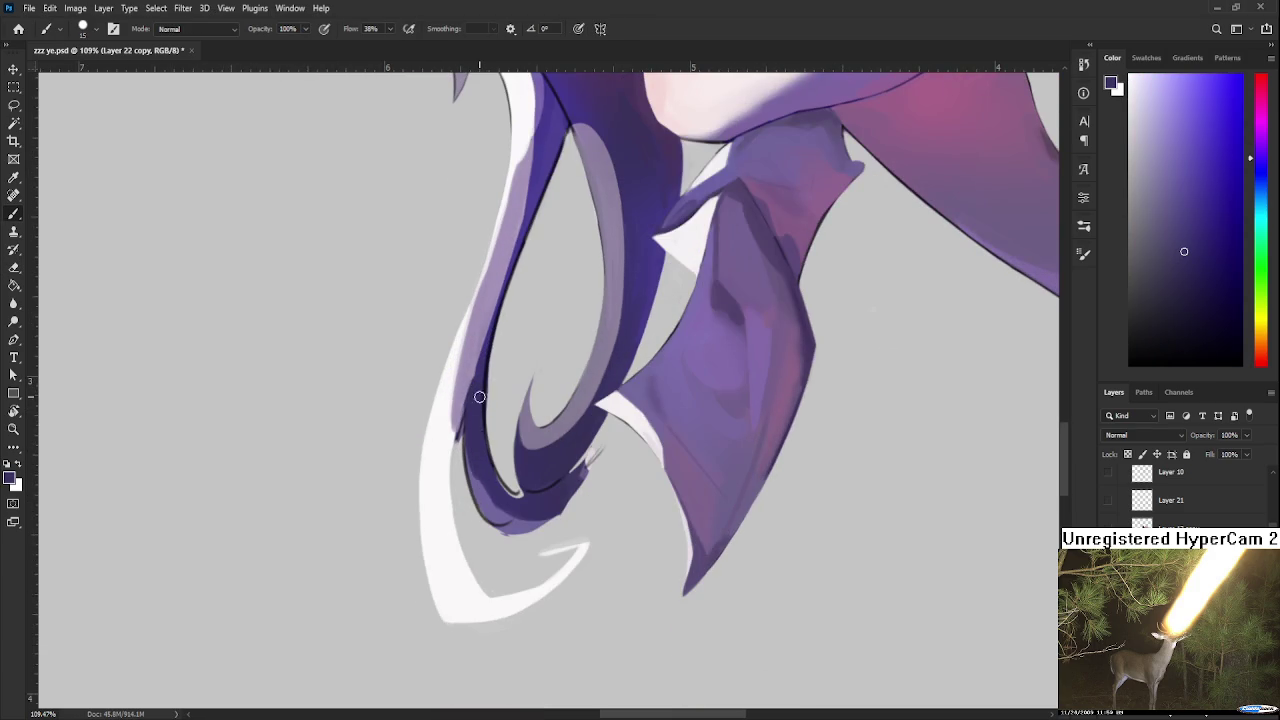
key("e")
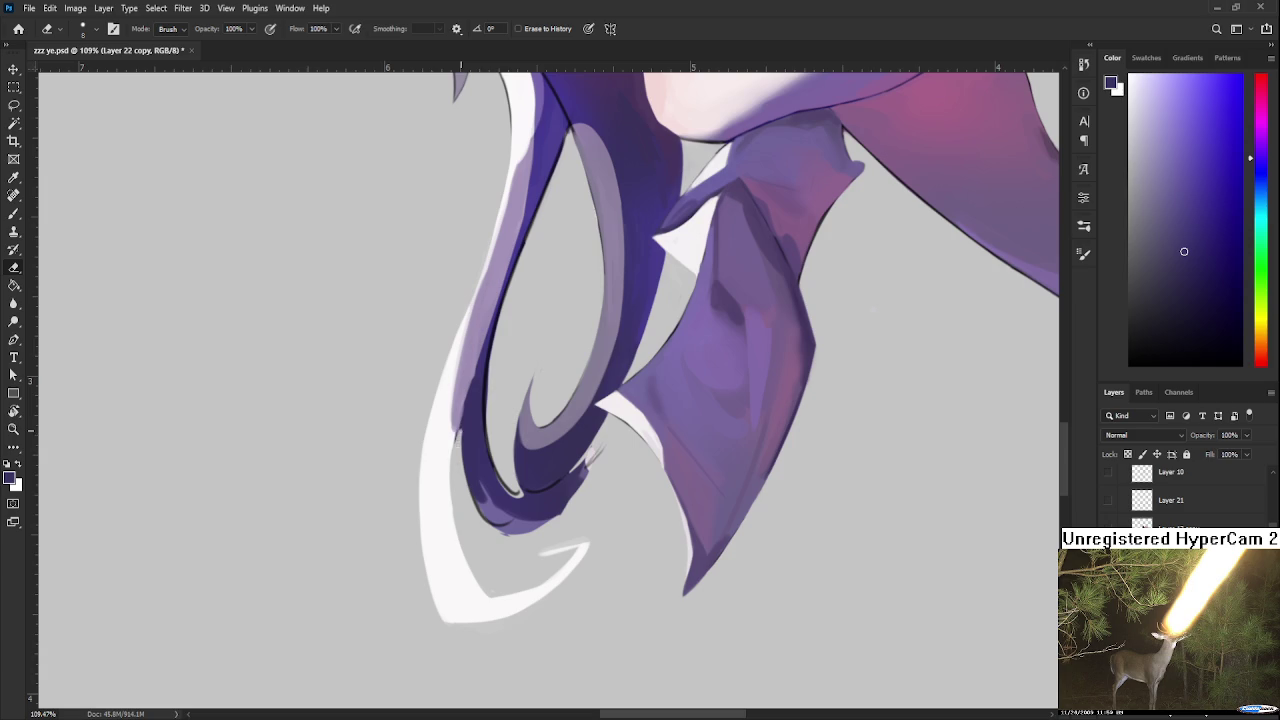
key("b")
mouse_move(463, 420)
left_mouse_down()
mouse_move(484, 505)
mouse_move(484, 479)
mouse_move(480, 578)
left_mouse_up()
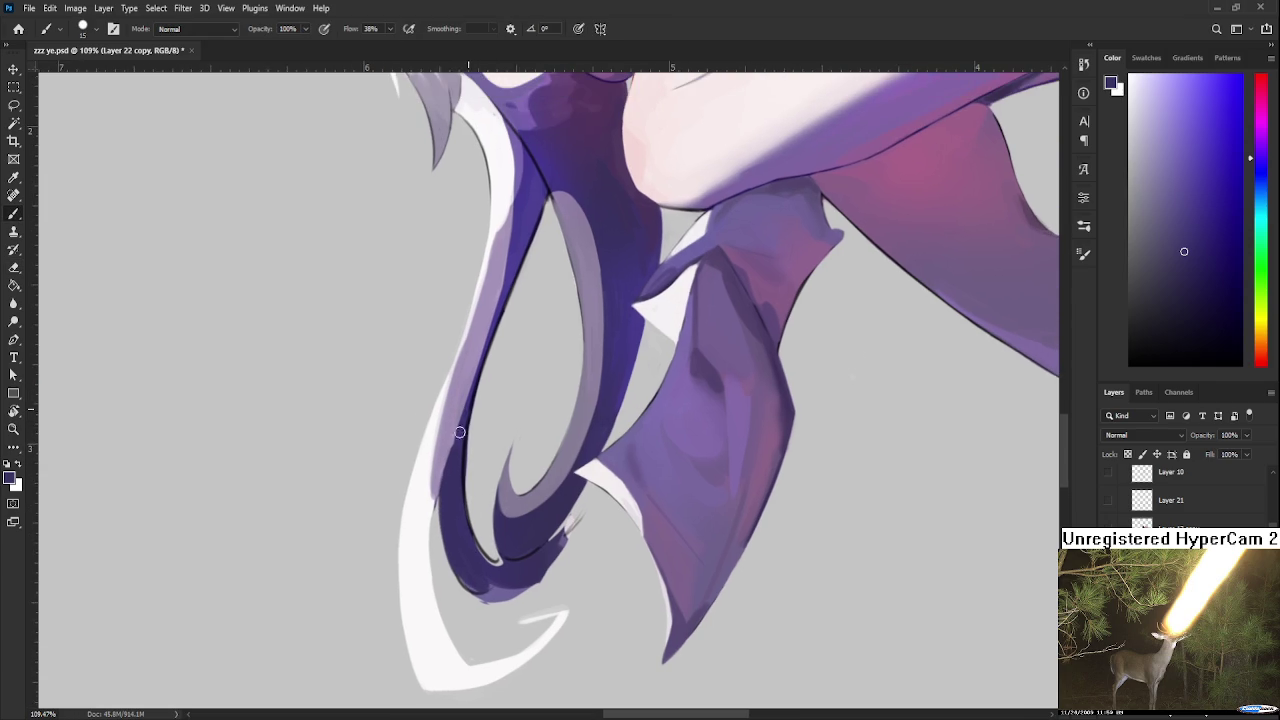
key("e")
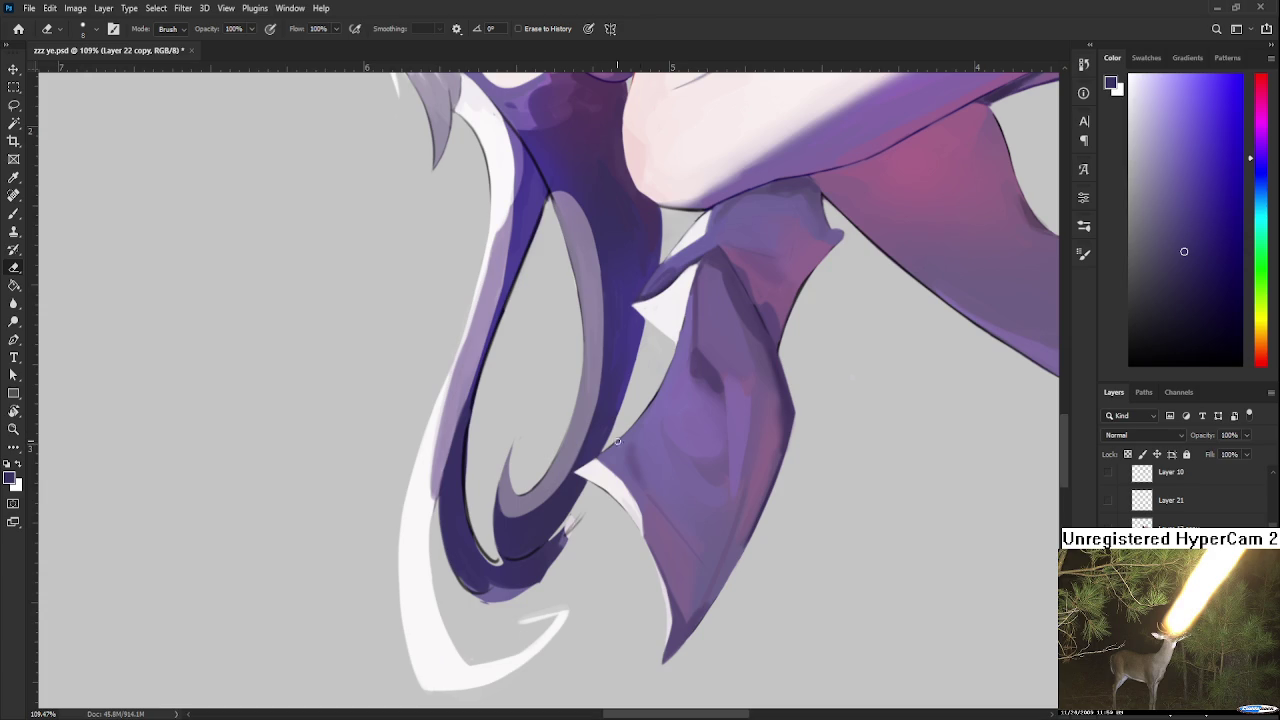
key("r")
left_click_drag(538, 533, 549, 447)
key("b")
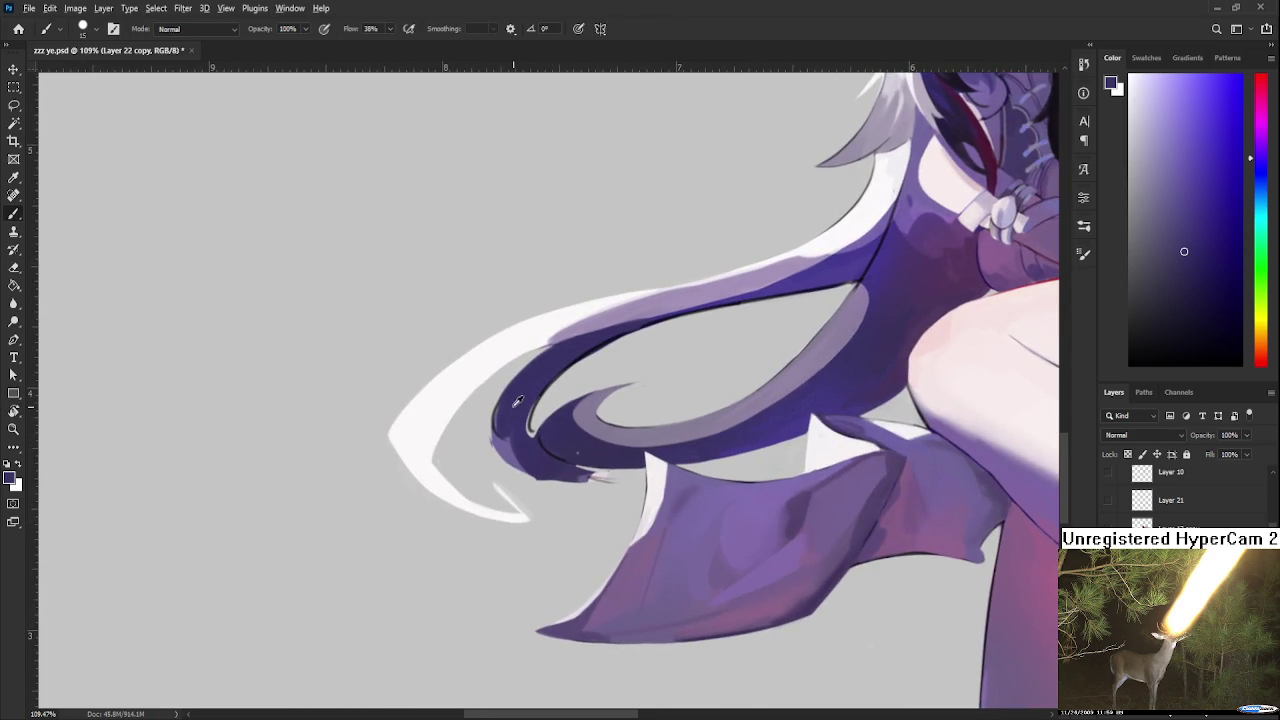
Step: Add dark purple along the hair tip's left edge and erase its inner edge thinner
left_click_drag(496, 414, 515, 468)
key("e")
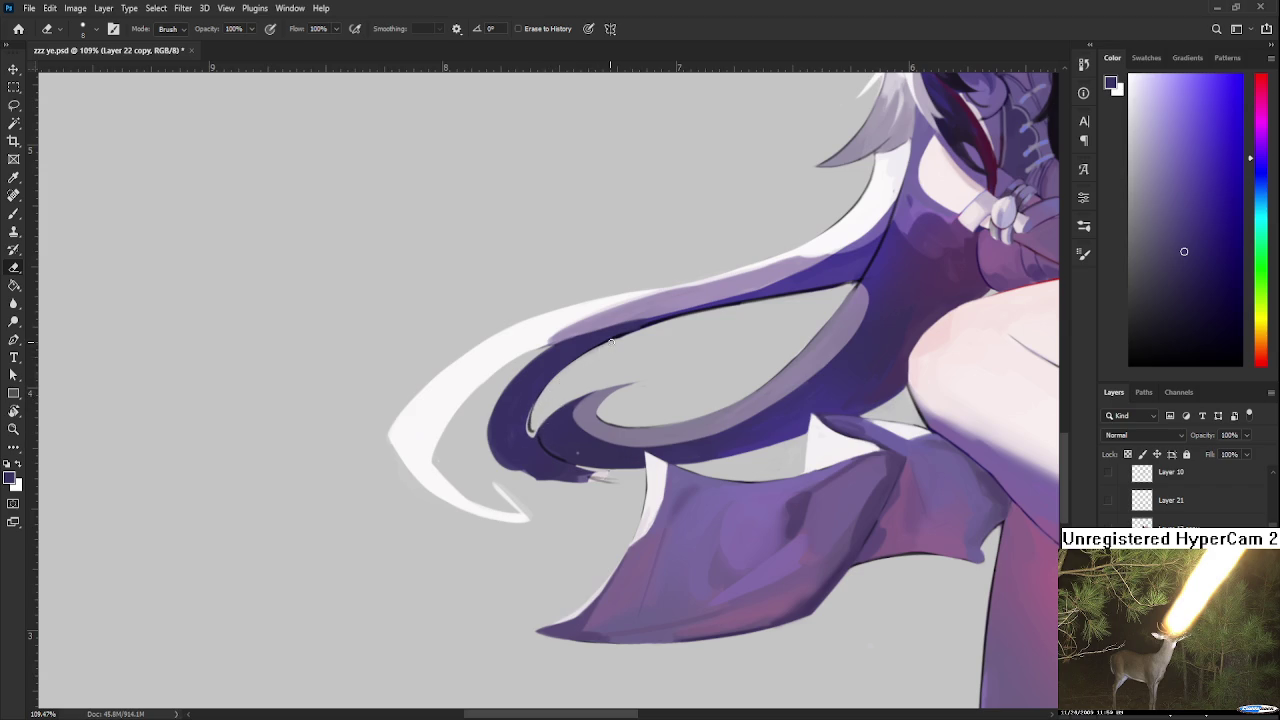
mouse_move(531, 411)
left_mouse_down()
mouse_move(516, 445)
mouse_move(534, 425)
mouse_move(488, 405)
mouse_move(486, 454)
left_mouse_up()
mouse_move(490, 410)
left_mouse_down()
mouse_move(490, 444)
mouse_move(494, 412)
mouse_move(506, 424)
mouse_move(502, 478)
mouse_move(530, 502)
left_mouse_up()
mouse_move(502, 460)
left_mouse_down()
mouse_move(532, 488)
mouse_move(498, 436)
mouse_move(518, 470)
left_mouse_up()
left_click_drag(504, 422, 518, 464)
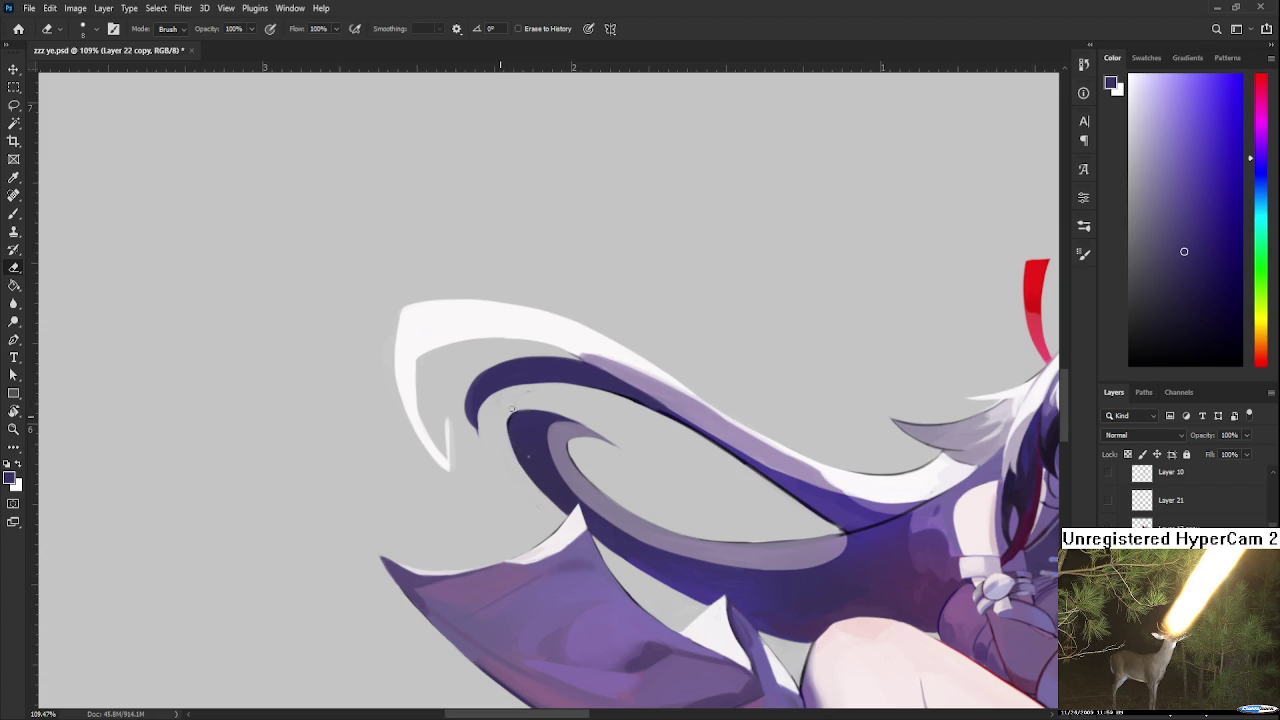
Step: Resample the hair colour, turn the canvas upside down and pan toward the face
key("b")
left_click(533, 443, "alt")
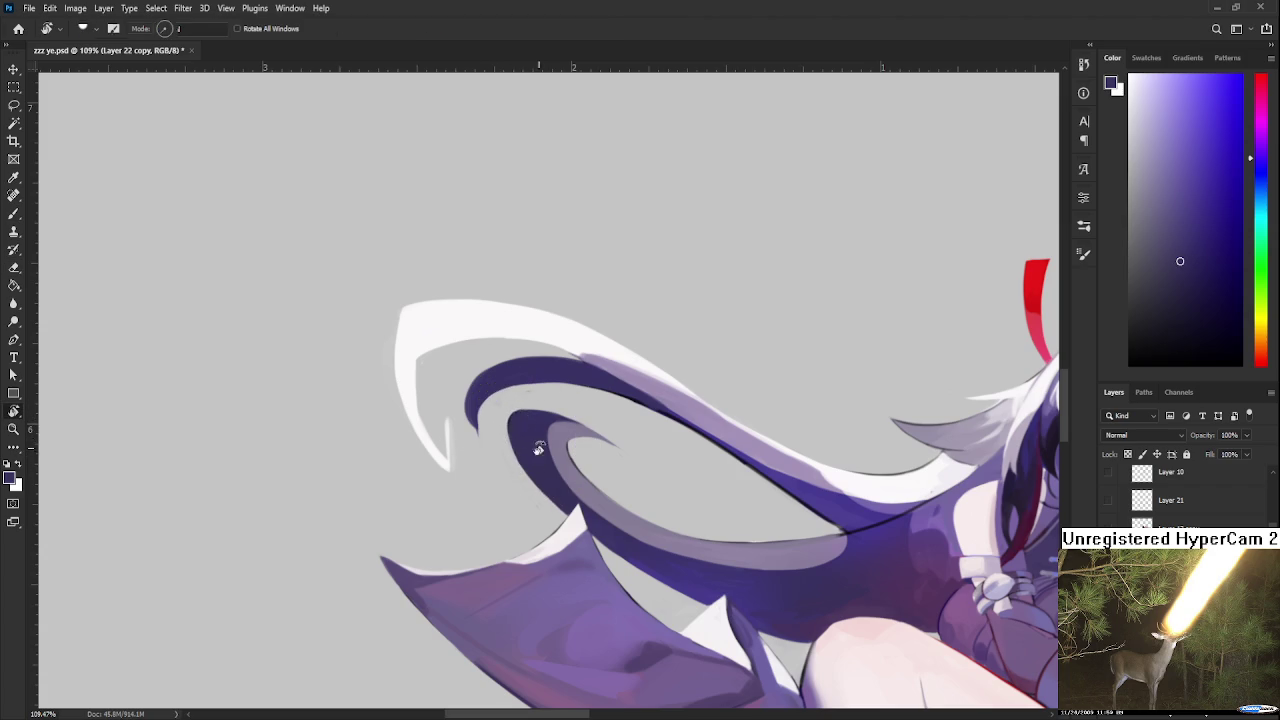
key("e")
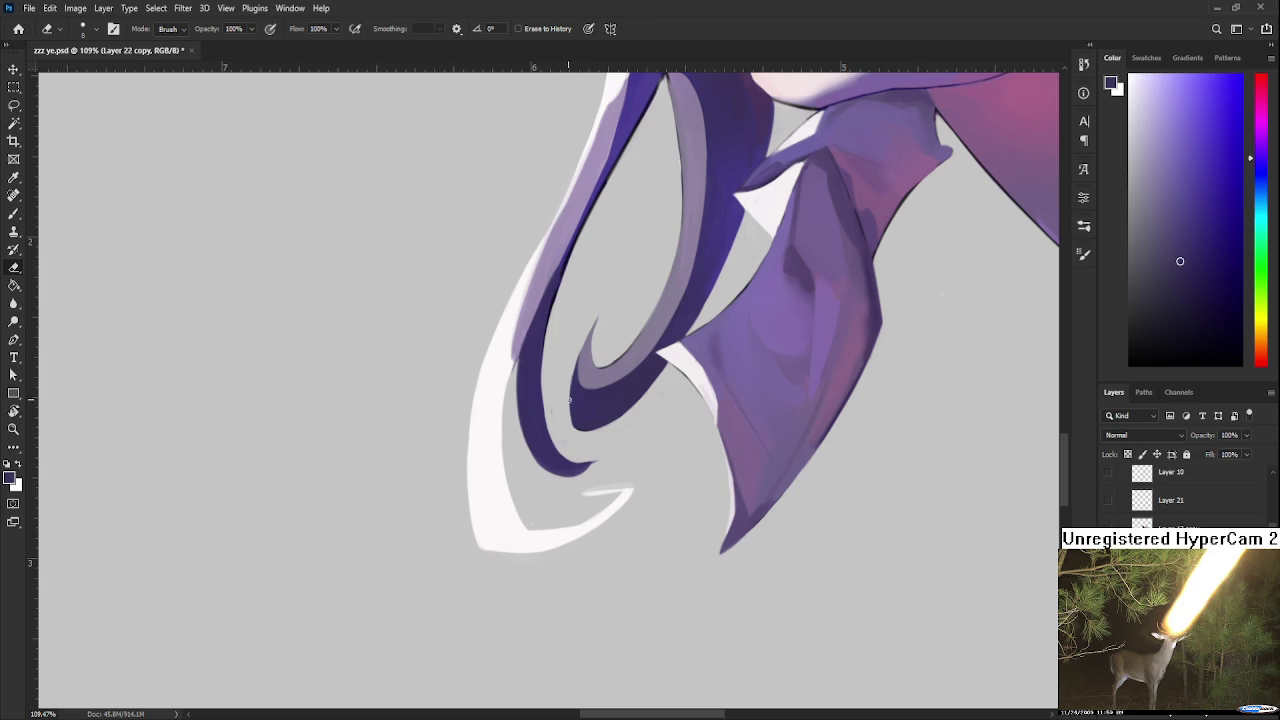
key("r")
mouse_move(572, 423)
left_mouse_down()
mouse_move(518, 374)
mouse_move(535, 350)
left_mouse_up()
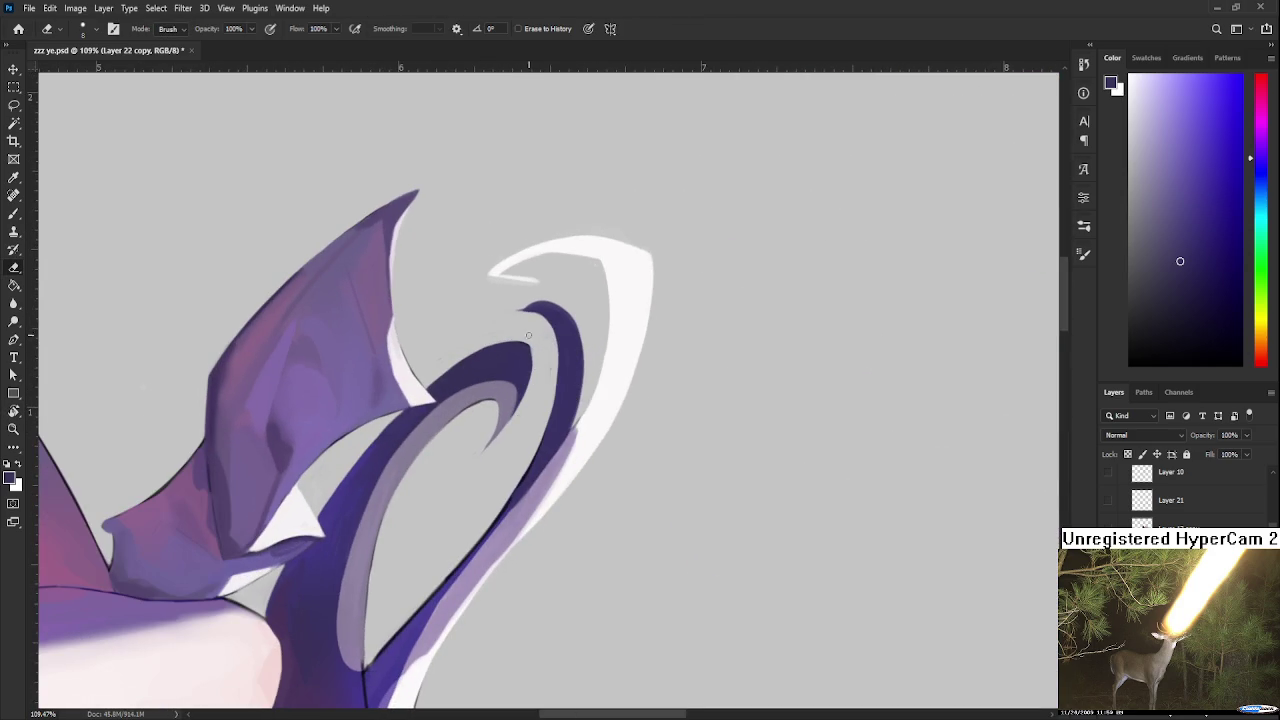
key("b")
key("e")
key("r")
mouse_move(490, 469)
left_mouse_down()
mouse_move(648, 345)
mouse_move(649, 394)
left_mouse_up()
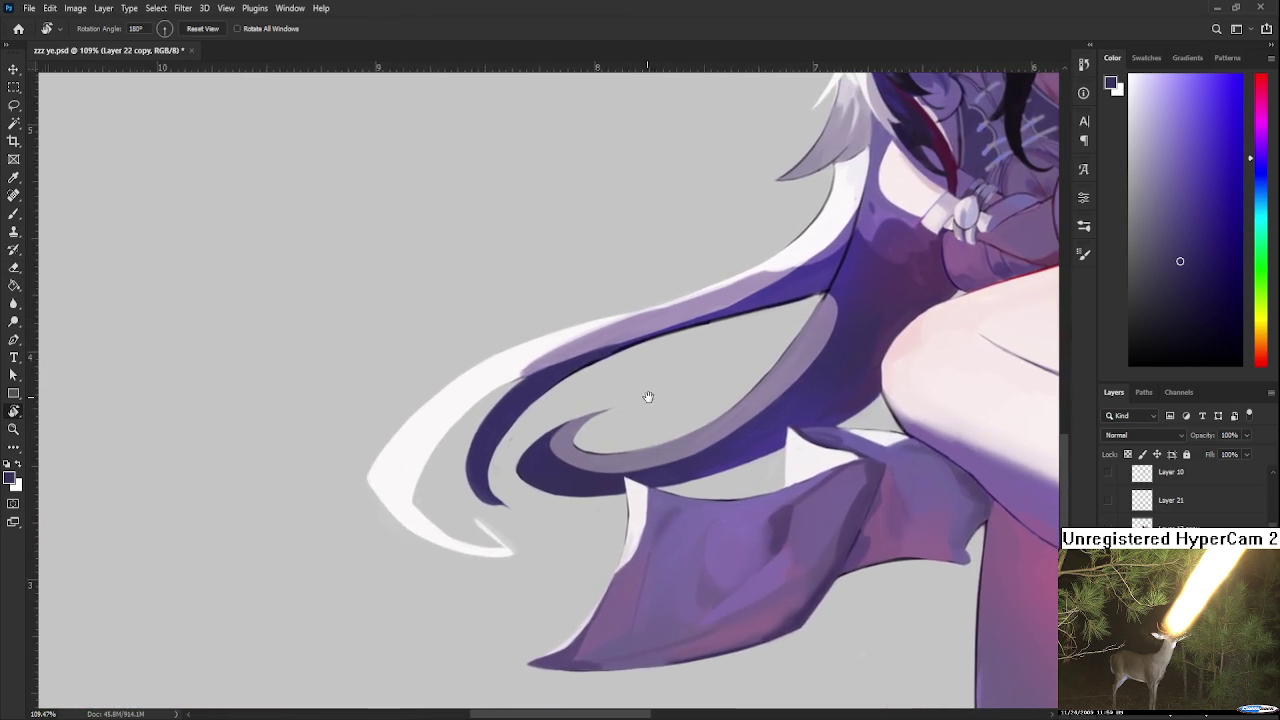
key("e")
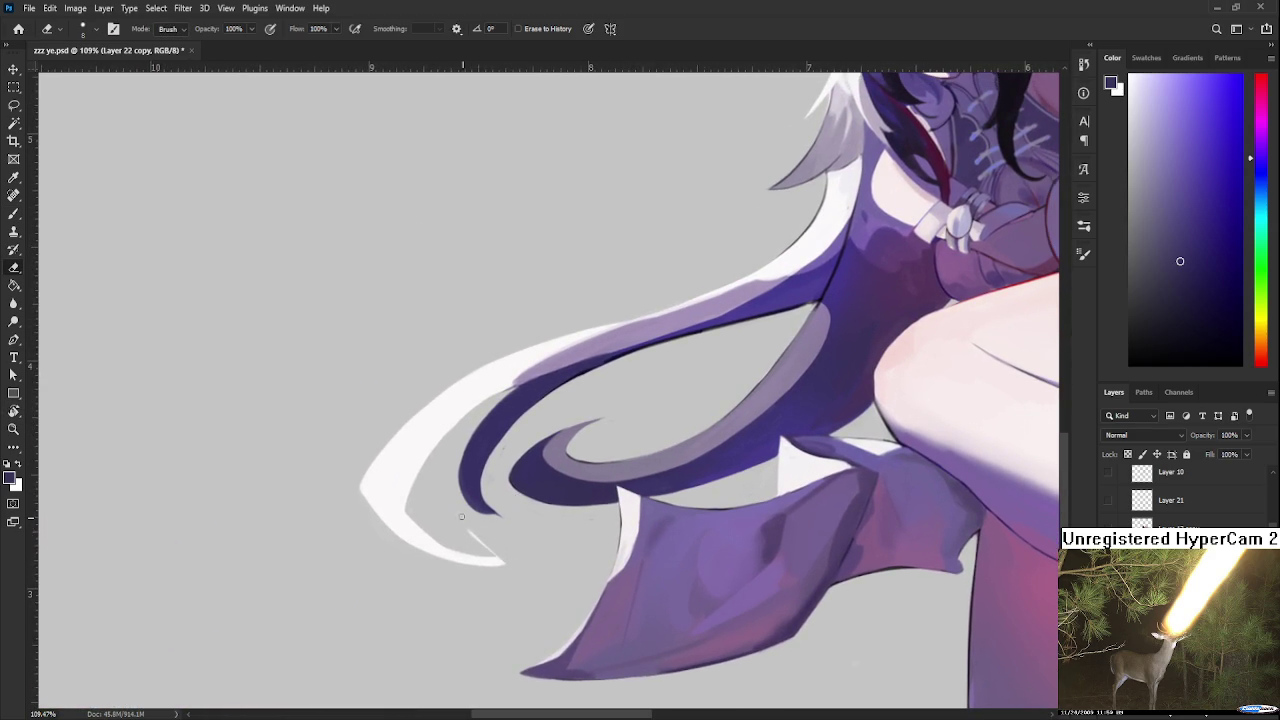
left_click_drag(626, 417, 544, 466)
Step: Try a blue-purple stroke along the hair edge, undoing both attempts
key("b")
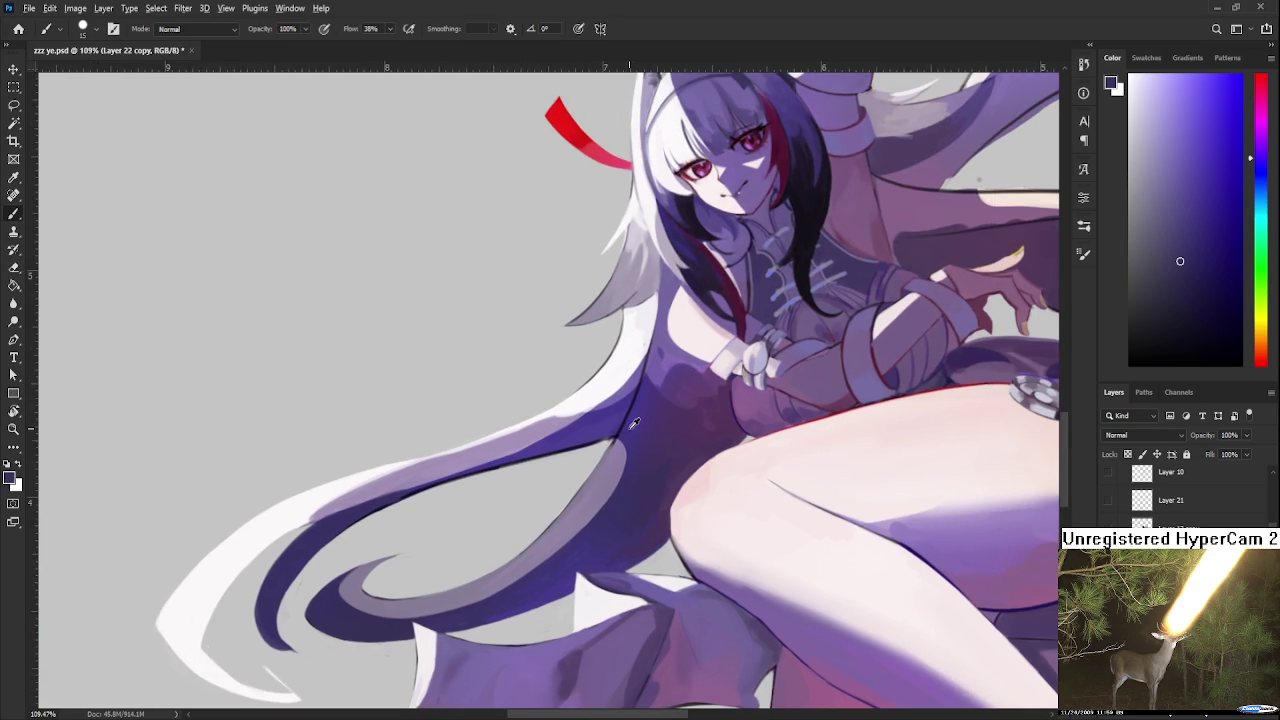
left_click(630, 422, "alt")
left_click(628, 426, "alt")
left_click_drag(629, 422, 598, 515)
key("ctrl+z")
left_click_drag(625, 425, 598, 515)
key("ctrl+z")
Step: Shade the hair's lower-left edge with darker purple strokes
left_click(613, 484, "alt")
left_click(613, 498, "alt")
left_click_drag(612, 482, 552, 555)
key("ctrl+z")
left_click_drag(610, 482, 545, 560)
left_click_drag(629, 449, 560, 551)
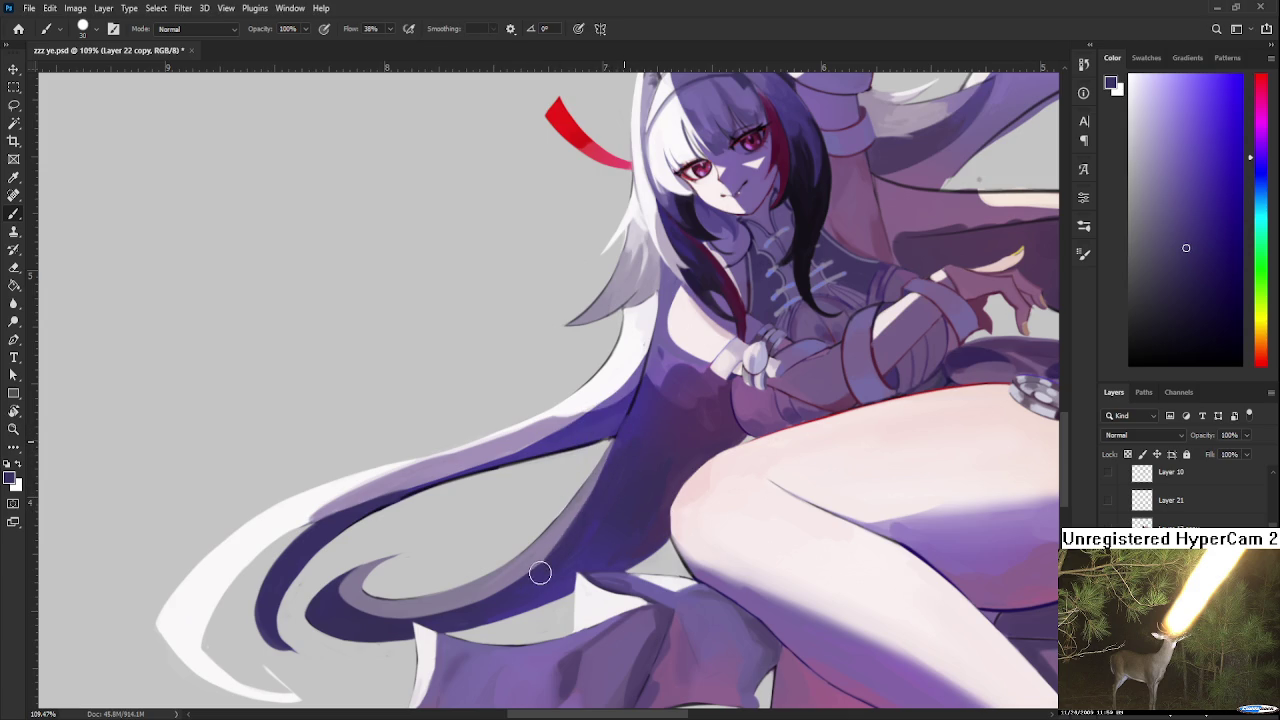
left_click_drag(608, 471, 517, 586)
left_click_drag(603, 491, 577, 537)
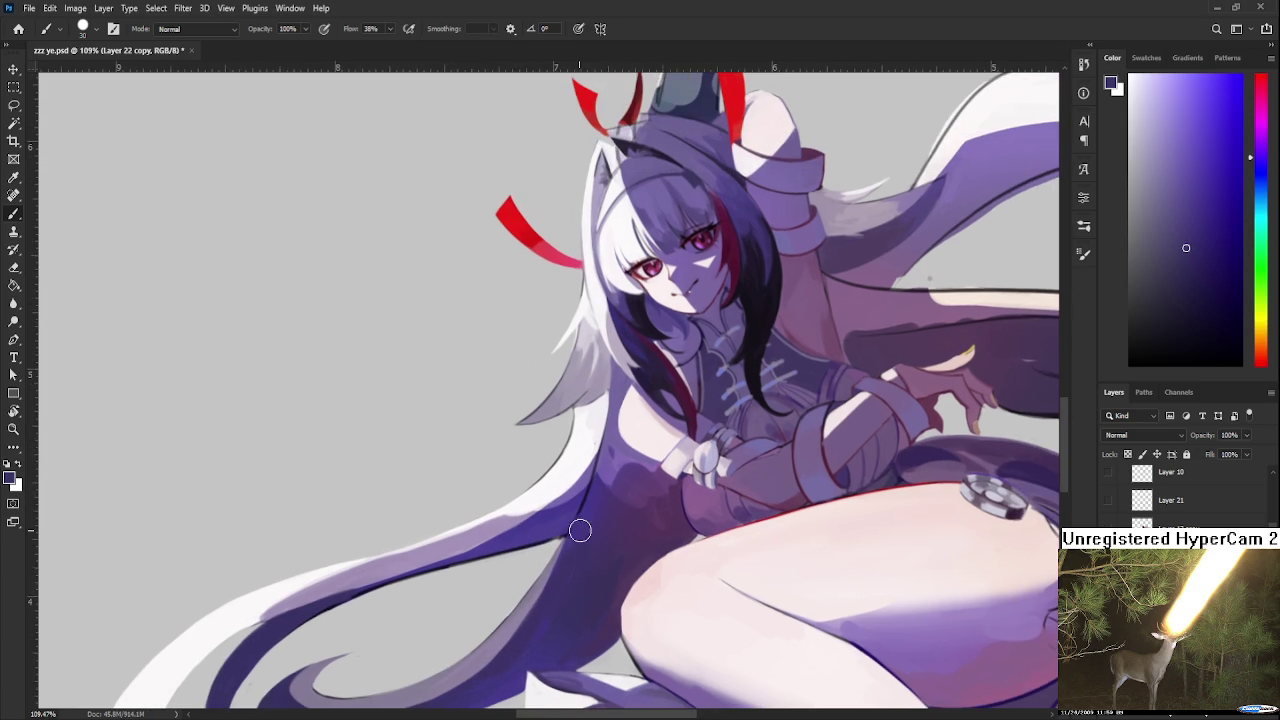
Step: Sample several purples, a lighter purple and white from the hair to compare tones
left_click(576, 491, "alt")
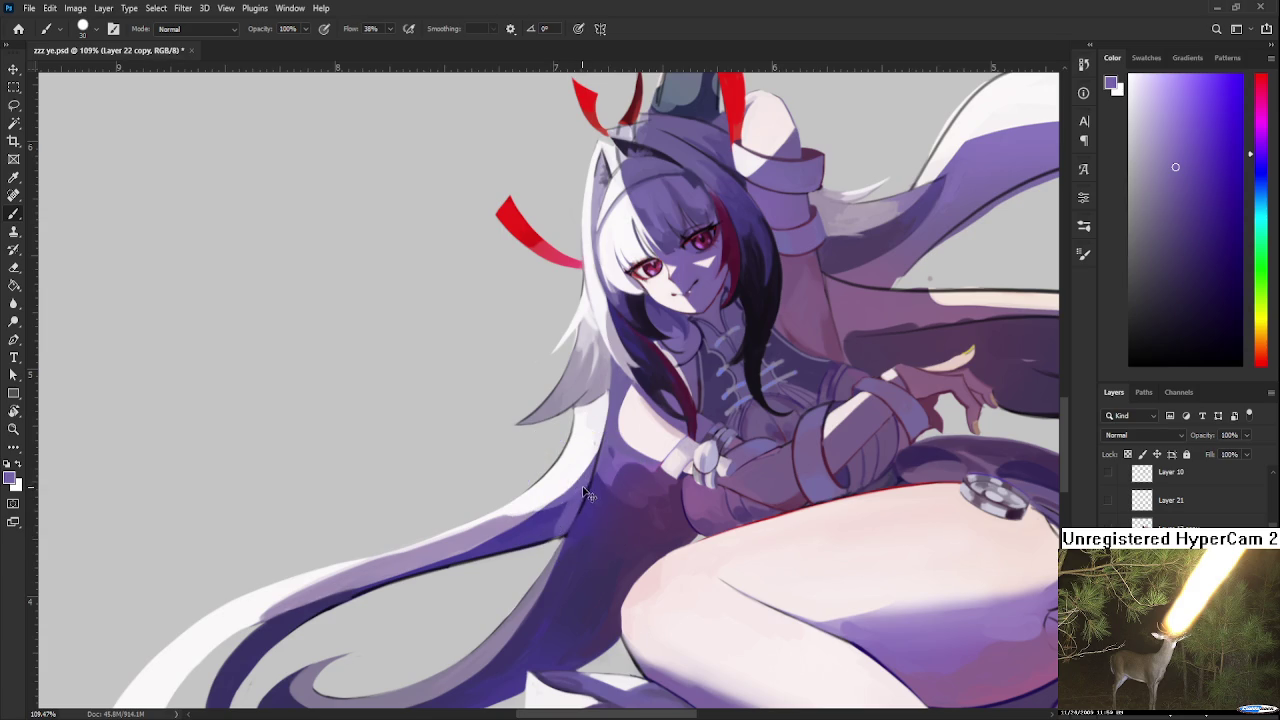
left_click(567, 494, "alt")
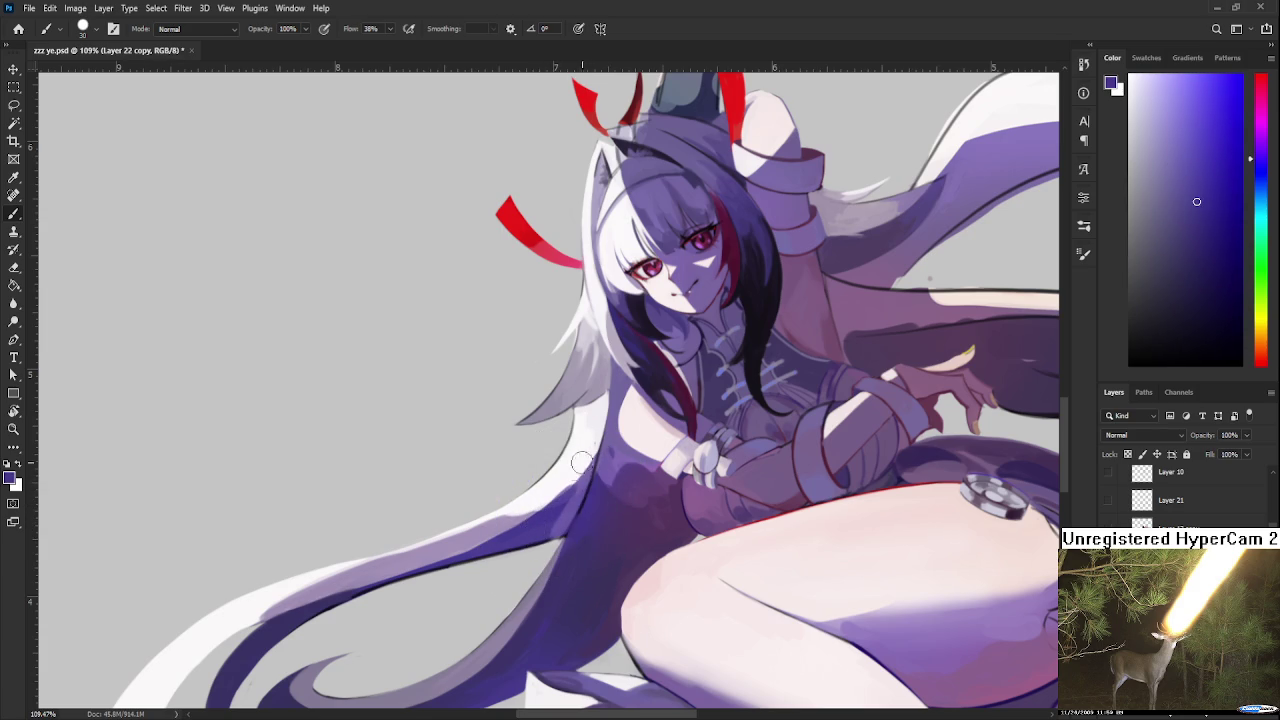
left_click(502, 519, "alt")
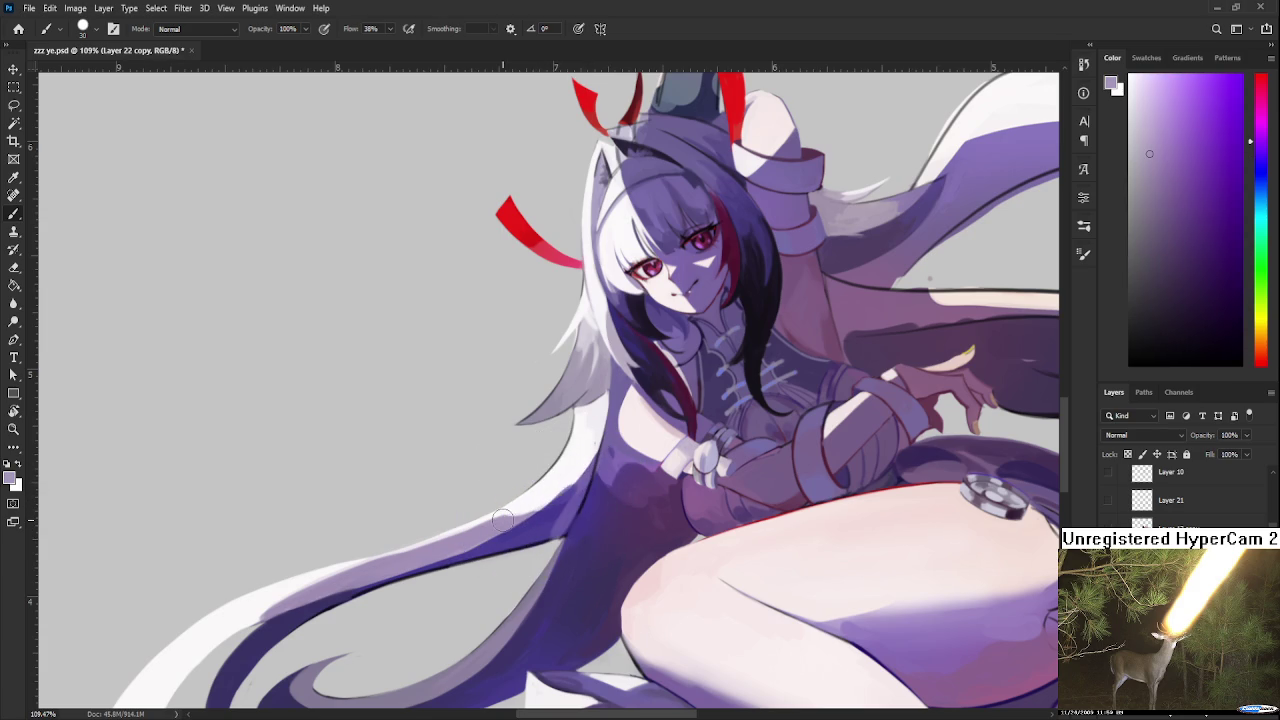
left_click(572, 456, "alt")
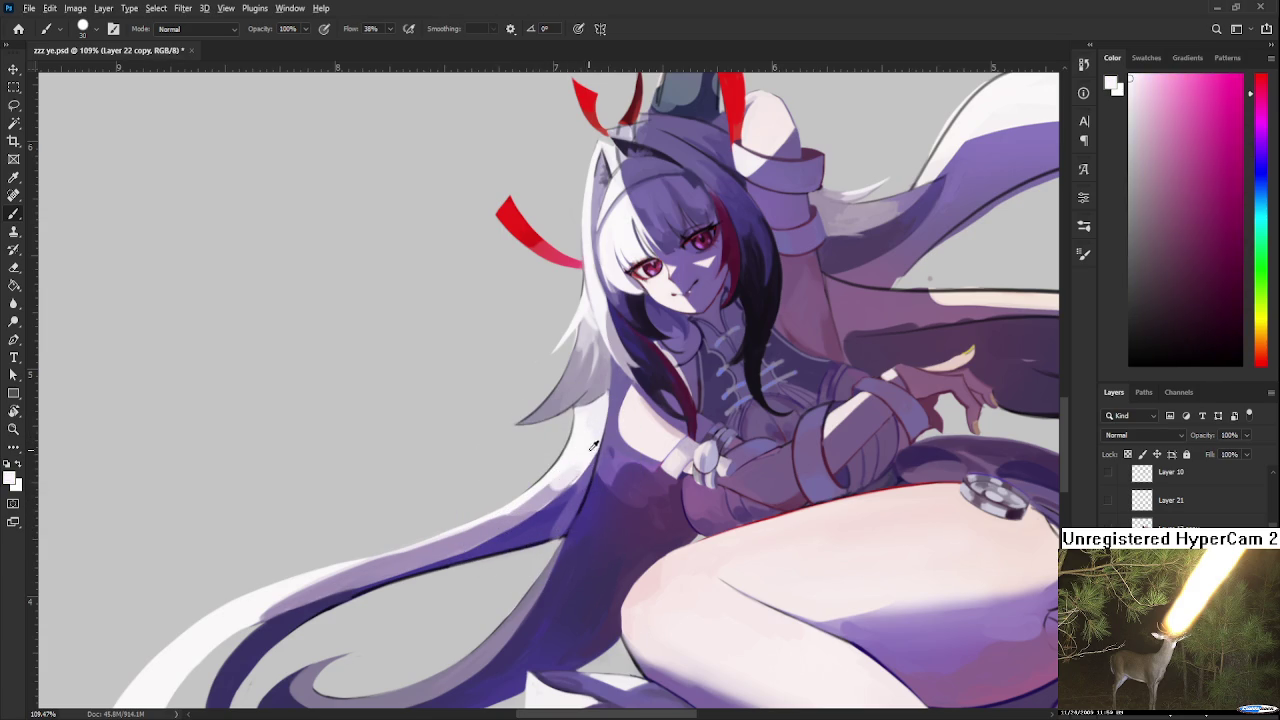
left_click(555, 506, "alt")
left_click(545, 518, "alt")
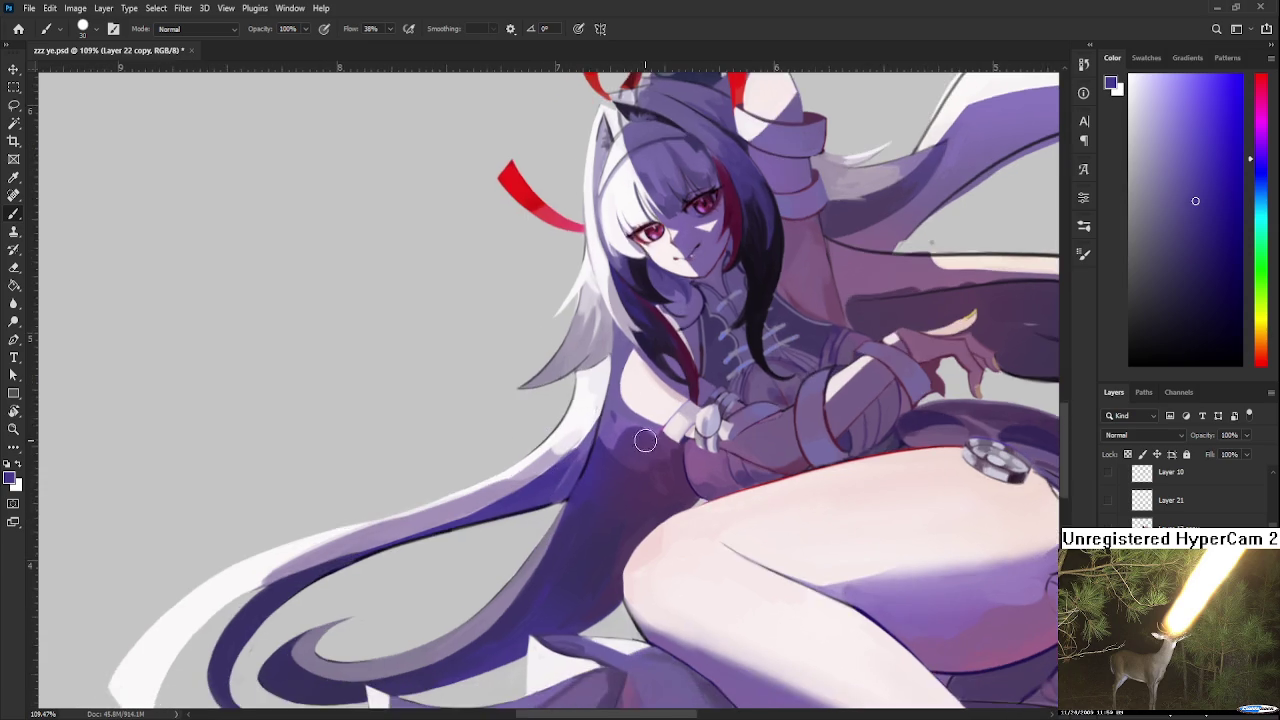
Step: Compare purple samples taken from the hair near the arm and down the robe
left_click_drag(642, 485, 590, 470)
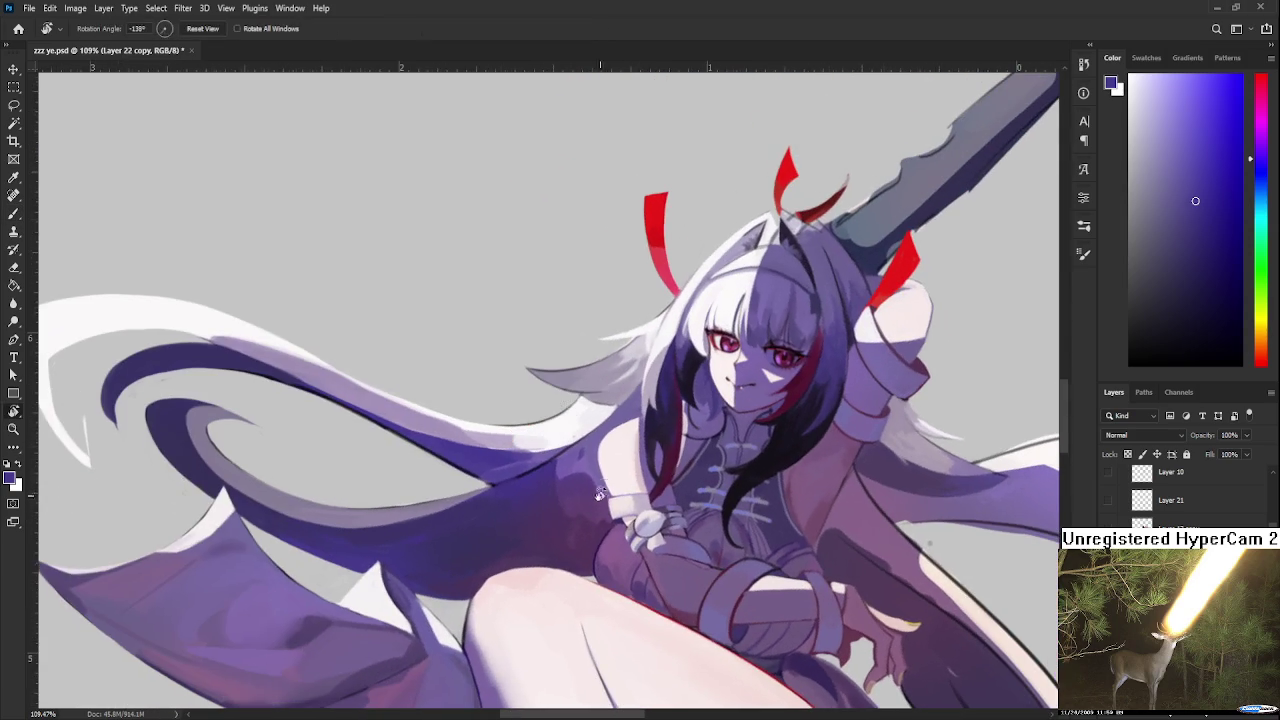
left_click(567, 467, "alt")
left_click(586, 500, "alt")
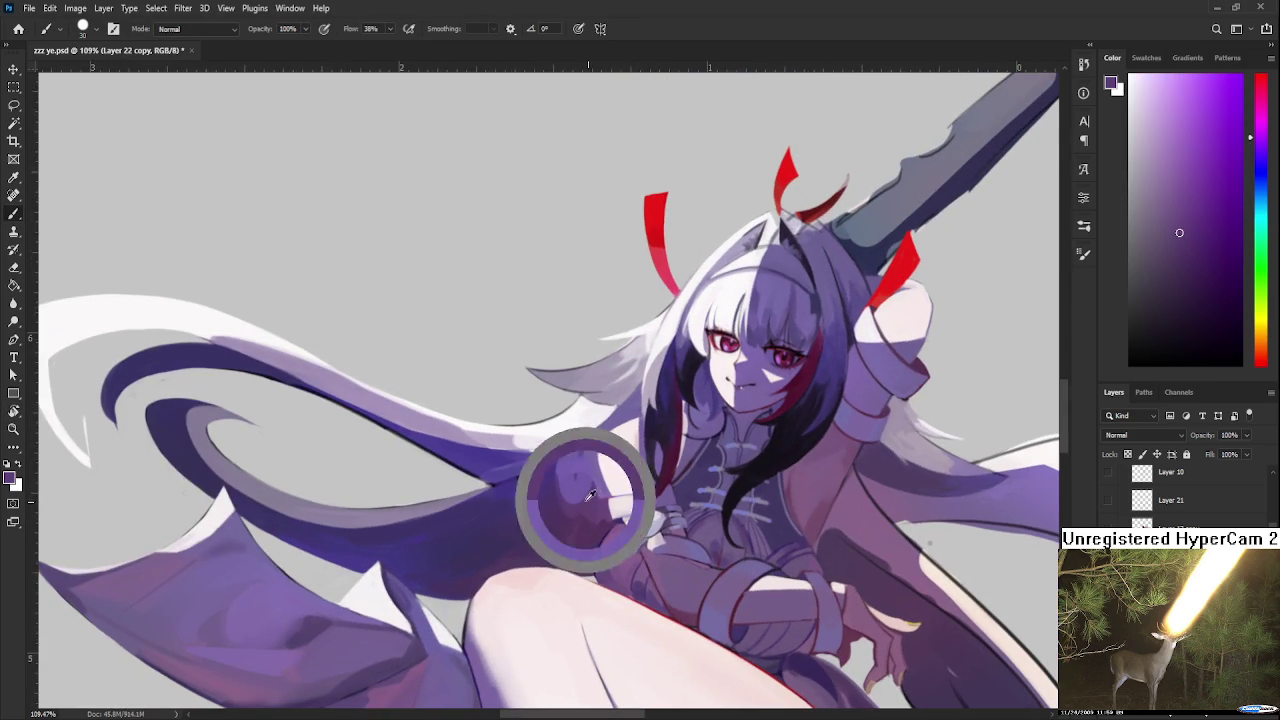
left_click(590, 500, "alt")
left_click(572, 508, "alt")
left_click(568, 466, "alt")
left_click(565, 500, "alt")
left_click(566, 531, "alt")
left_click(563, 525, "alt")
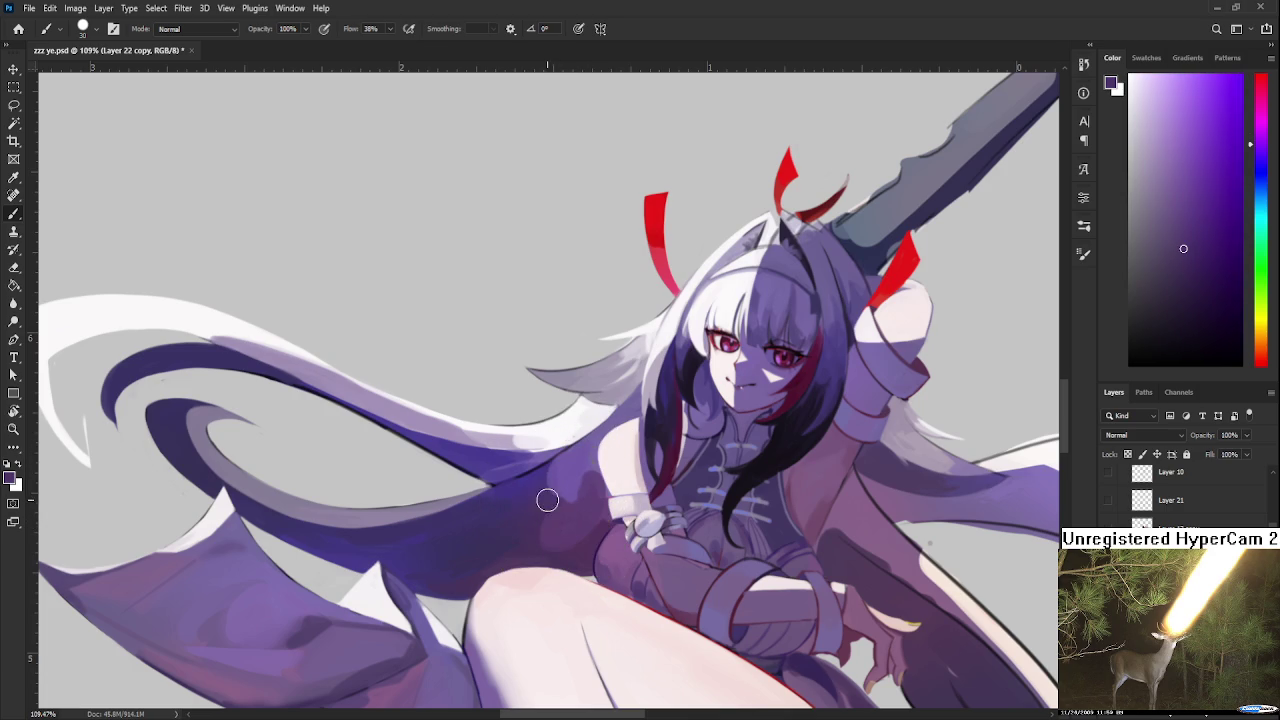
left_click(556, 502, "alt")
left_click(558, 490, "alt")
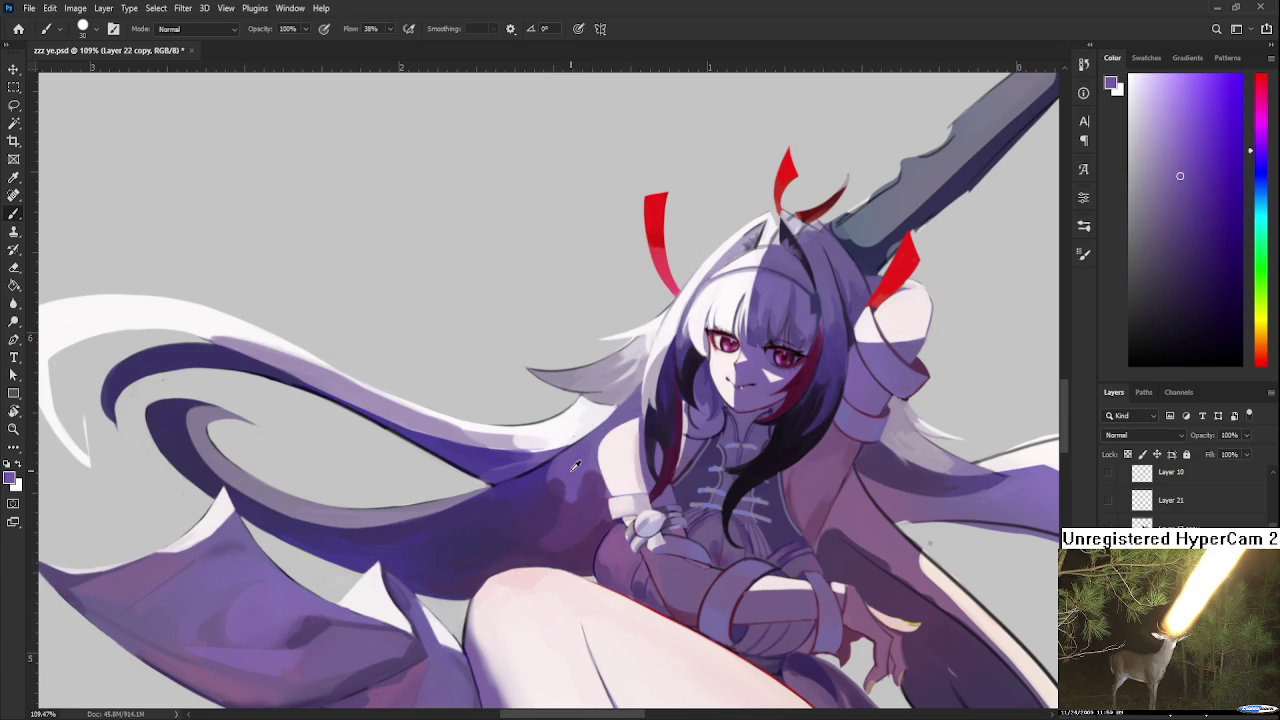
Step: With a much smaller brush, paint a darker robe-purple stroke along the hair edge
key("r")
mouse_move(578, 538)
left_mouse_down()
mouse_move(632, 472)
mouse_move(594, 497)
left_mouse_up()
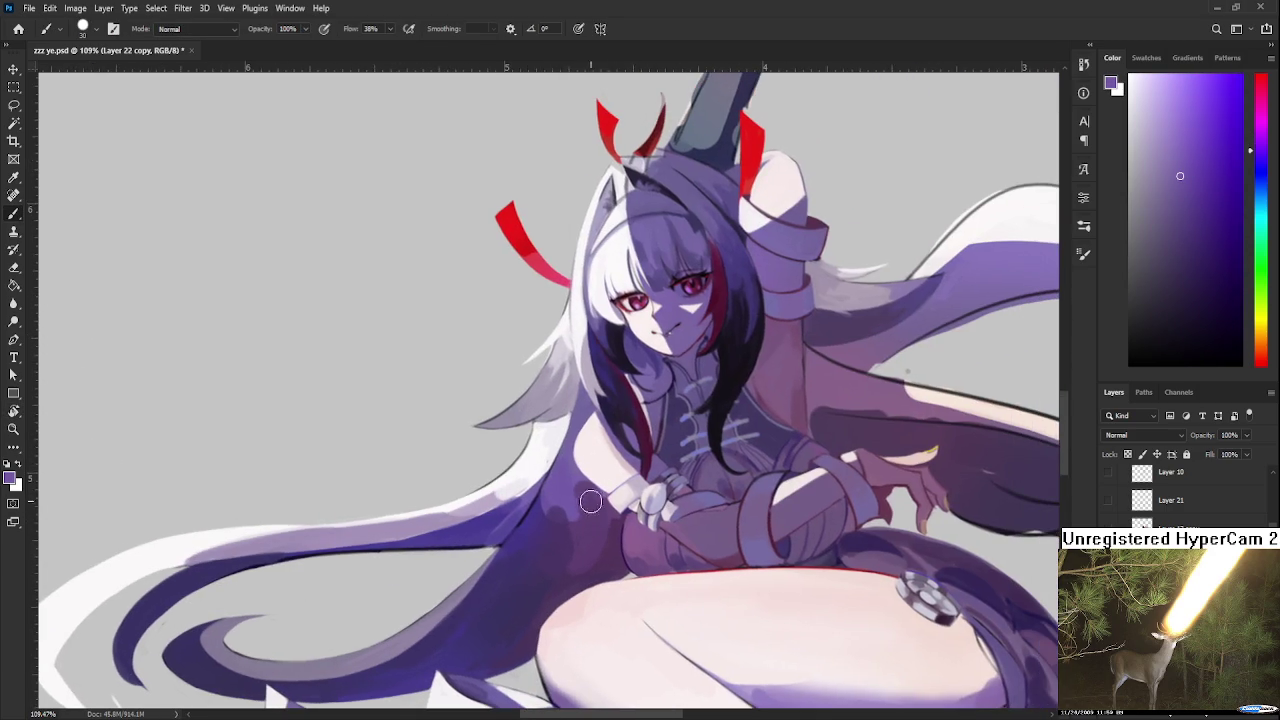
left_click(578, 492, "alt")
left_click(594, 507, "alt")
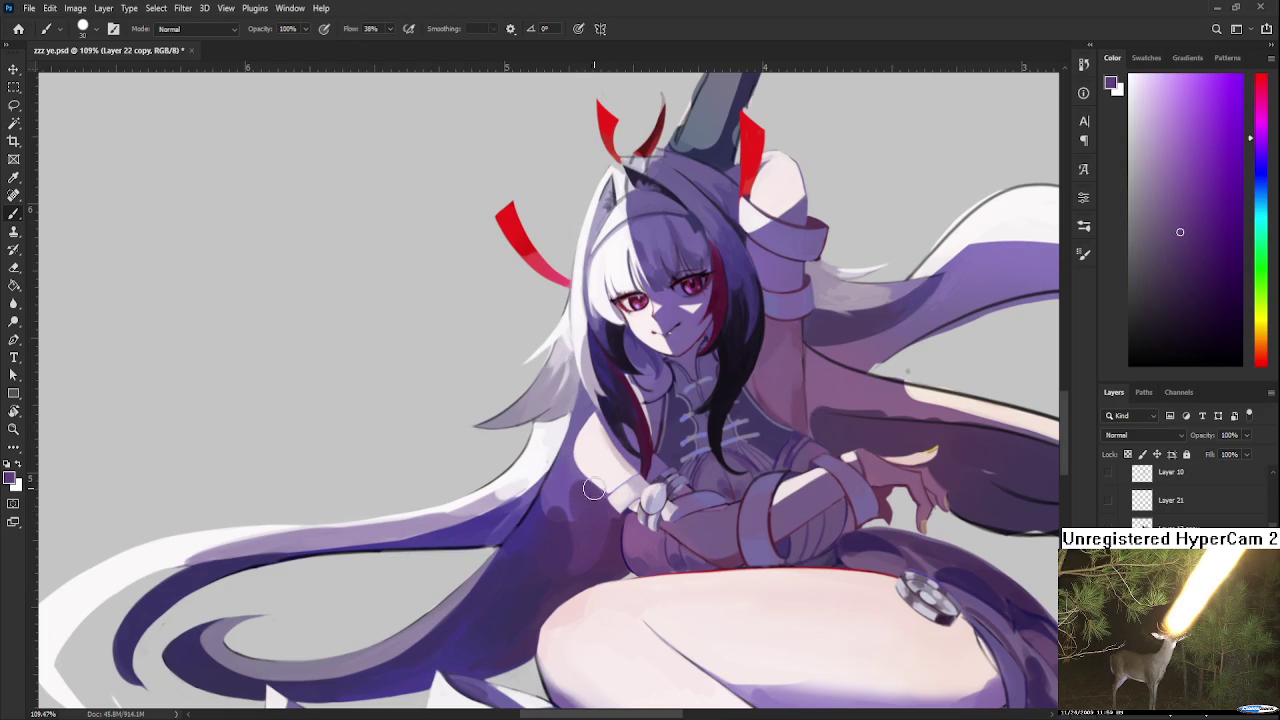
scroll(584, 465, "up", 2)
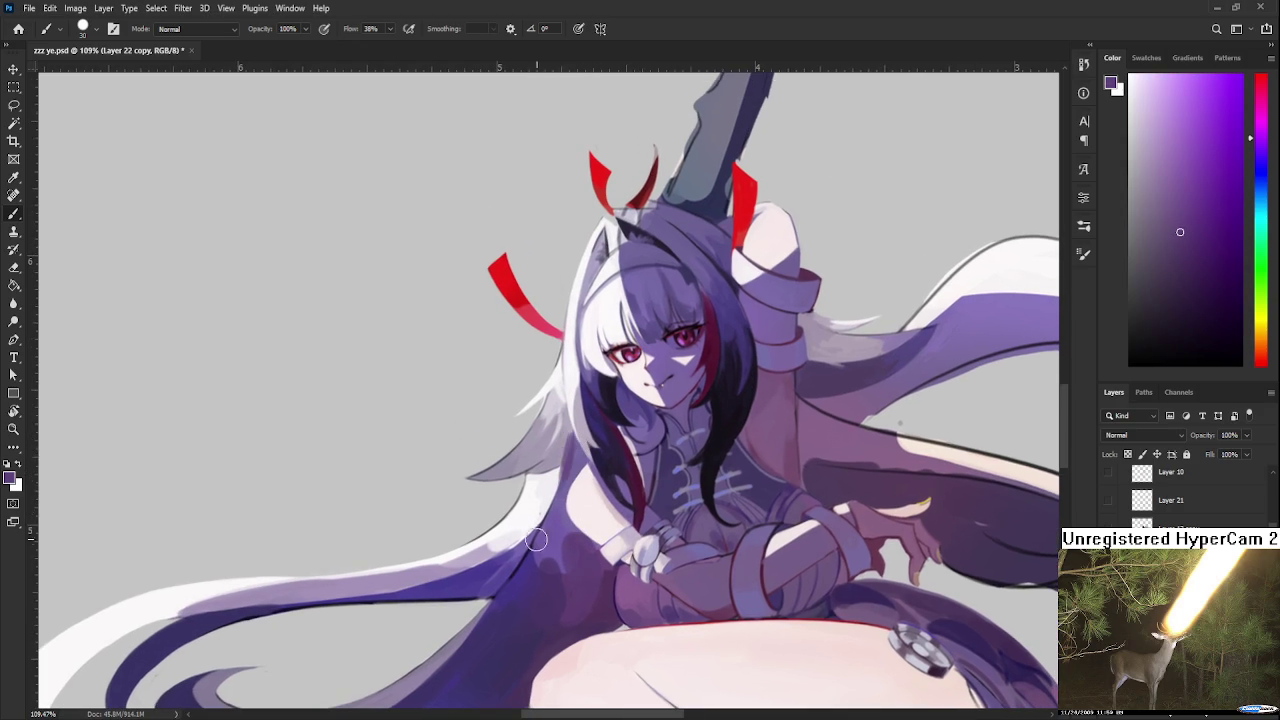
left_click(500, 585, "alt")
key("bracketleft")
key("bracketleft")
key("bracketleft")
left_click_drag(574, 428, 546, 530)
key("ctrl+z")
left_click_drag(576, 428, 540, 526)
key("ctrl+z")
left_click_drag(574, 428, 546, 526)
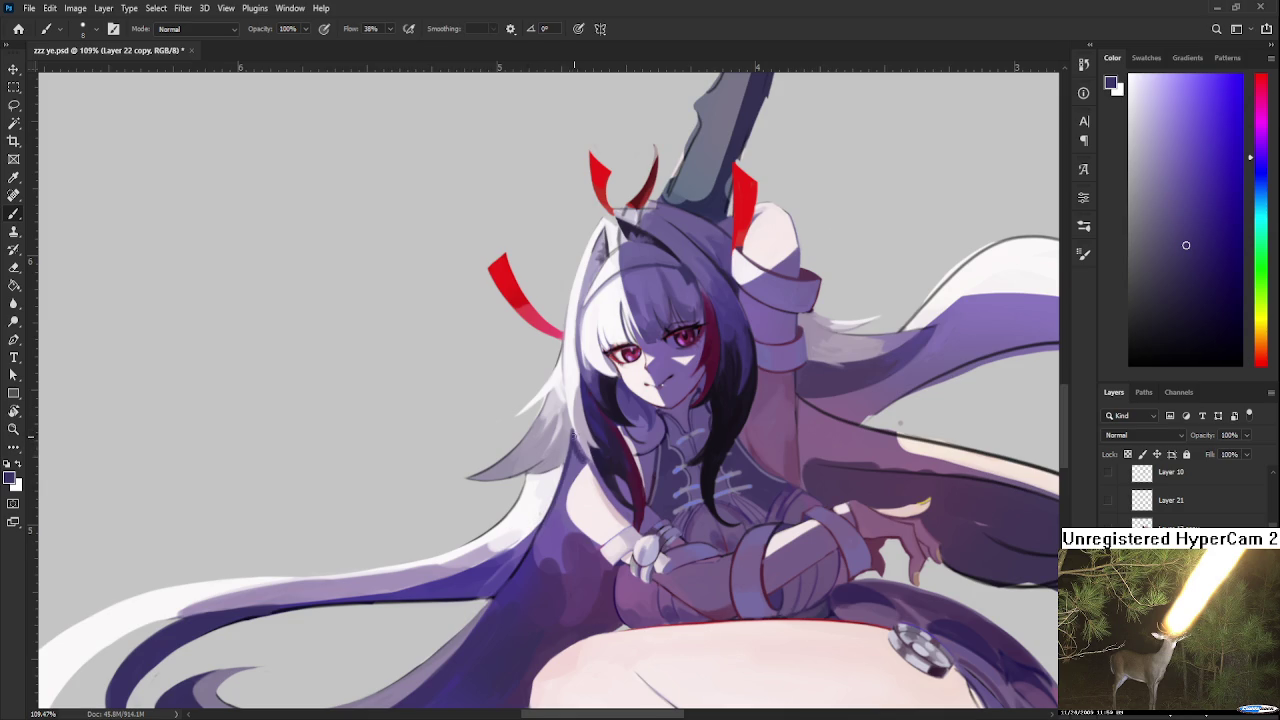
Step: Sample a near-black indigo from the hair beside the torso as the active colour
left_click(587, 456, "alt")
scroll(648, 545, "up", 2)
scroll(533, 467, "down", 1)
scroll(533, 467, "down", 1)
left_click(449, 491, "alt")
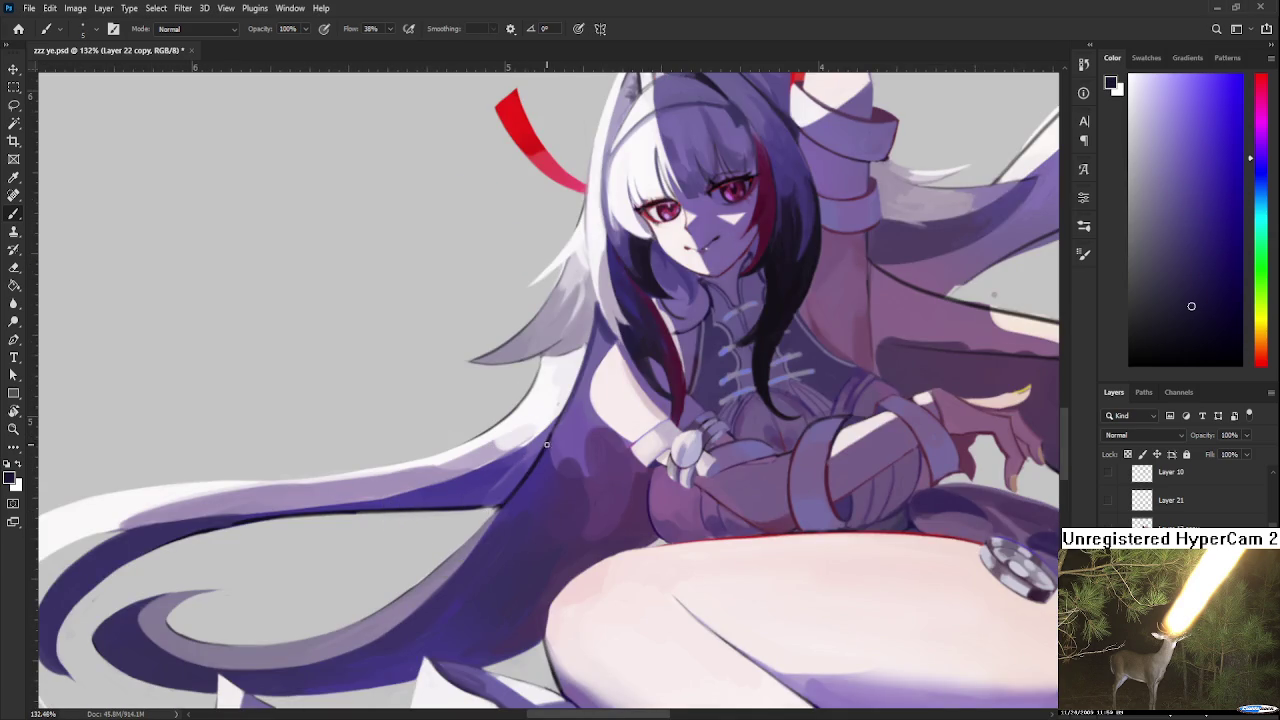
Step: Erase stray edges along the purple hair strands, rotating the view around 180° afterwards
left_click(506, 492, "alt")
key("e")
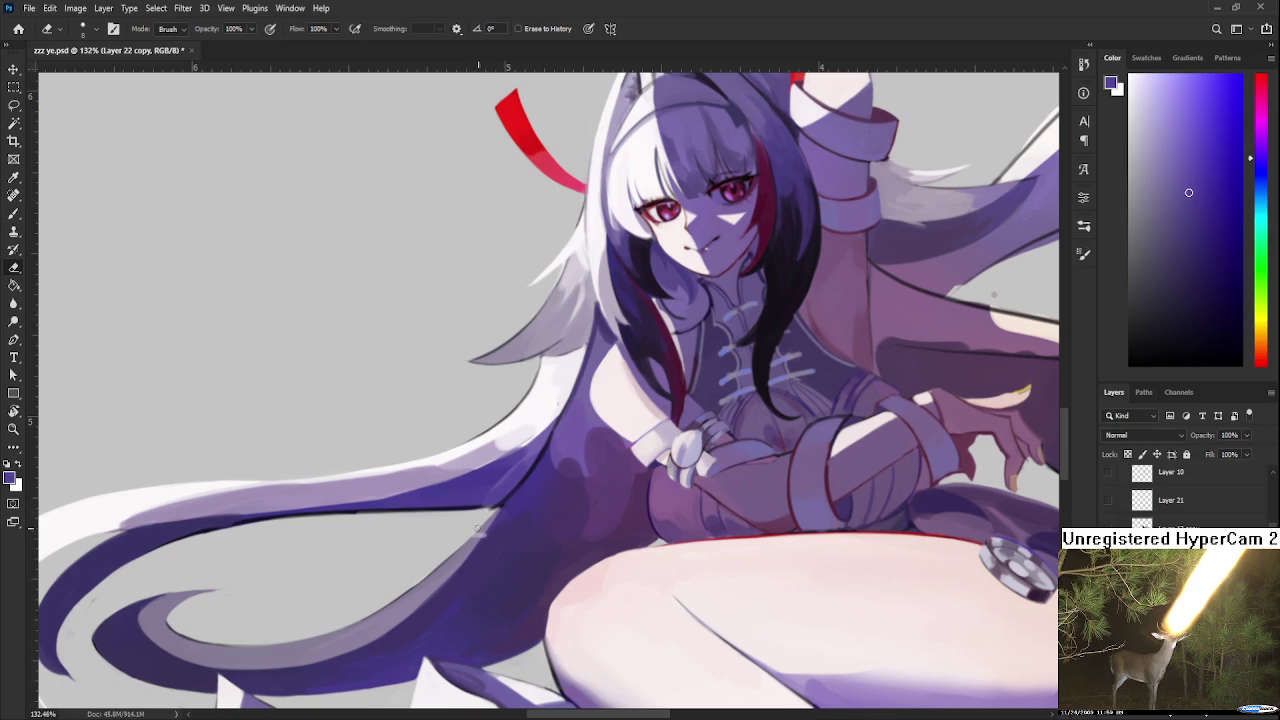
key("r")
left_click_drag(470, 526, 596, 430)
key("e")
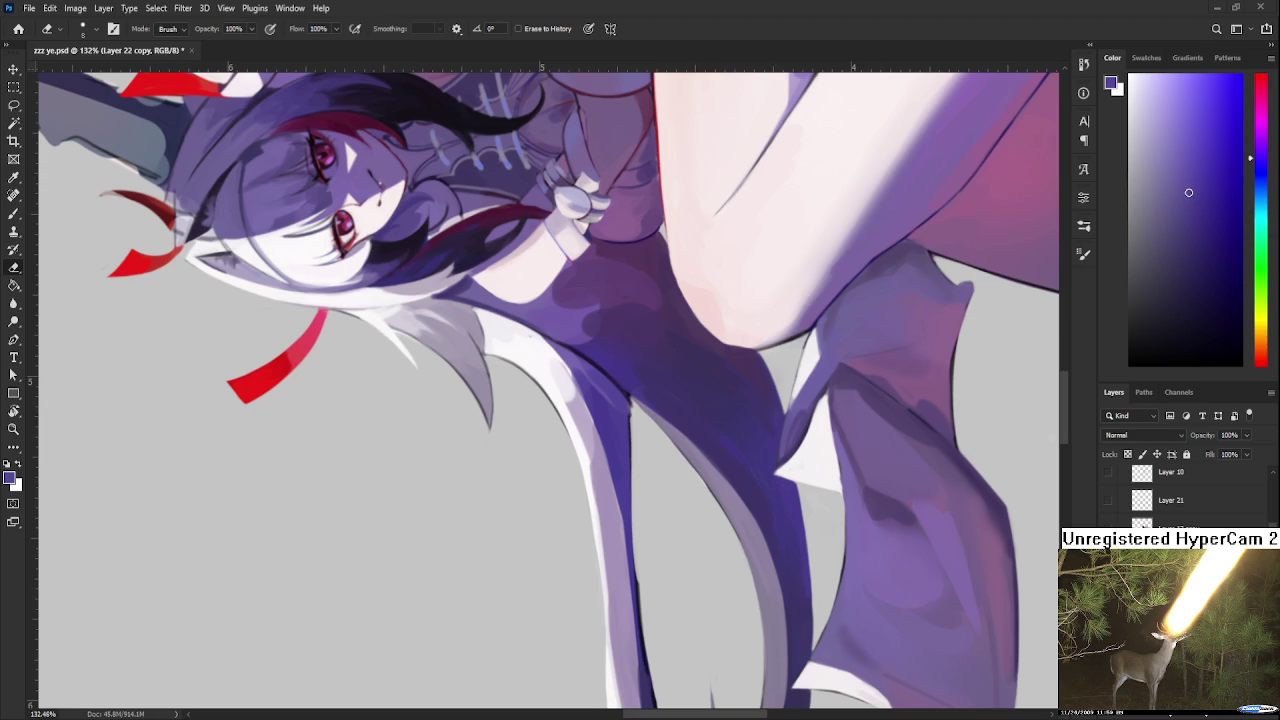
key("r")
left_click_drag(623, 354, 560, 395)
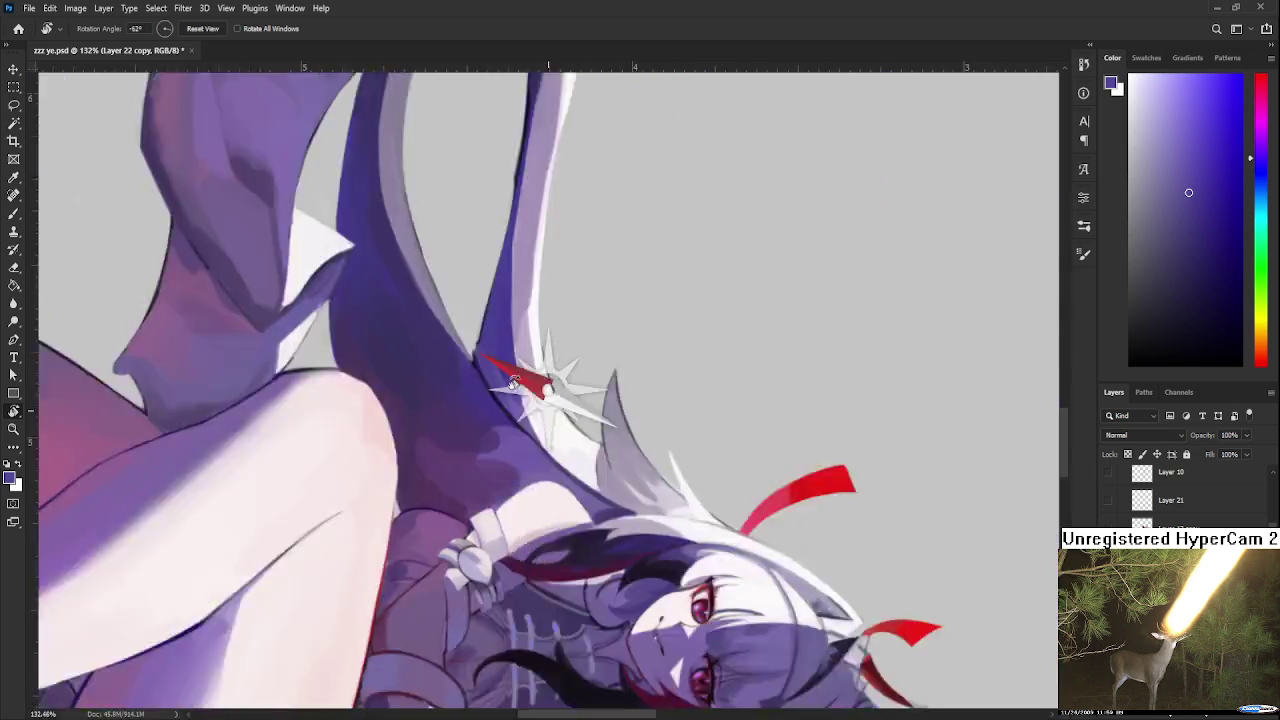
Step: Paint dark purple over the white hair edge, then relighten it with sampled white strokes
key("b")
left_click(535, 418, "alt")
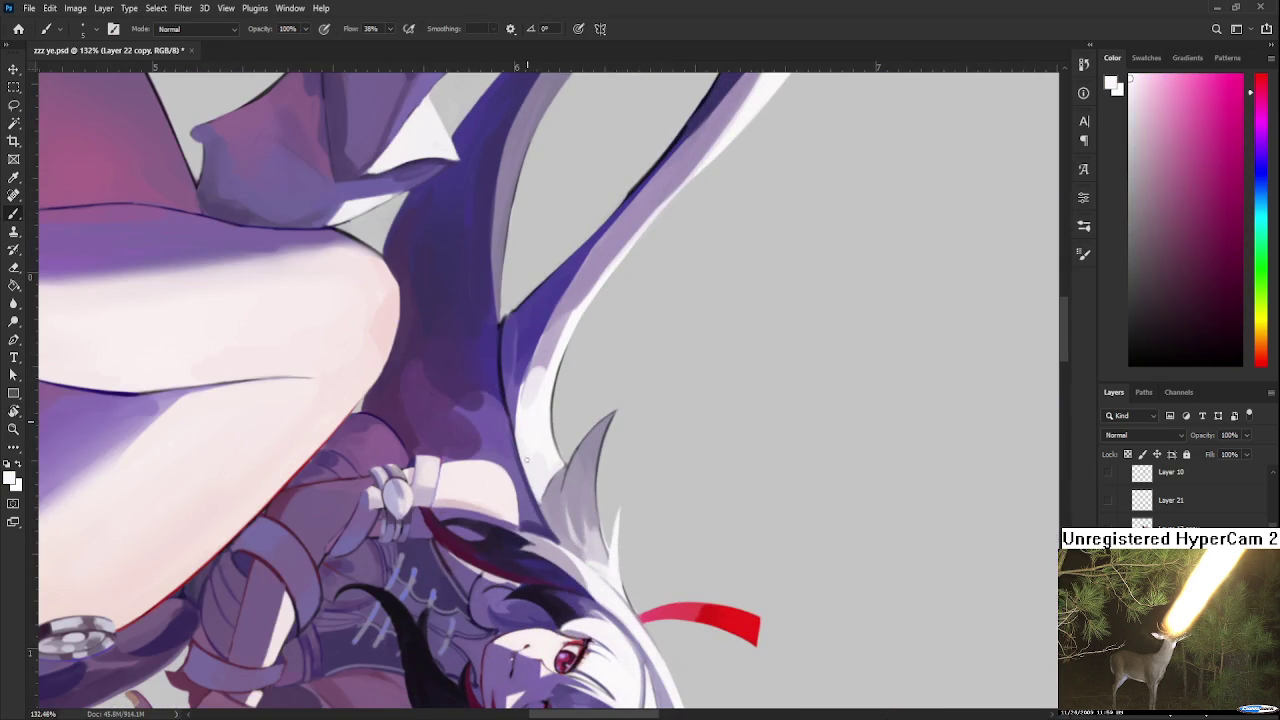
left_click(516, 400, "alt")
left_click_drag(516, 408, 526, 470)
left_click(531, 423, "alt")
mouse_move(526, 418)
left_mouse_down()
mouse_move(522, 478)
mouse_move(532, 466)
left_mouse_up()
Step: Sample purple and light pink tones from the strand and paint light strokes along it
left_click(533, 405, "alt")
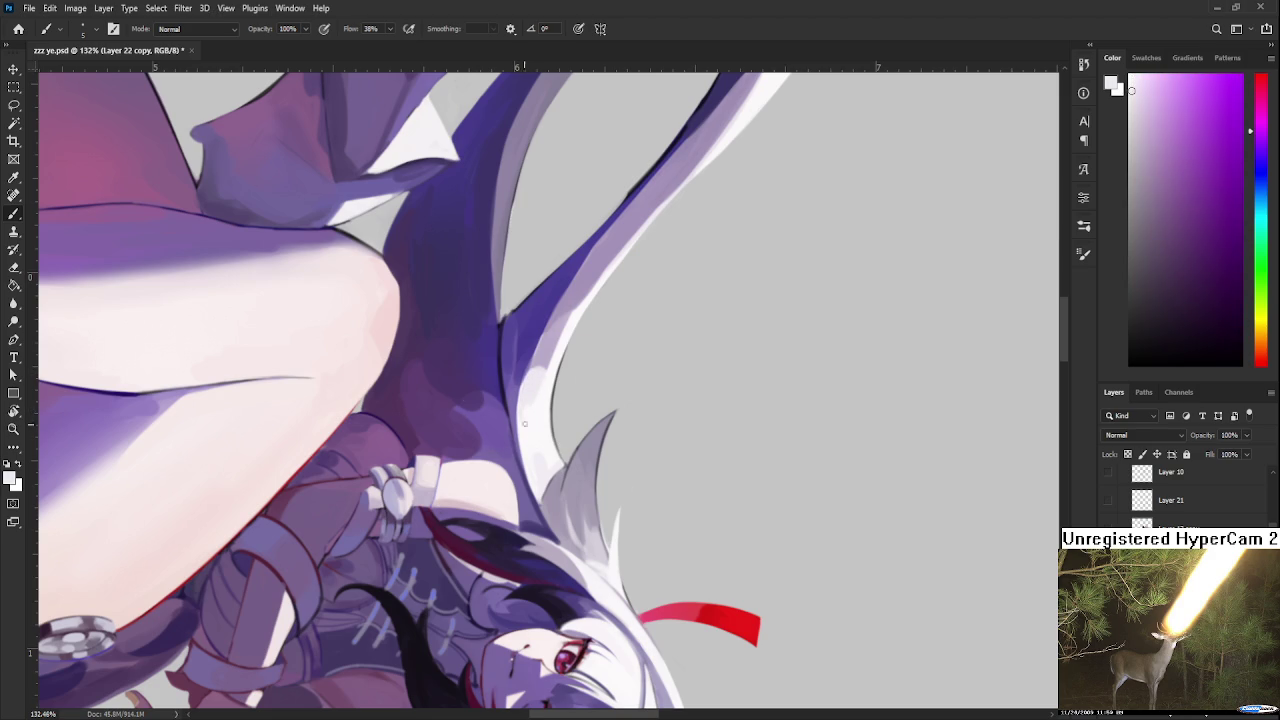
left_click(534, 368, "alt")
left_click(534, 372, "alt")
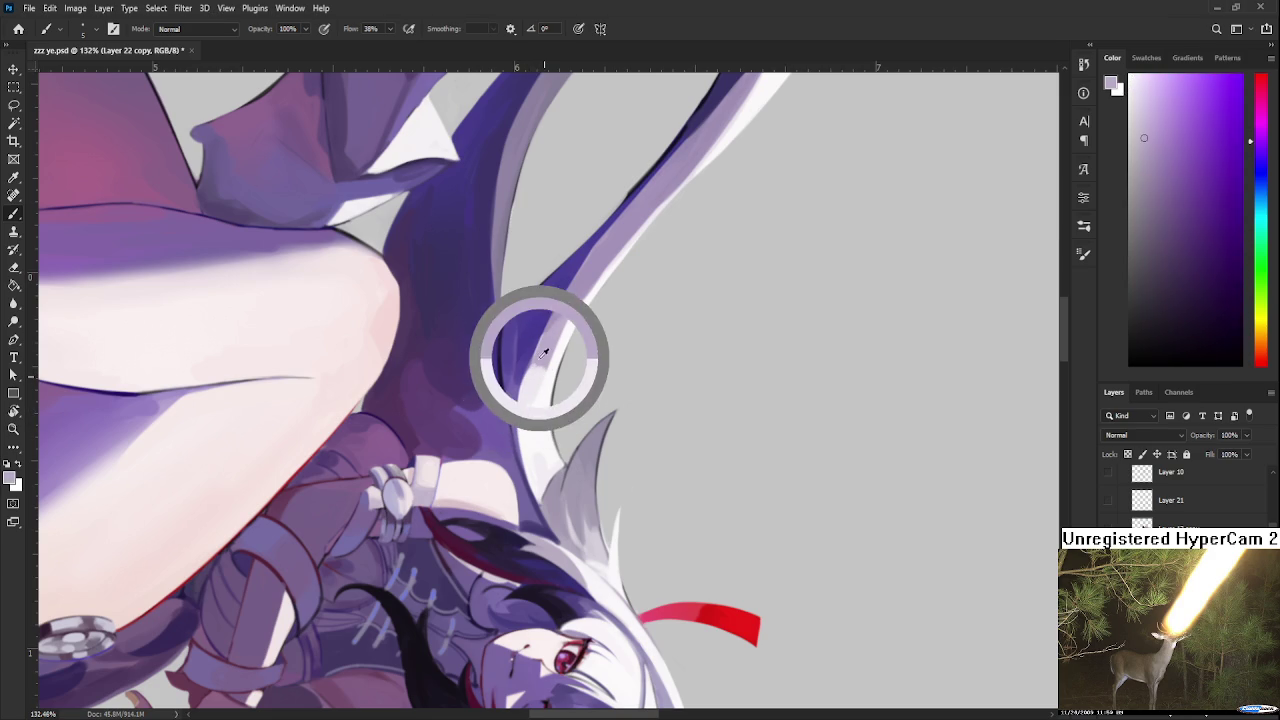
left_click(551, 372, "alt")
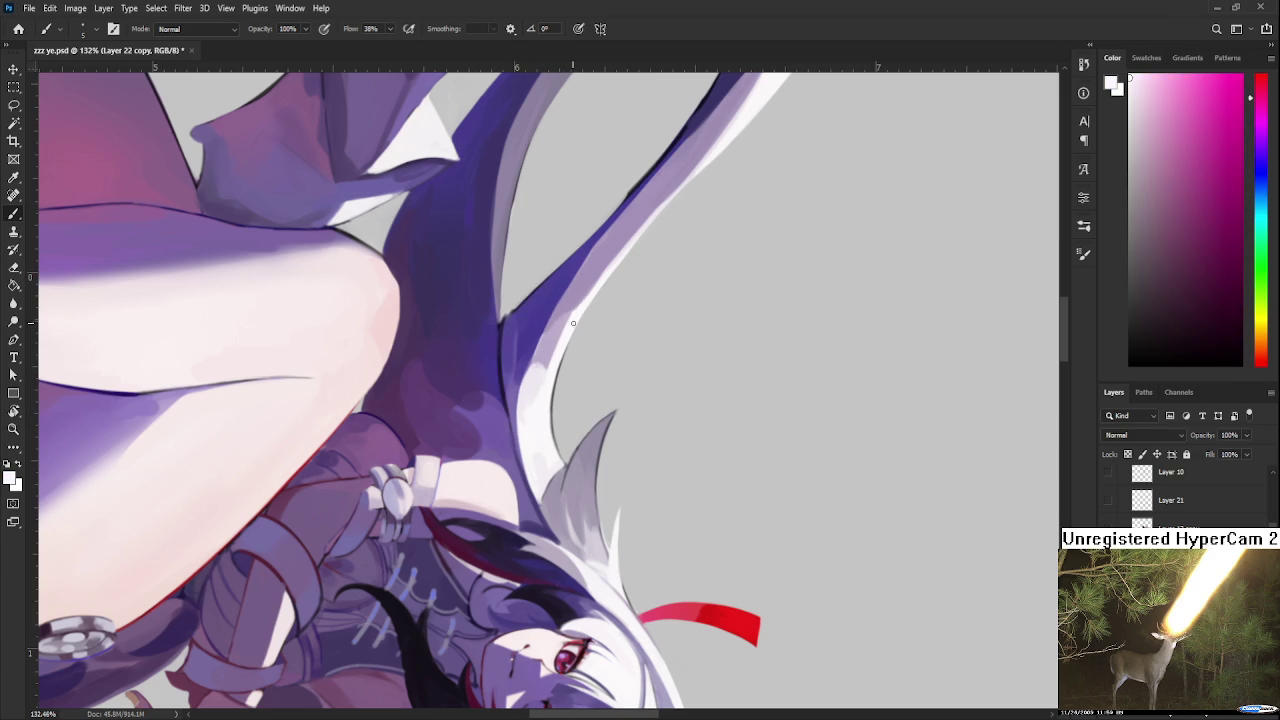
left_click(545, 336, "alt")
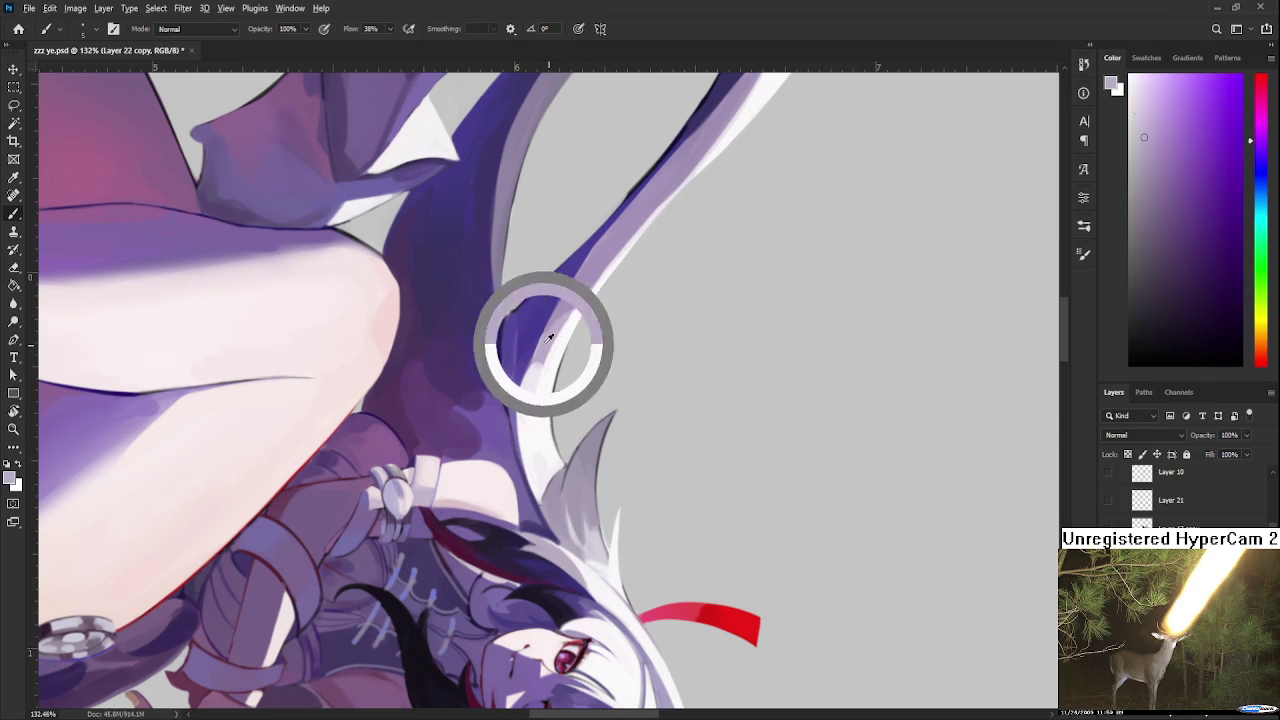
left_click(537, 371, "alt")
left_click_drag(522, 380, 522, 428)
Step: Sample a lighter purple and sweep lighter strokes down the length of the hair strand
left_click(546, 393, "alt")
left_click(542, 388, "alt")
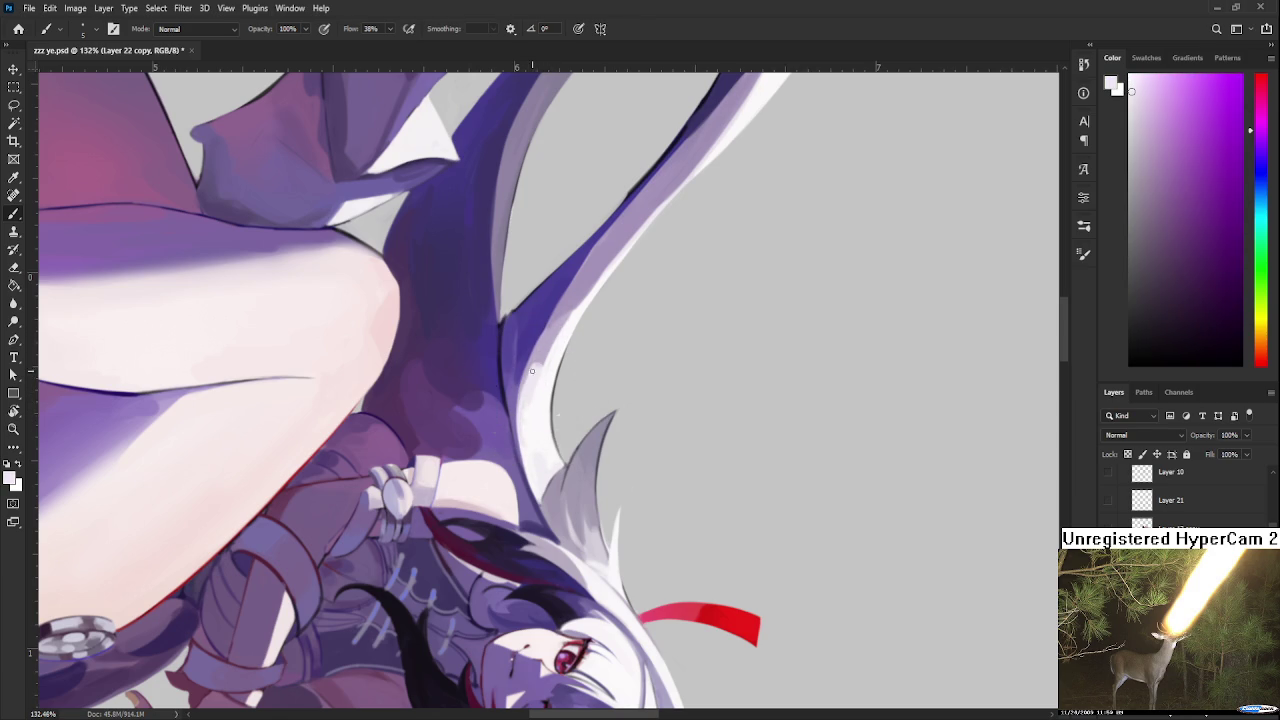
left_click(549, 367, "alt")
left_click_drag(586, 317, 536, 380)
left_click(577, 338, "alt")
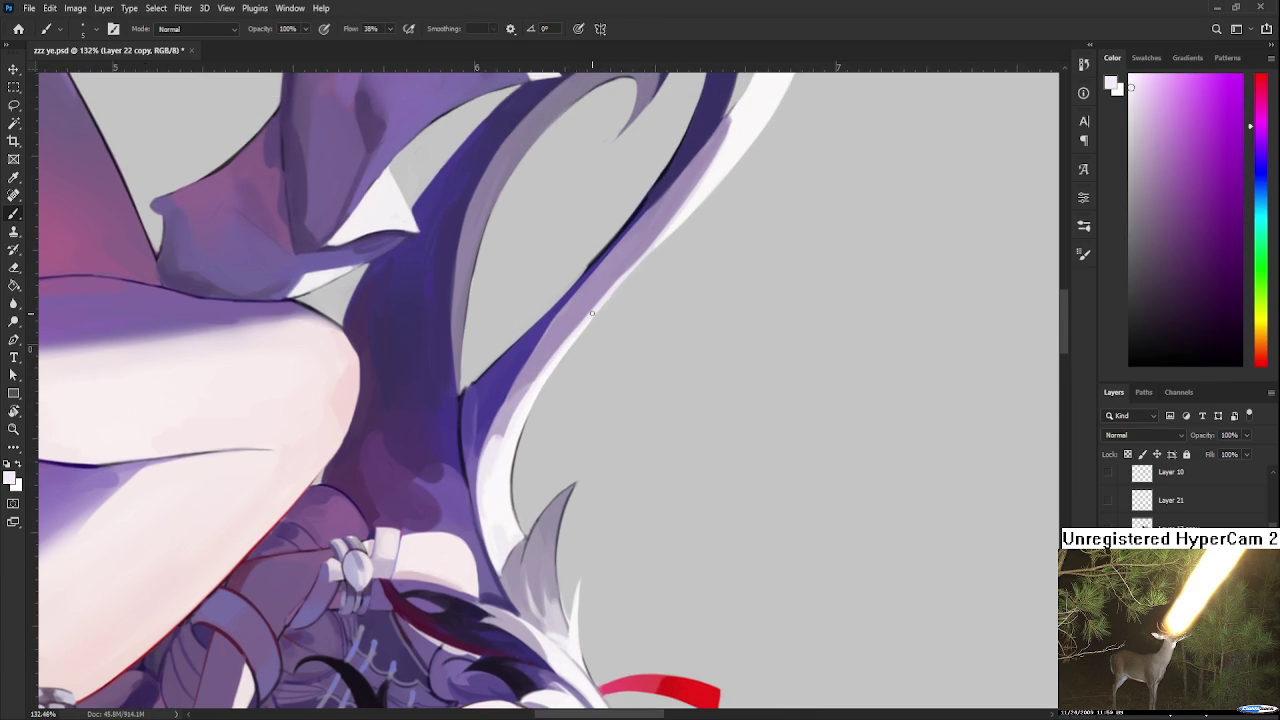
left_click_drag(570, 336, 478, 475)
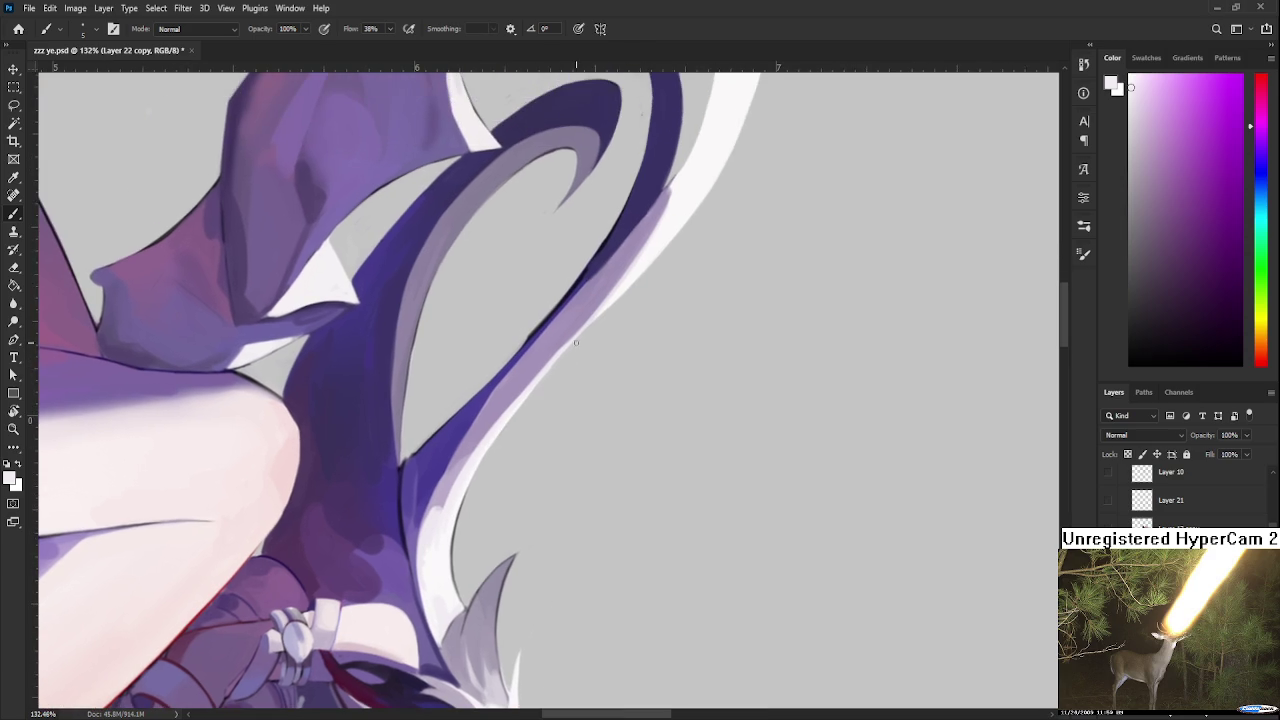
Step: Paint further strokes down the strand and repaint the light lavender section
left_click(552, 357, "alt")
left_click(577, 338, "alt")
left_click_drag(575, 336, 460, 470)
mouse_move(609, 303)
left_mouse_down()
mouse_move(537, 370)
mouse_move(585, 322)
left_mouse_up()
Step: Rotate the canvas almost upside down and sample a lavender from the hair
left_click_drag(634, 271, 540, 465)
key("r")
mouse_move(526, 509)
left_mouse_down()
mouse_move(675, 328)
mouse_move(600, 371)
left_mouse_up()
left_click(581, 383, "alt")
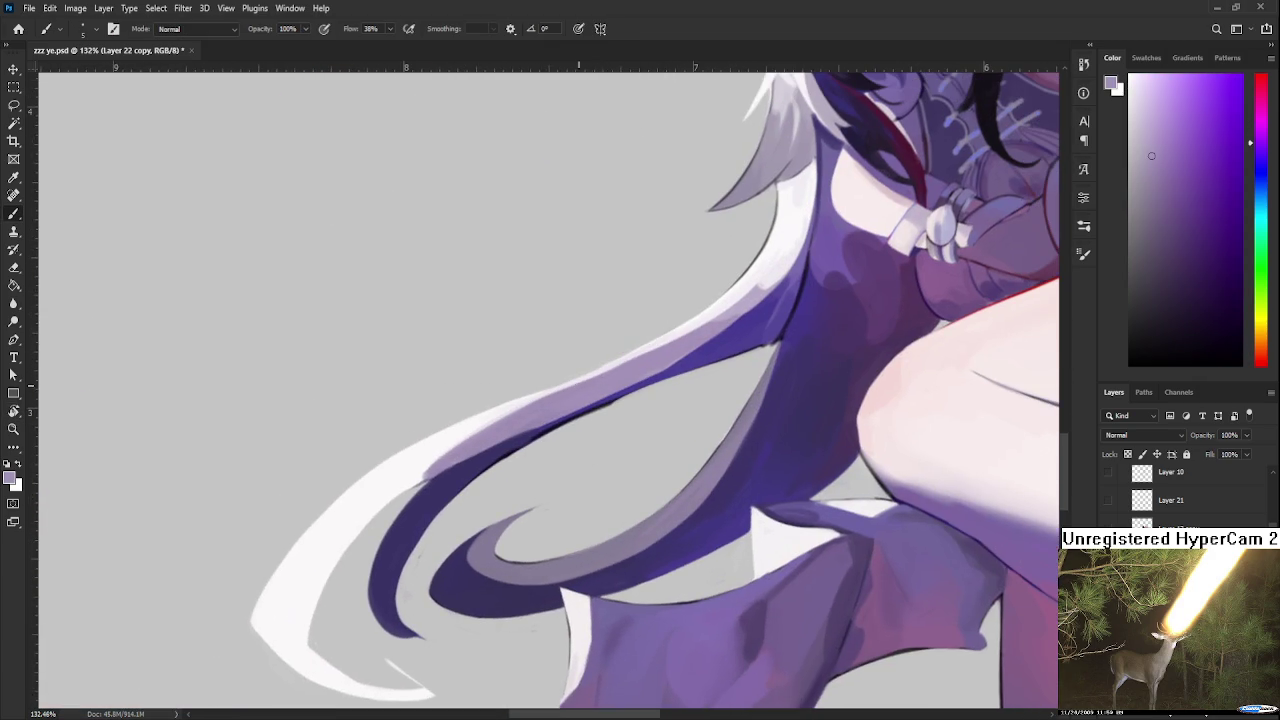
Step: Brush lavender over the white edge highlight by the shoulder and sample near-white and pinkish-white edge tones
left_click_drag(749, 296, 584, 452)
left_click(606, 432, "alt")
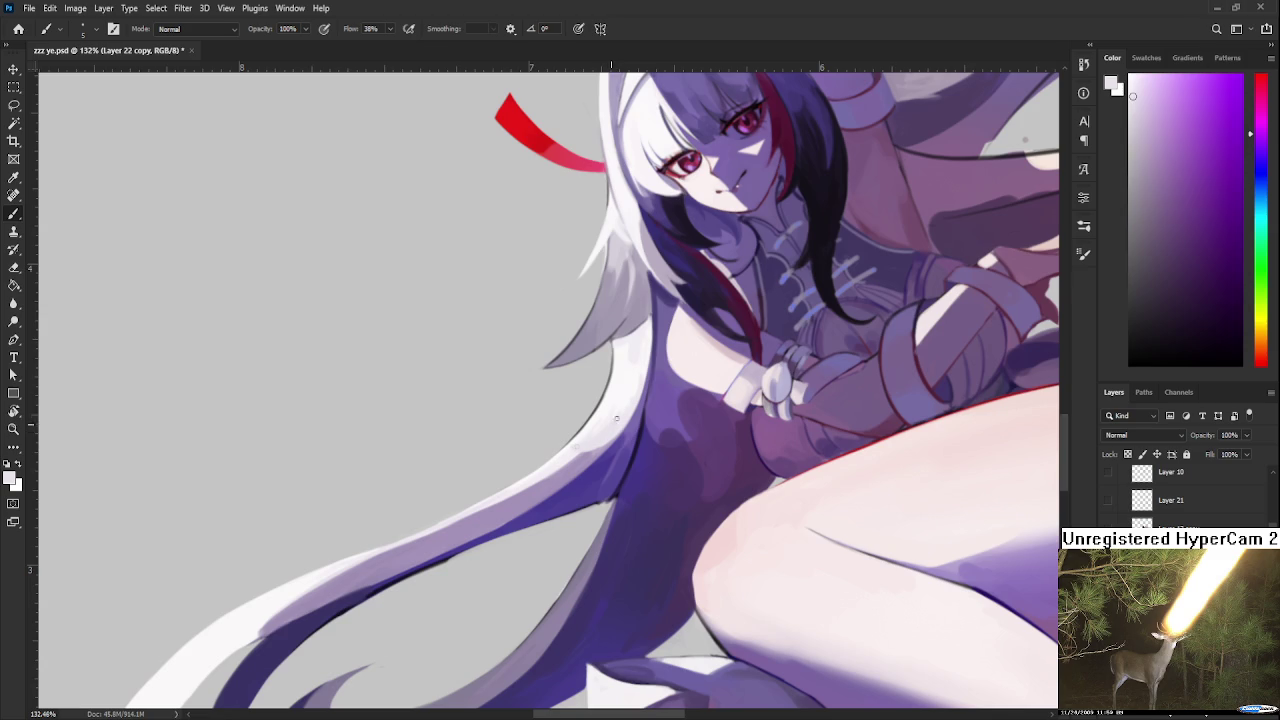
left_click(565, 452, "alt")
left_click(600, 414, "alt")
left_click(631, 398, "alt")
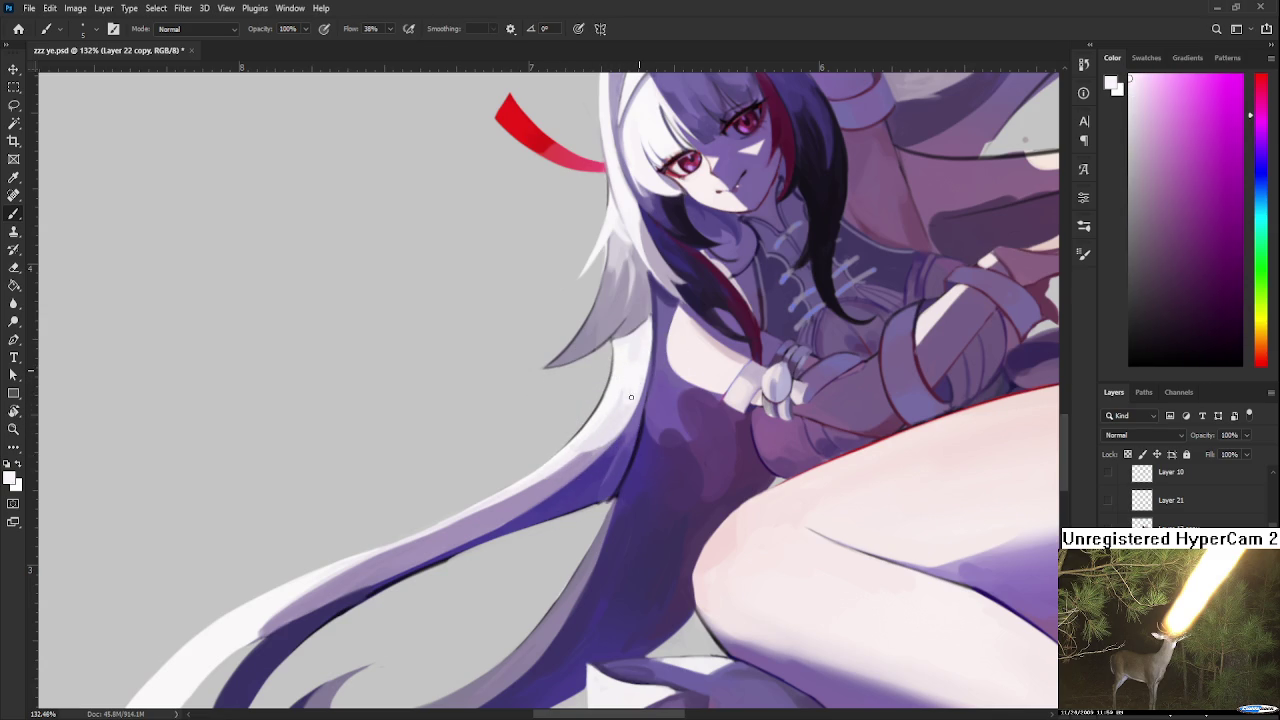
left_click(632, 378, "alt")
scroll(638, 372, "up", 1)
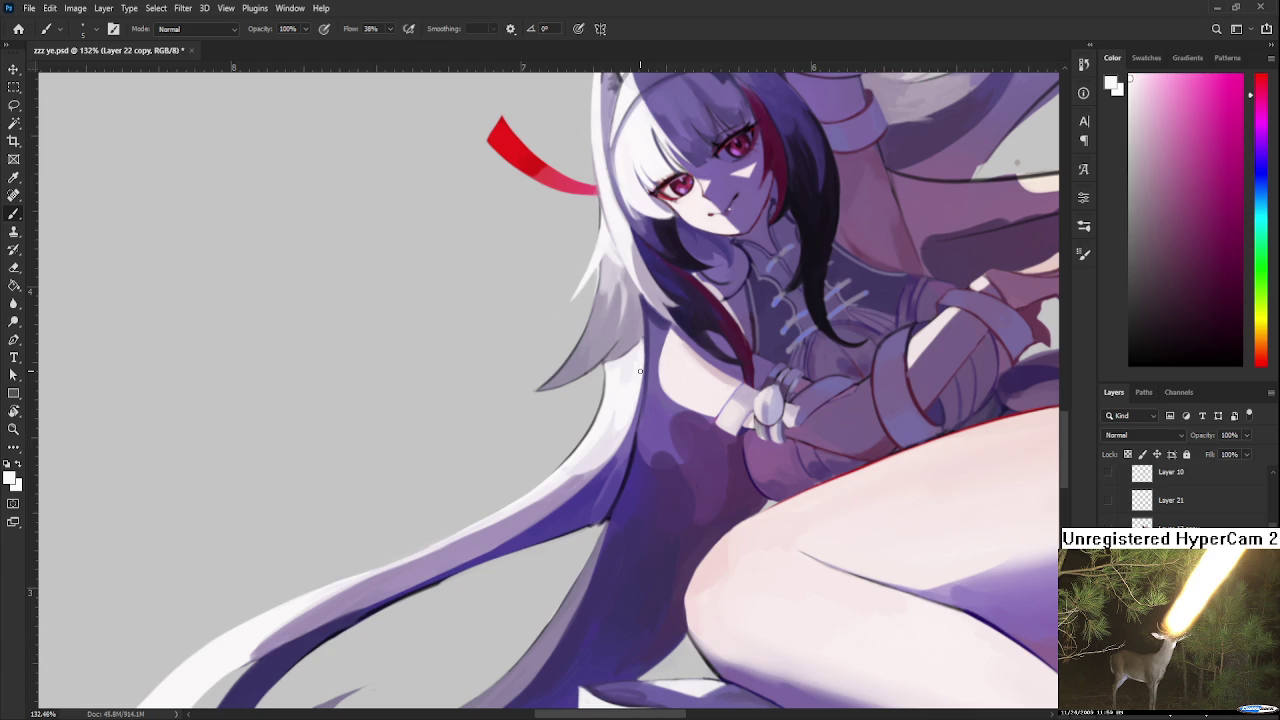
scroll(720, 381, "down", 3)
Step: Zoom to the hair tip and extend the light purple lavender band further down-left
scroll(680, 390, "down", 3)
scroll(620, 405, "down", 2)
scroll(547, 425, "down", 2)
scroll(547, 425, "up", 4)
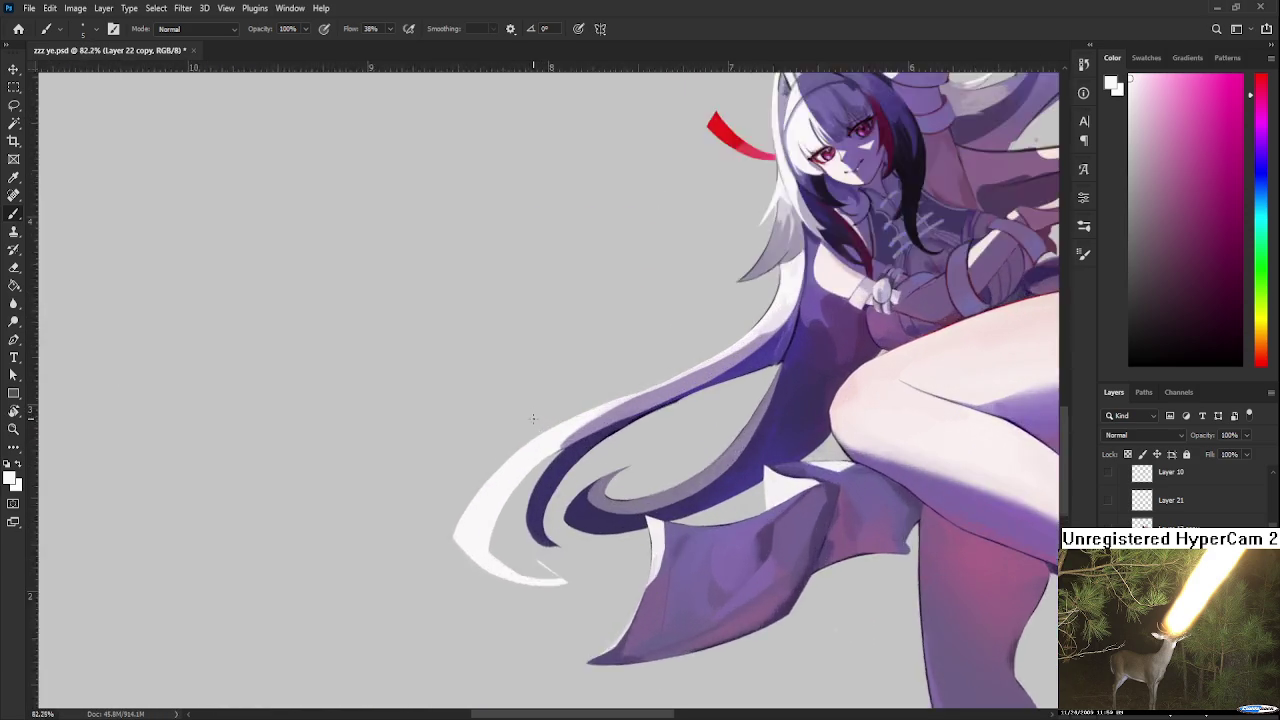
scroll(529, 420, "up", 5)
scroll(560, 434, "up", 1)
left_click(600, 433, "alt")
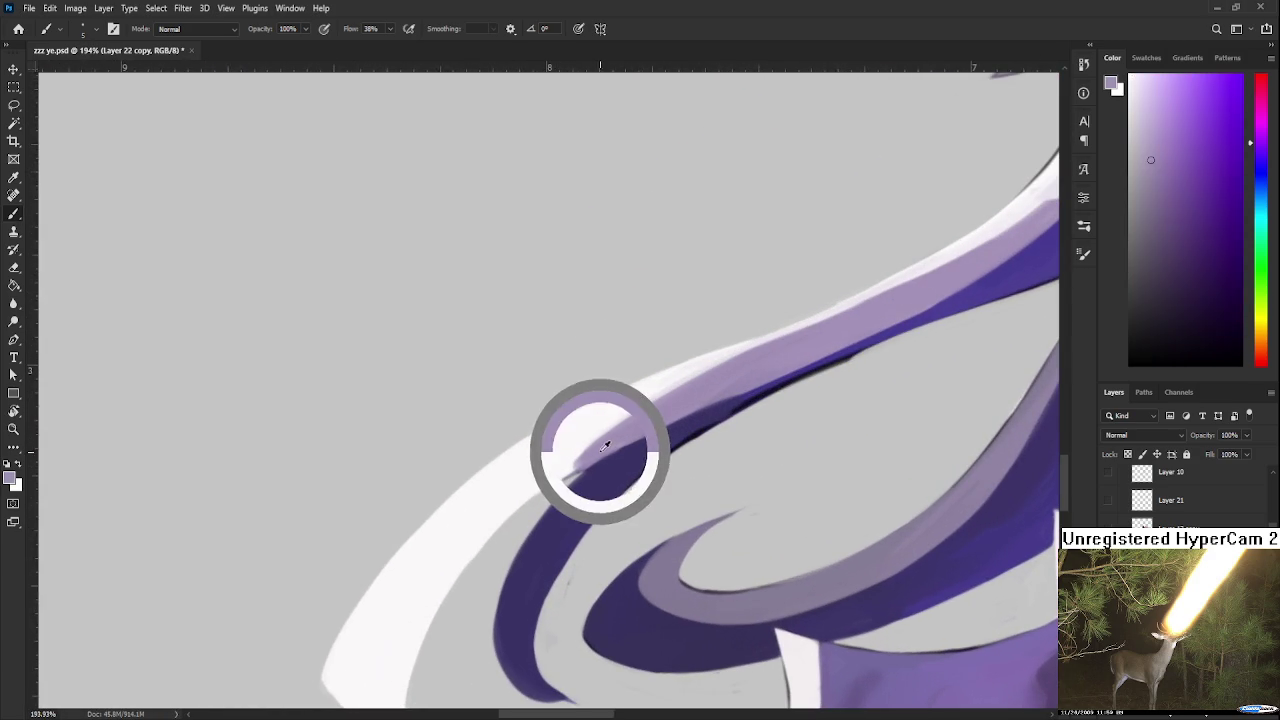
left_click_drag(641, 408, 528, 500)
mouse_move(580, 464)
left_mouse_down()
mouse_move(538, 494)
mouse_move(755, 345)
mouse_move(600, 440)
left_mouse_up()
Step: Brighten a short stretch of the band's upper edge with a near-white pink
left_click(534, 474, "alt")
left_click(737, 363, "alt")
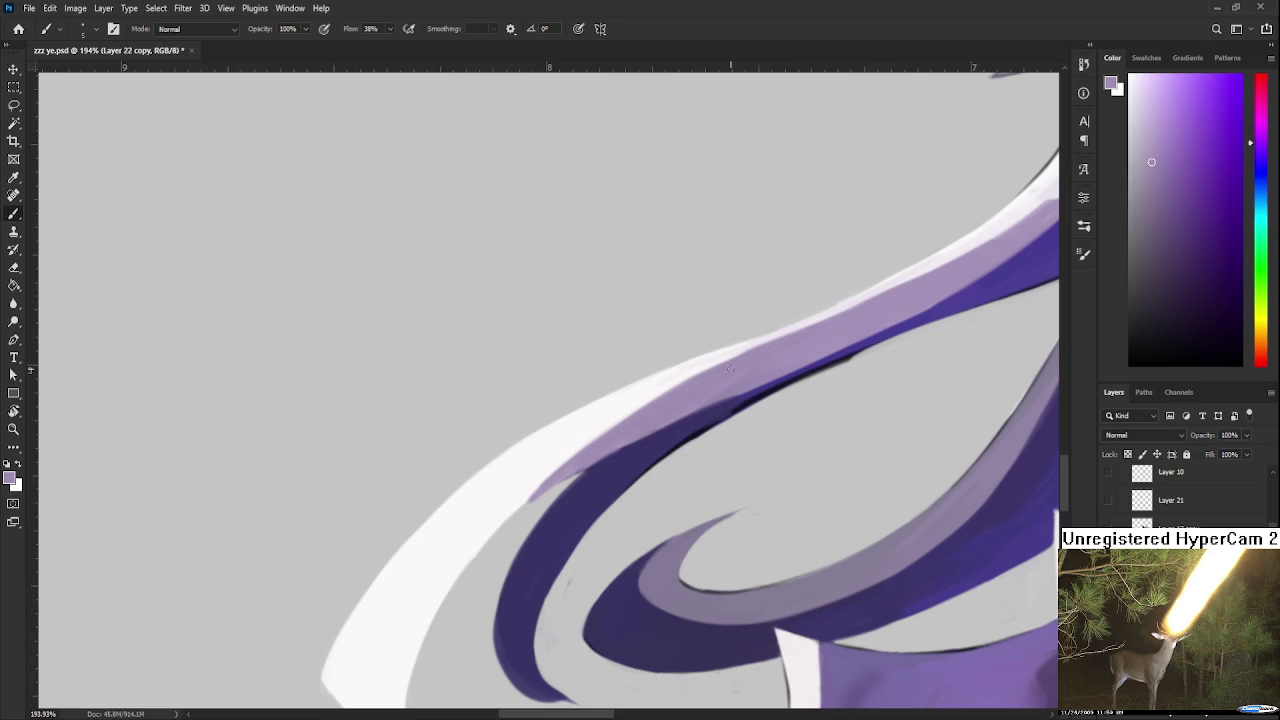
left_click_drag(791, 340, 512, 444)
left_click(512, 444, "alt")
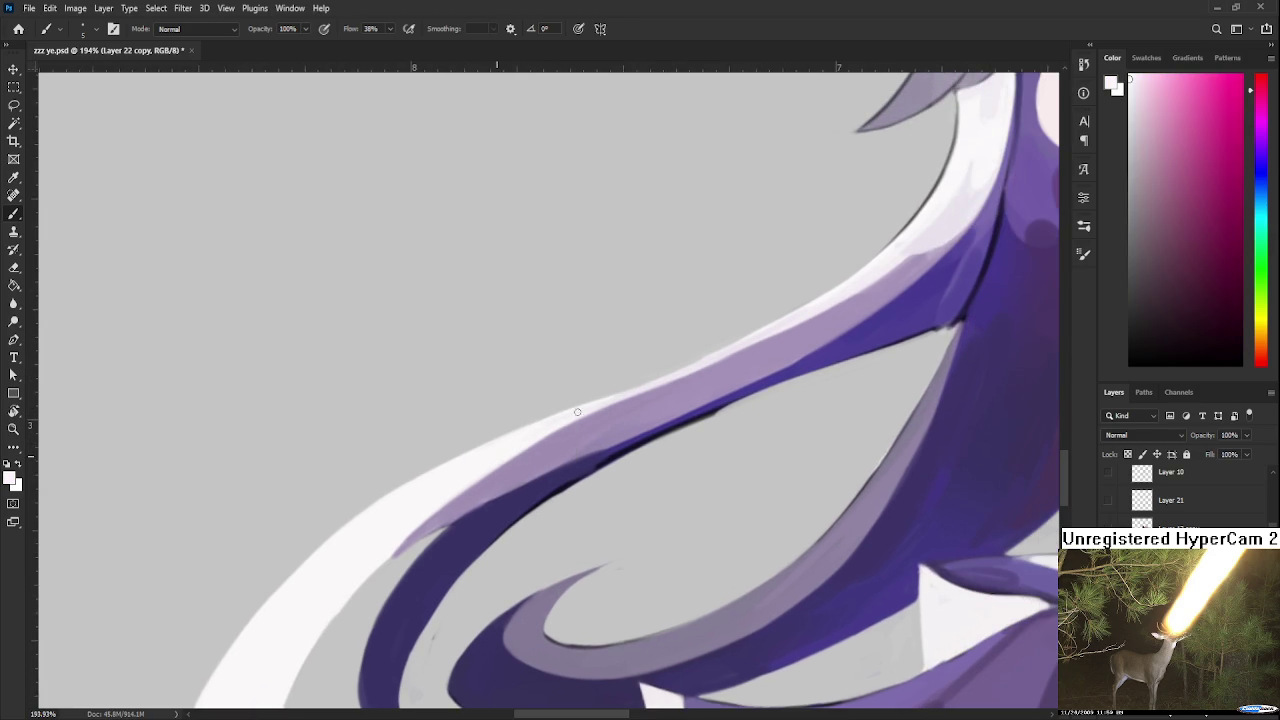
left_click_drag(576, 405, 730, 346)
key("ctrl+z")
left_click_drag(610, 393, 690, 366)
Step: Sample a purple and a near-white from the band's light edge near the face
mouse_move(771, 309)
left_mouse_down()
mouse_move(577, 437)
mouse_move(610, 422)
left_mouse_up()
left_click(543, 453, "alt")
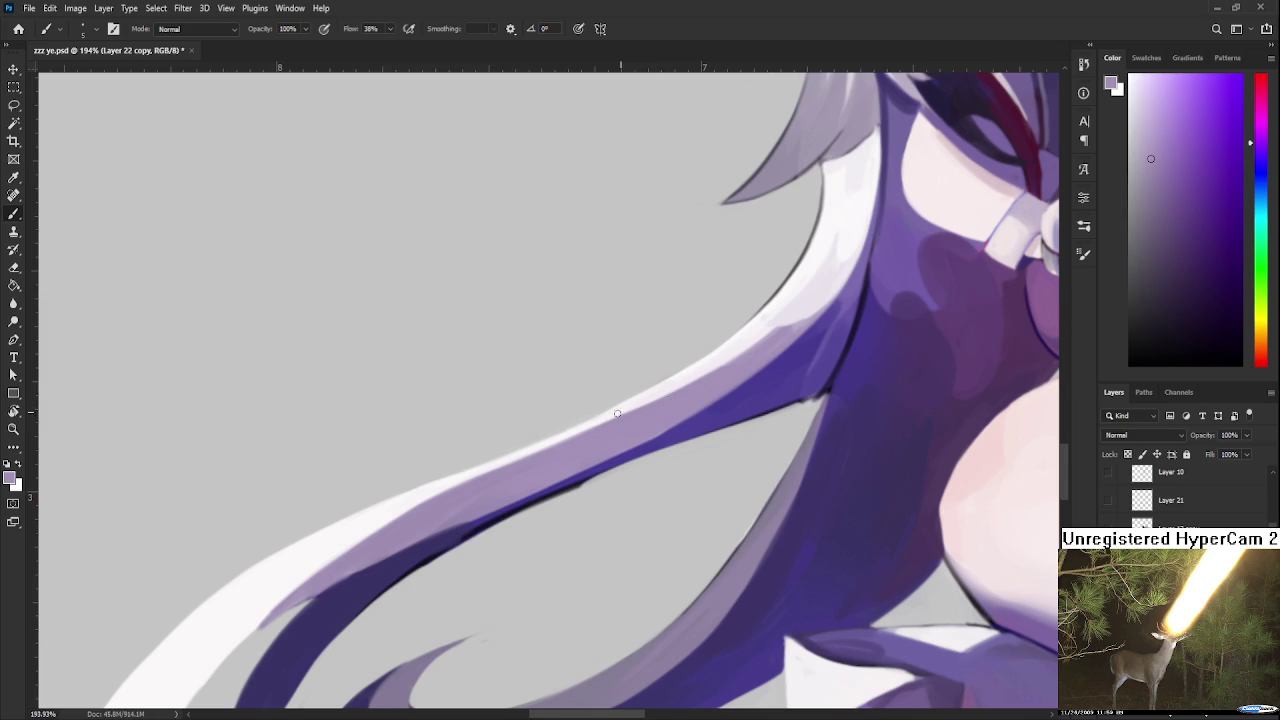
left_click(674, 371, "alt")
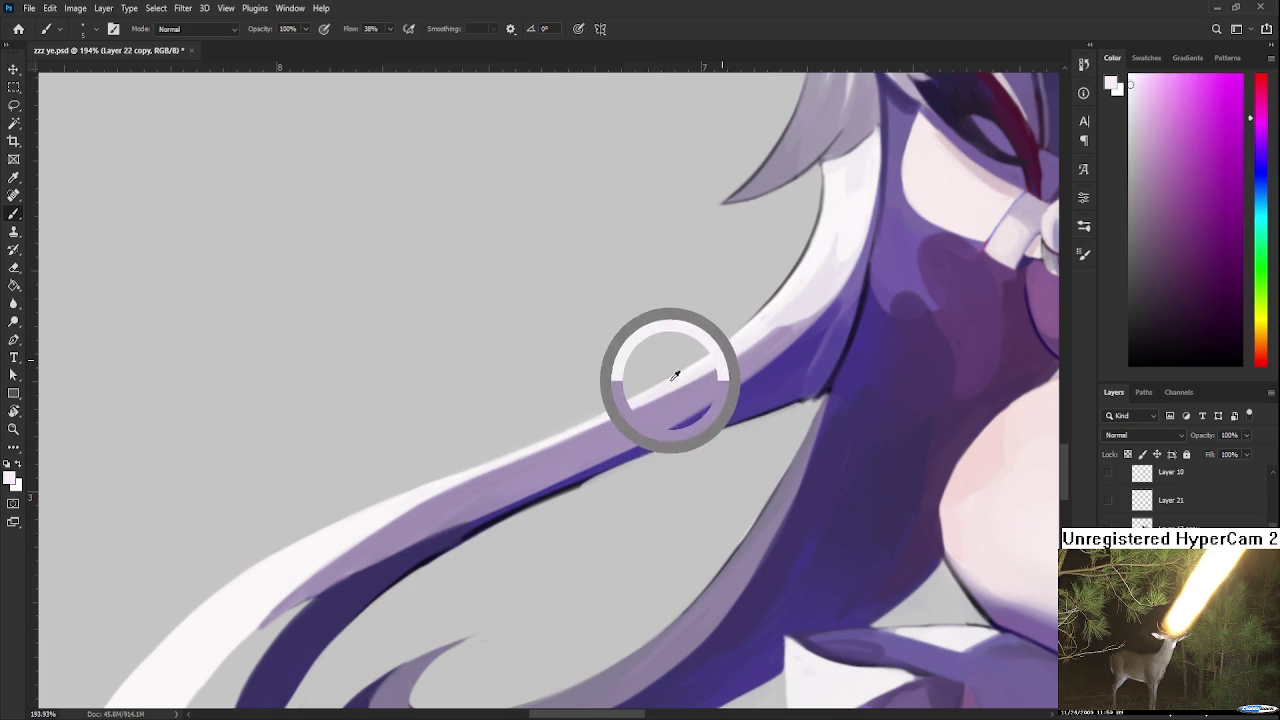
key("e")
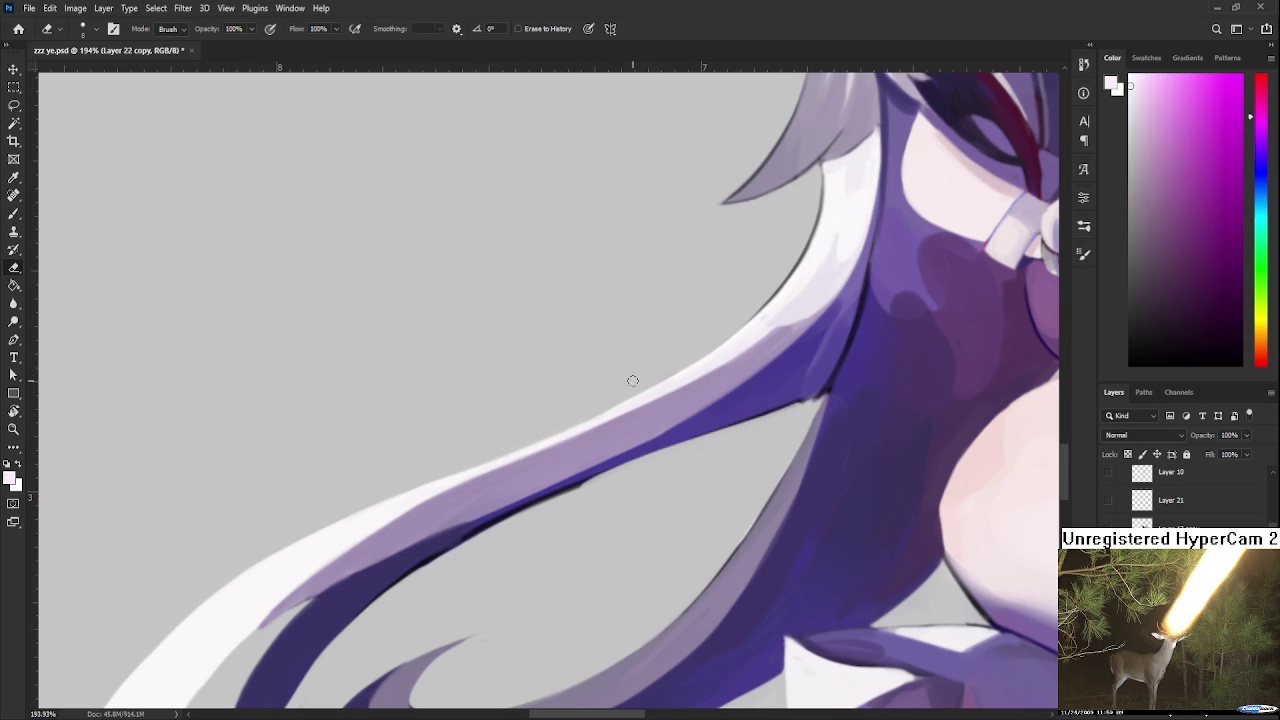
mouse_move(700, 340)
left_mouse_down()
mouse_move(603, 371)
mouse_move(658, 354)
mouse_move(658, 383)
left_mouse_up()
scroll(634, 297, "down", 6)
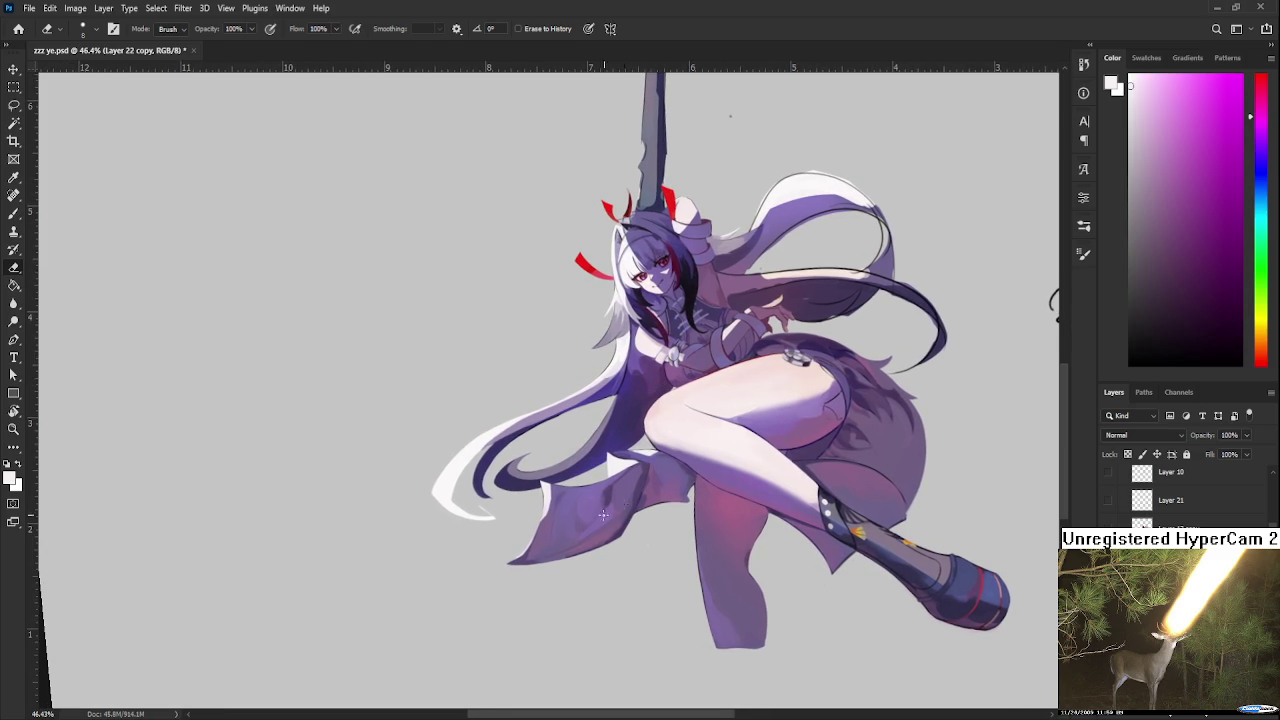
Step: Zoom out to the full figure, stand the spear vertical, then zoom onto the upper hair loop
scroll(461, 505, "up", 2)
scroll(461, 505, "up", 1)
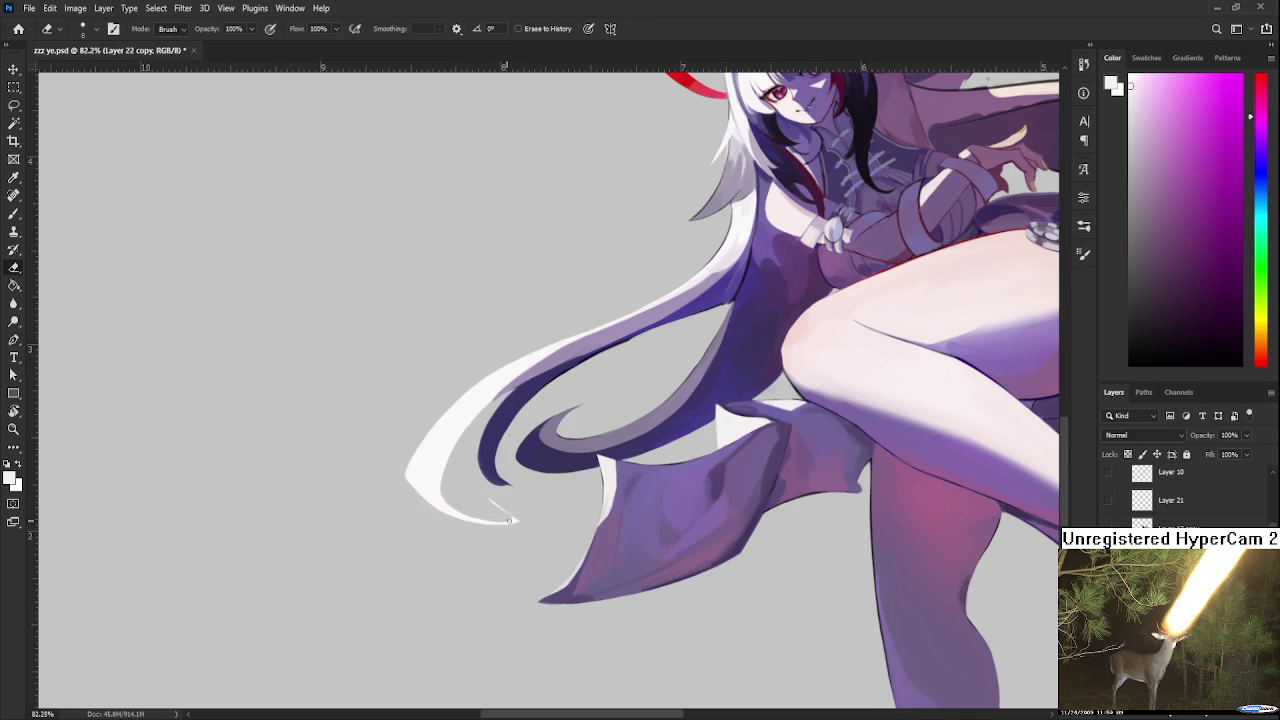
scroll(624, 447, "down", 2)
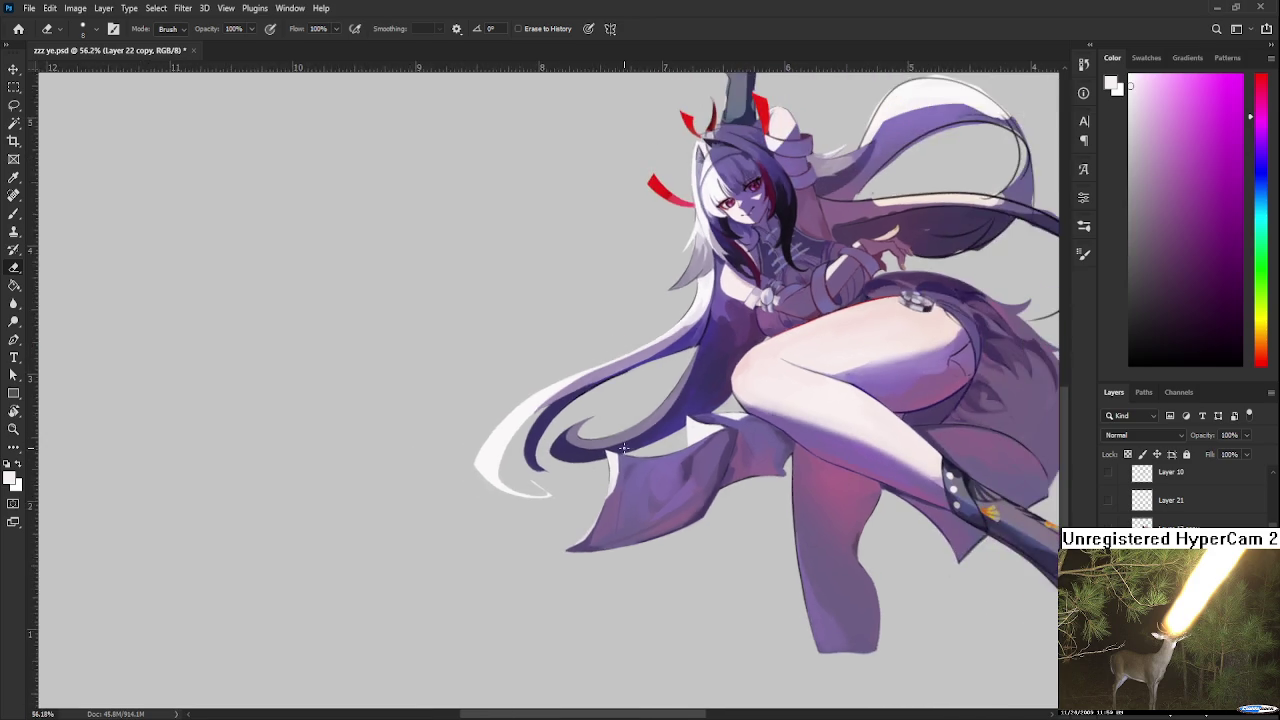
left_click_drag(624, 447, 617, 488)
scroll(617, 470, "down", 1)
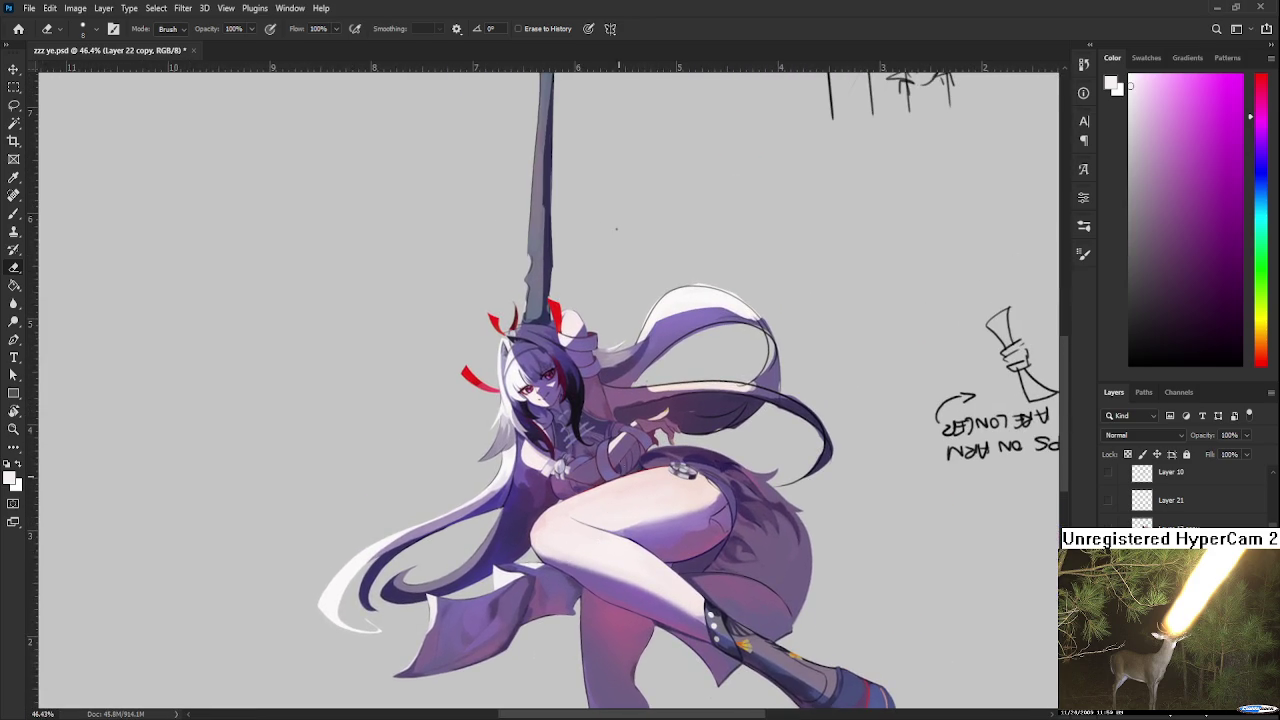
scroll(694, 365, "up", 2)
scroll(651, 312, "up", 2)
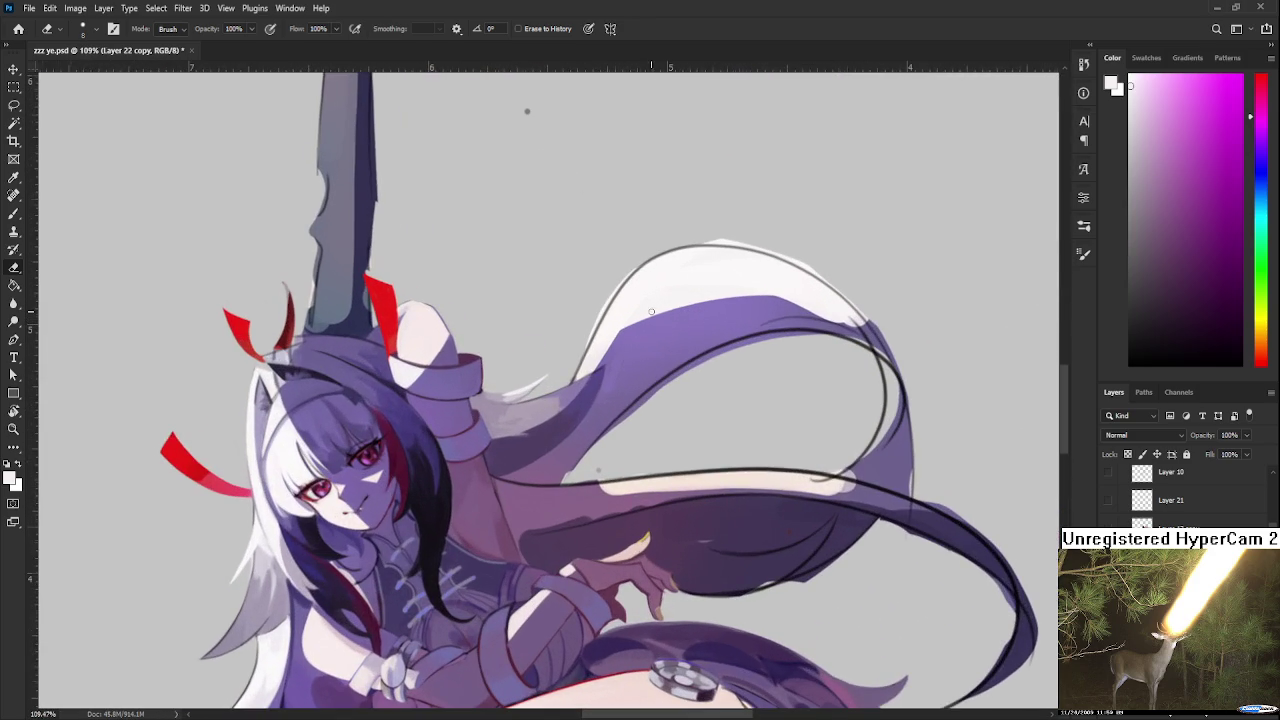
scroll(657, 311, "up", 1)
left_click_drag(657, 311, 560, 400)
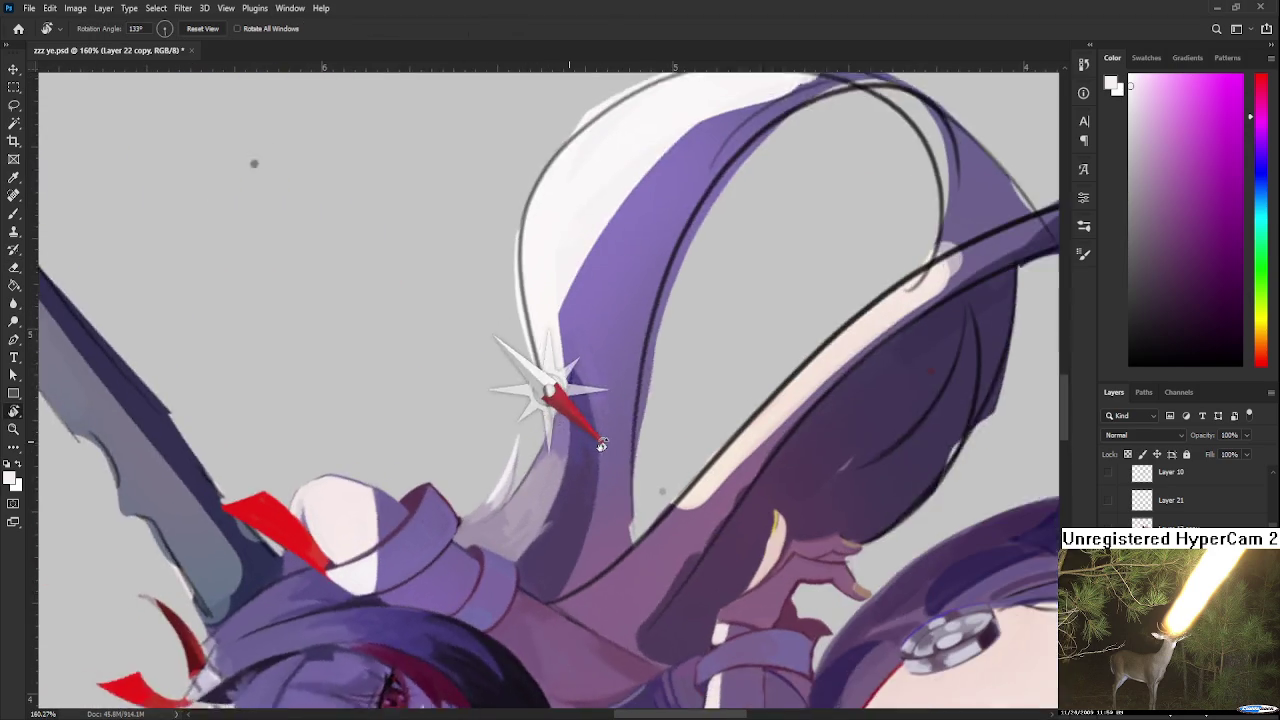
Step: Erase the stray white edge along the hair loop's left and upper-left outline
scroll(473, 405, "up", 1)
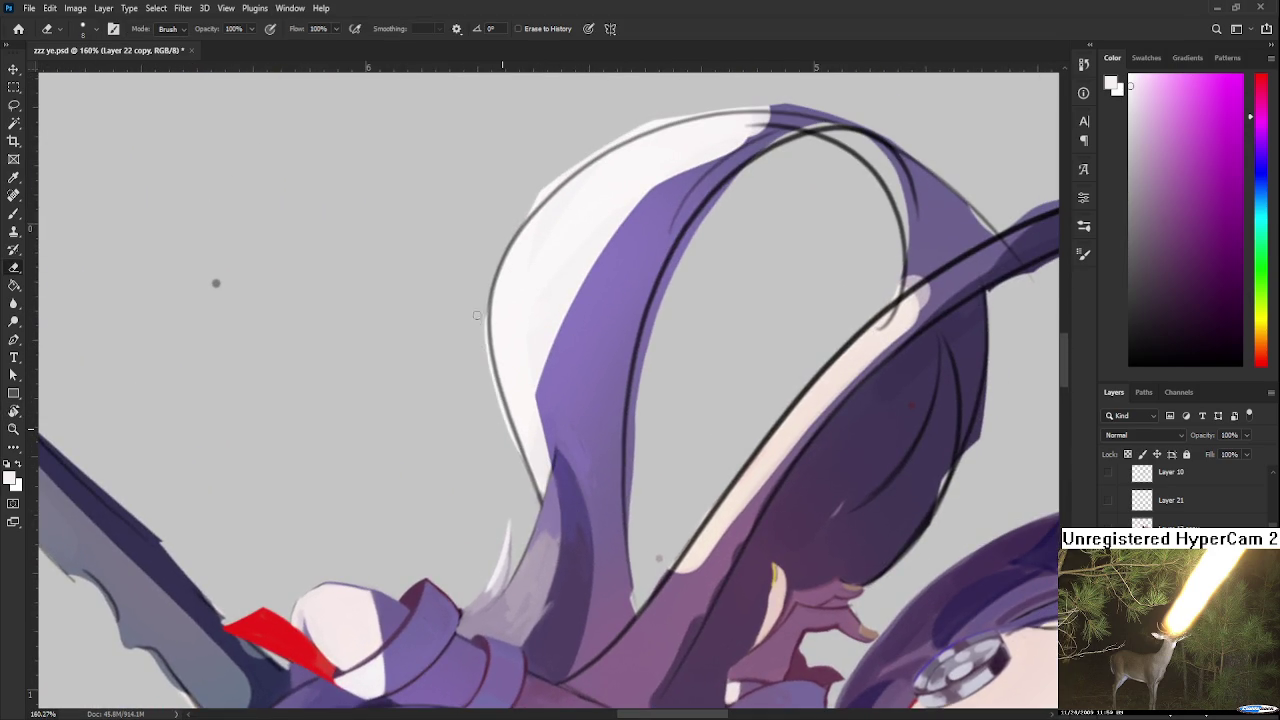
mouse_move(485, 300)
left_mouse_down()
mouse_move(490, 390)
mouse_move(510, 445)
mouse_move(491, 551)
left_mouse_up()
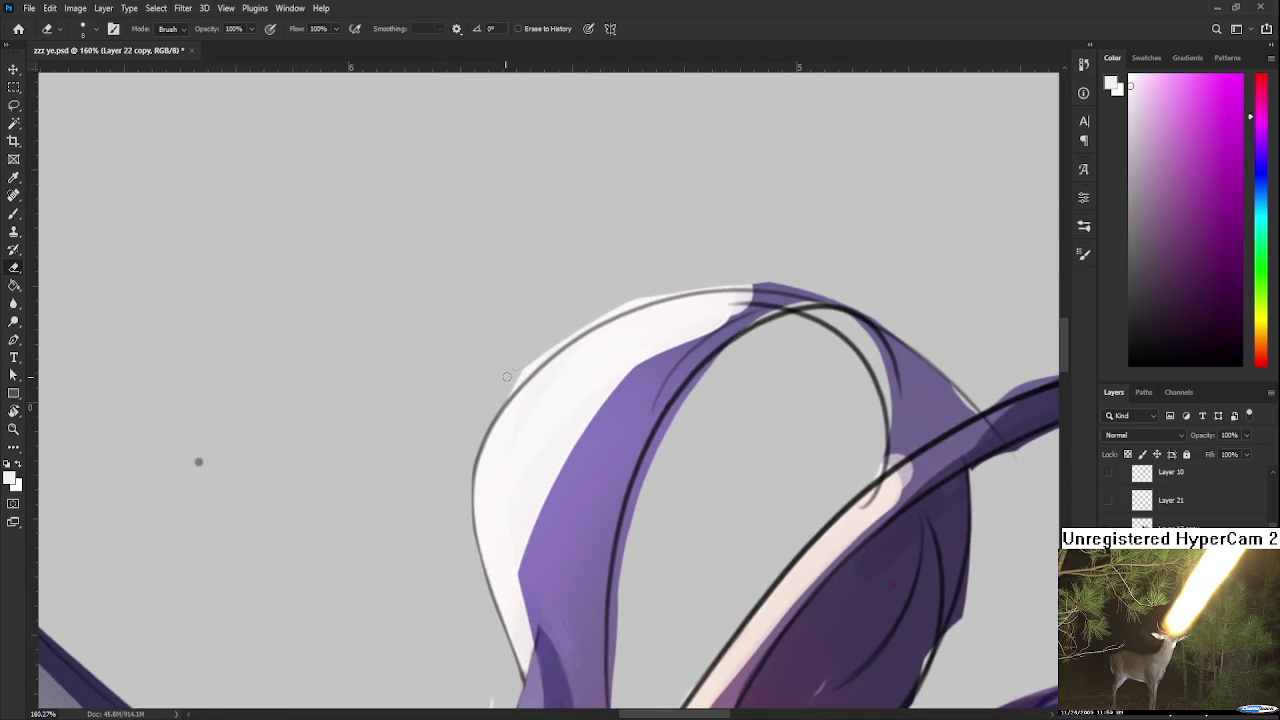
left_click_drag(461, 446, 565, 334)
left_click_drag(483, 422, 640, 297)
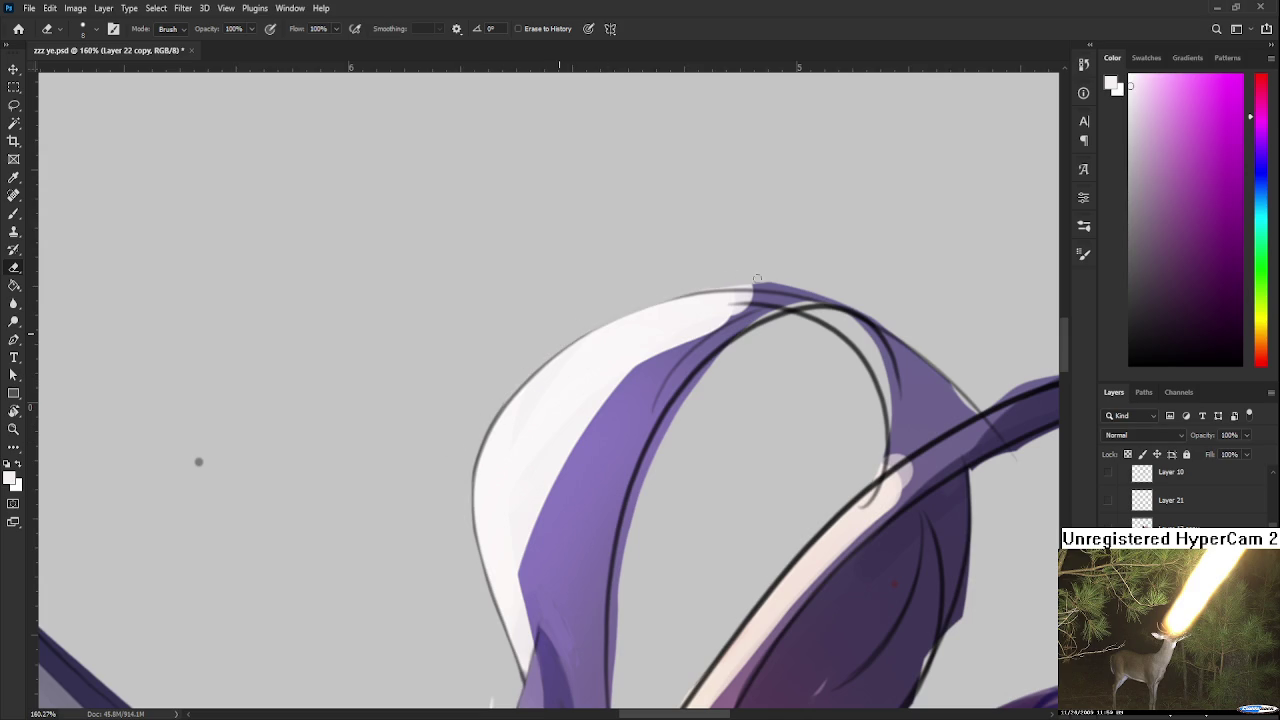
Step: Turn the canvas for a better angle, trim the purple edge cleaner, then rotate back toward upright
key("r")
mouse_move(594, 363)
left_mouse_down()
mouse_move(662, 341)
mouse_move(492, 349)
mouse_move(481, 452)
left_mouse_up()
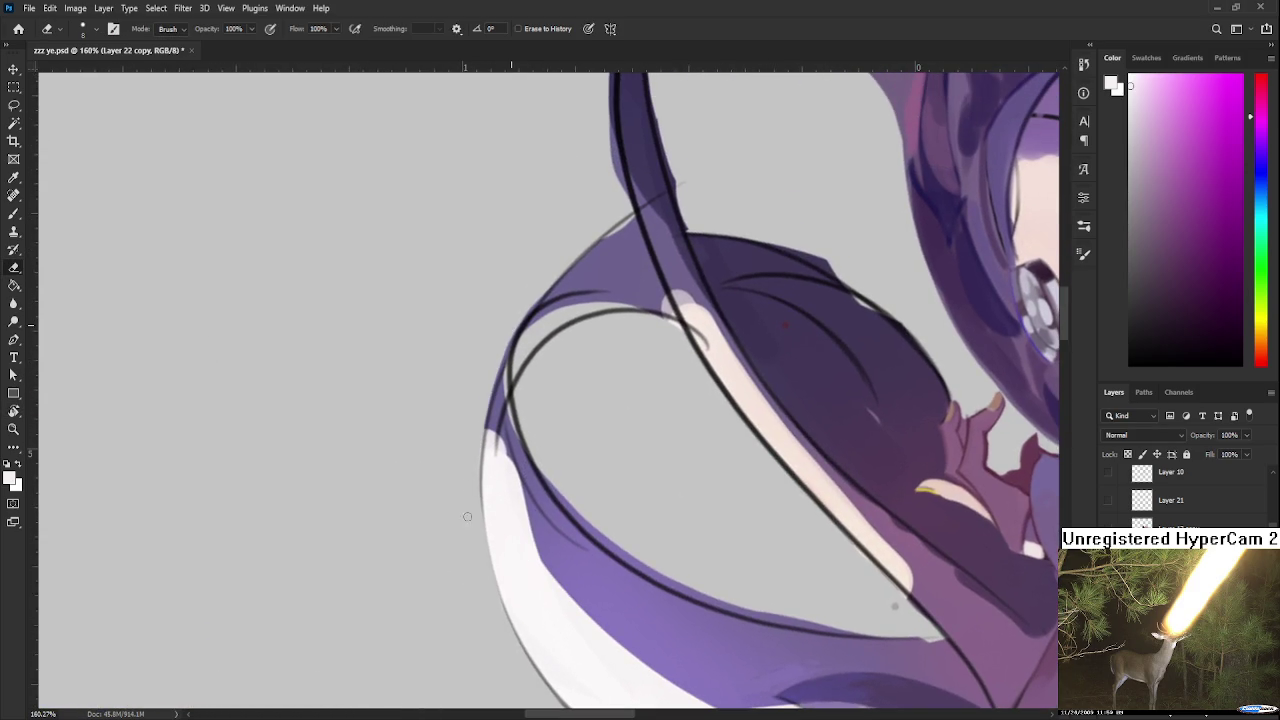
mouse_move(483, 401)
left_mouse_down()
mouse_move(512, 318)
mouse_move(477, 409)
left_mouse_up()
mouse_move(503, 343)
left_mouse_down()
mouse_move(482, 391)
mouse_move(506, 317)
left_mouse_up()
left_click_drag(594, 235, 471, 437)
key("b")
left_click_drag(617, 490, 480, 370)
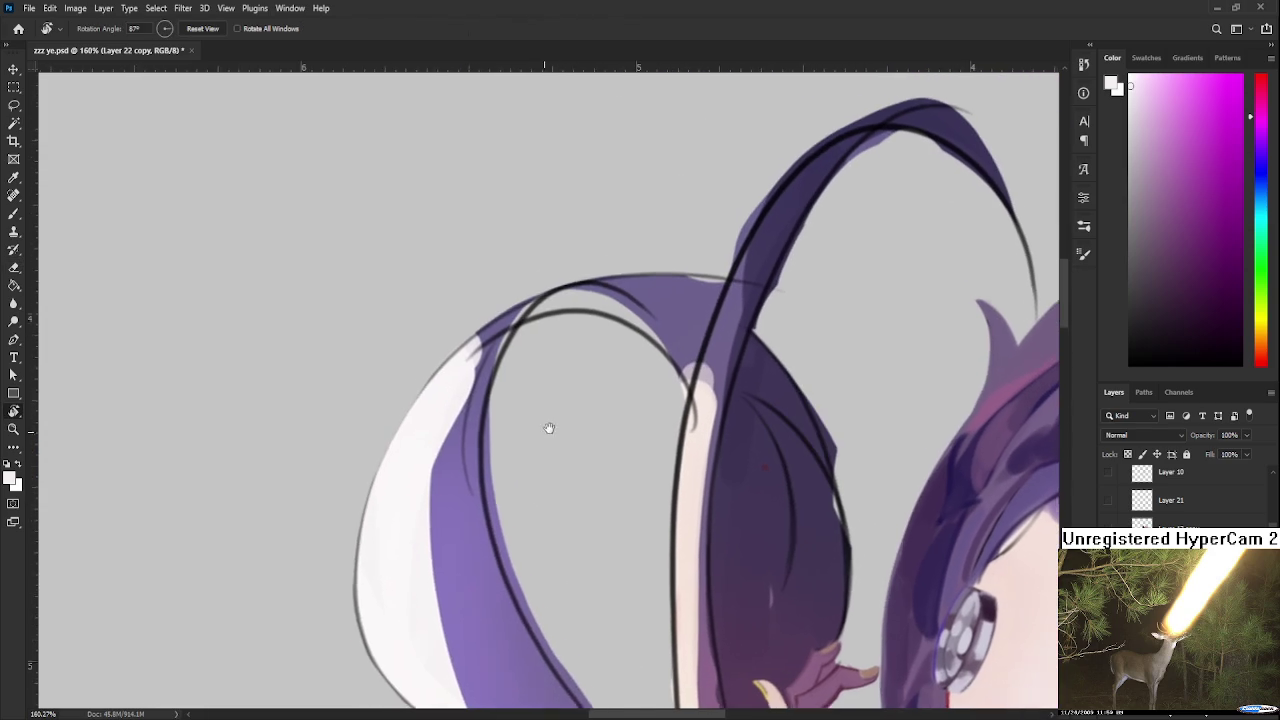
Step: Paint purple over the white sliver and brighten the band's upper-left edge with light pink
left_click(479, 380, "alt")
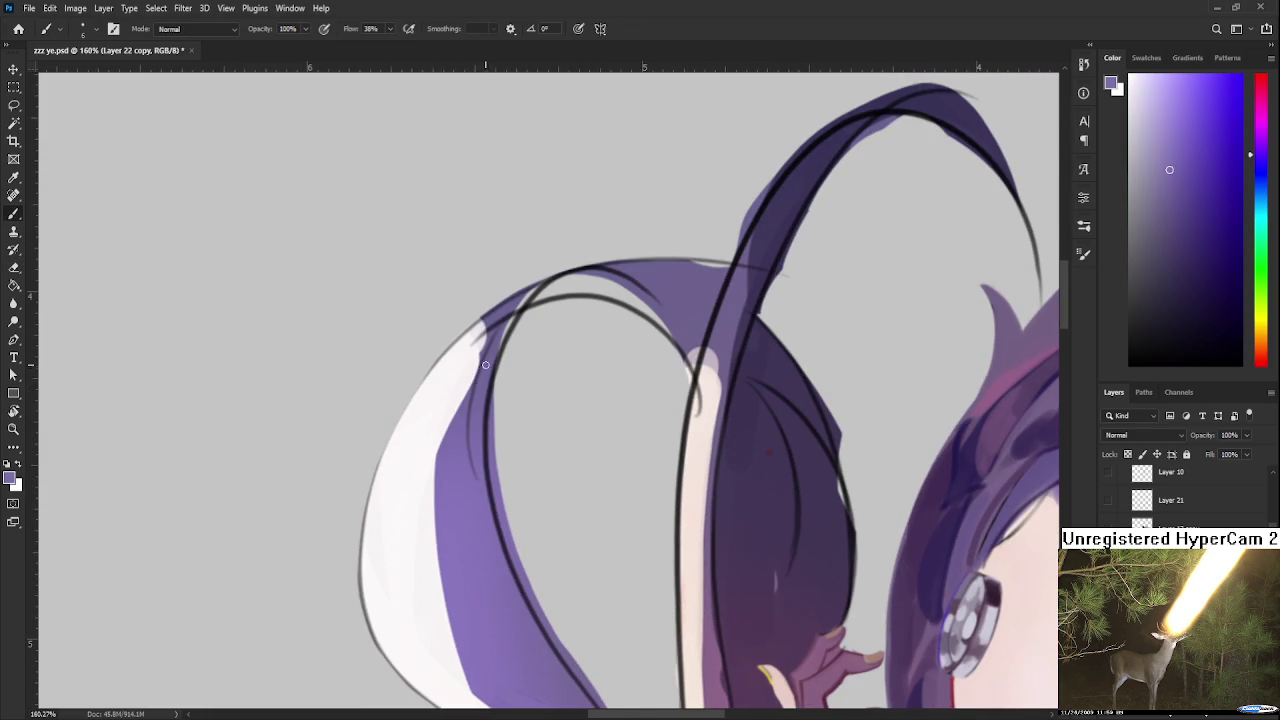
mouse_move(488, 340)
left_mouse_down()
mouse_move(457, 478)
mouse_move(453, 409)
mouse_move(442, 446)
mouse_move(465, 444)
left_mouse_up()
left_click_drag(477, 358, 445, 486)
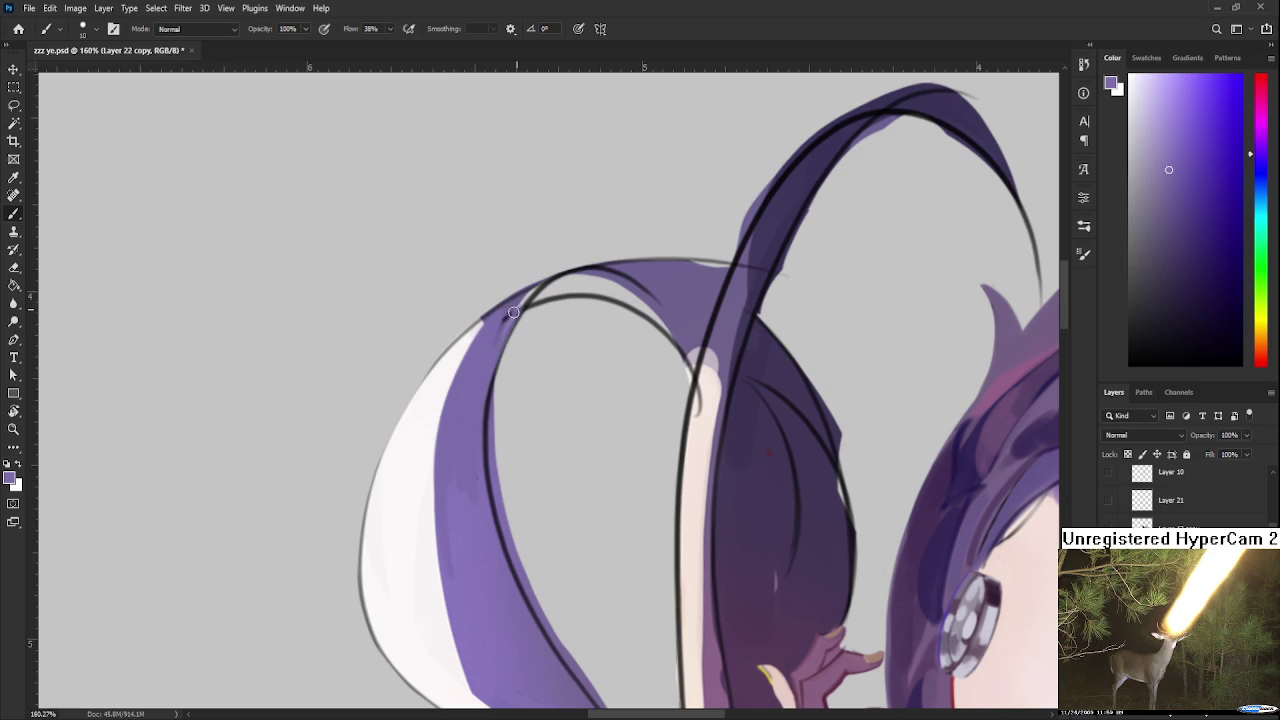
left_click(424, 388, "alt")
left_click(455, 365, "alt")
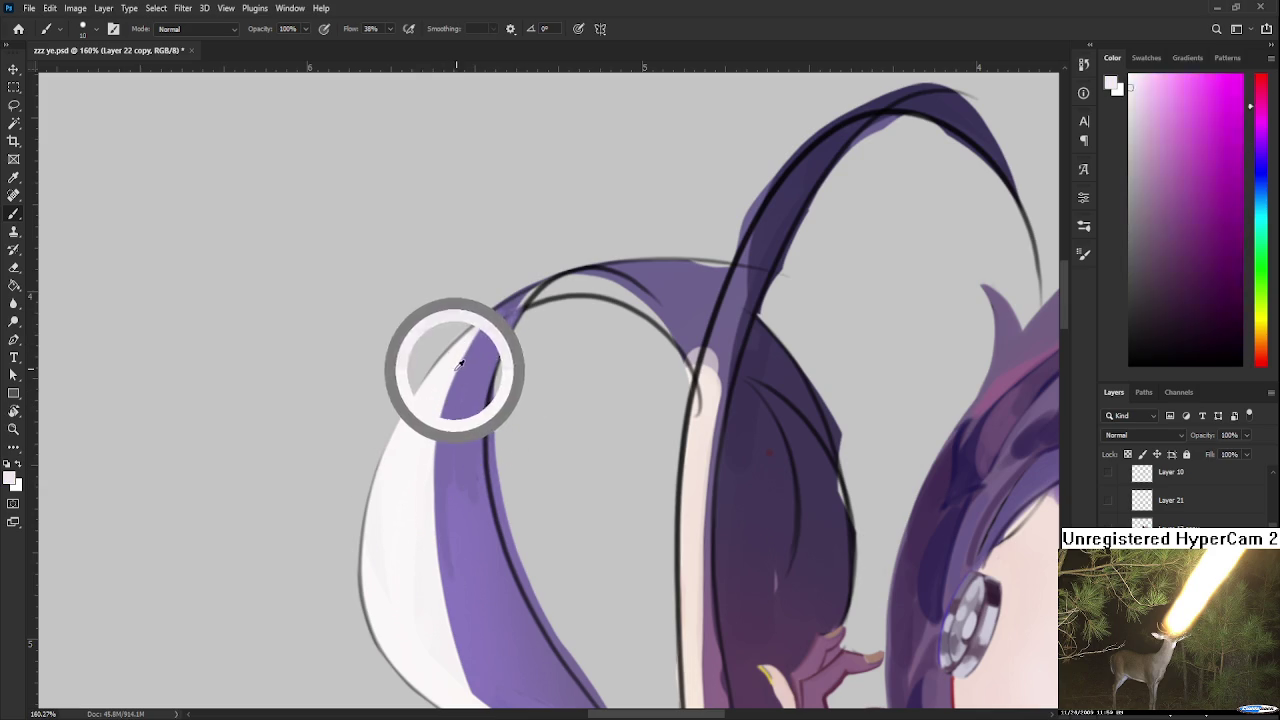
left_click_drag(471, 337, 528, 290)
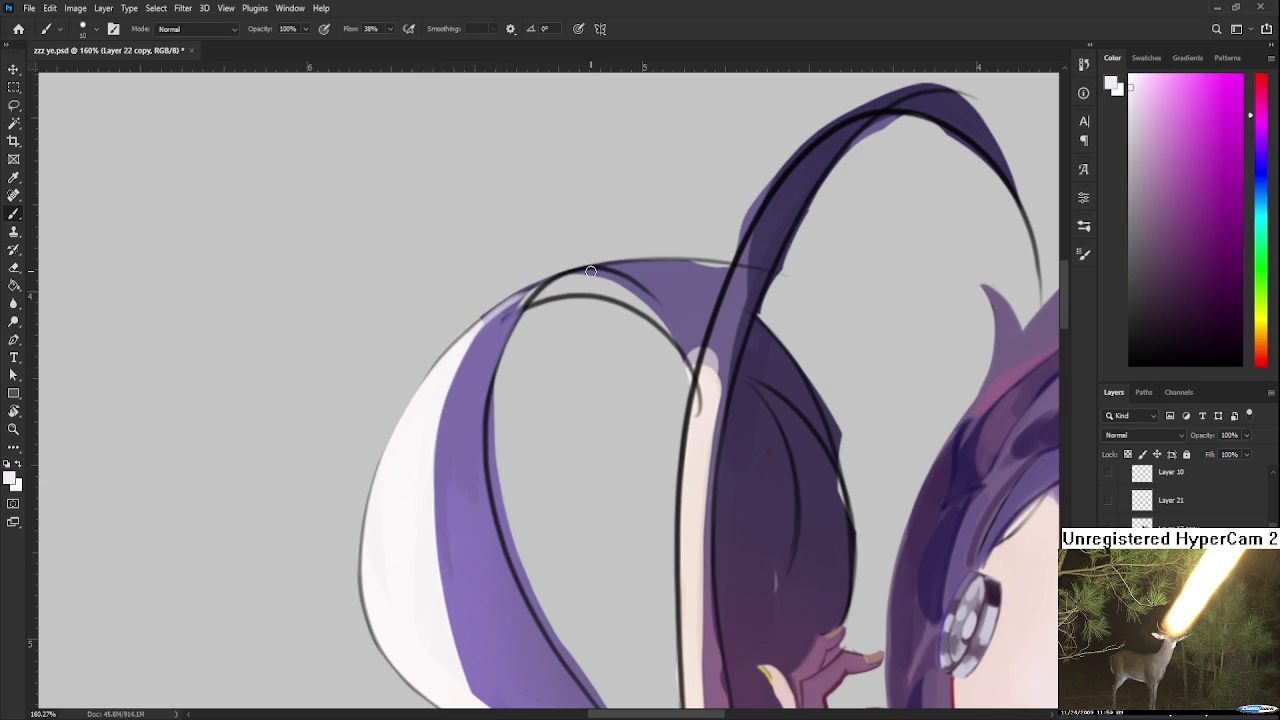
scroll(591, 272, "down", 3)
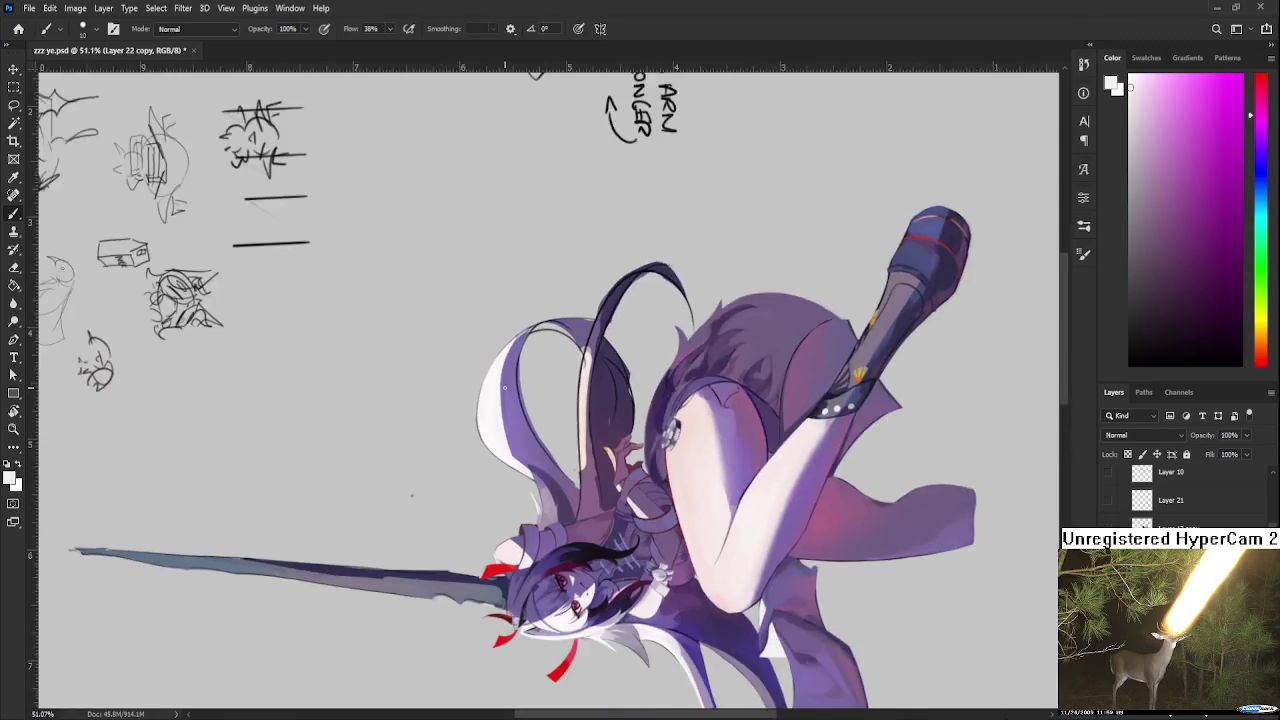
Step: Repaint the left band a darker, more saturated purple, narrowing the white strip
left_click(518, 340, "alt")
left_click_drag(518, 310, 498, 475)
left_click_drag(518, 310, 500, 500)
key("ctrl+z")
left_click_drag(512, 310, 522, 447)
left_click(522, 436, "alt")
left_click(500, 455, "alt")
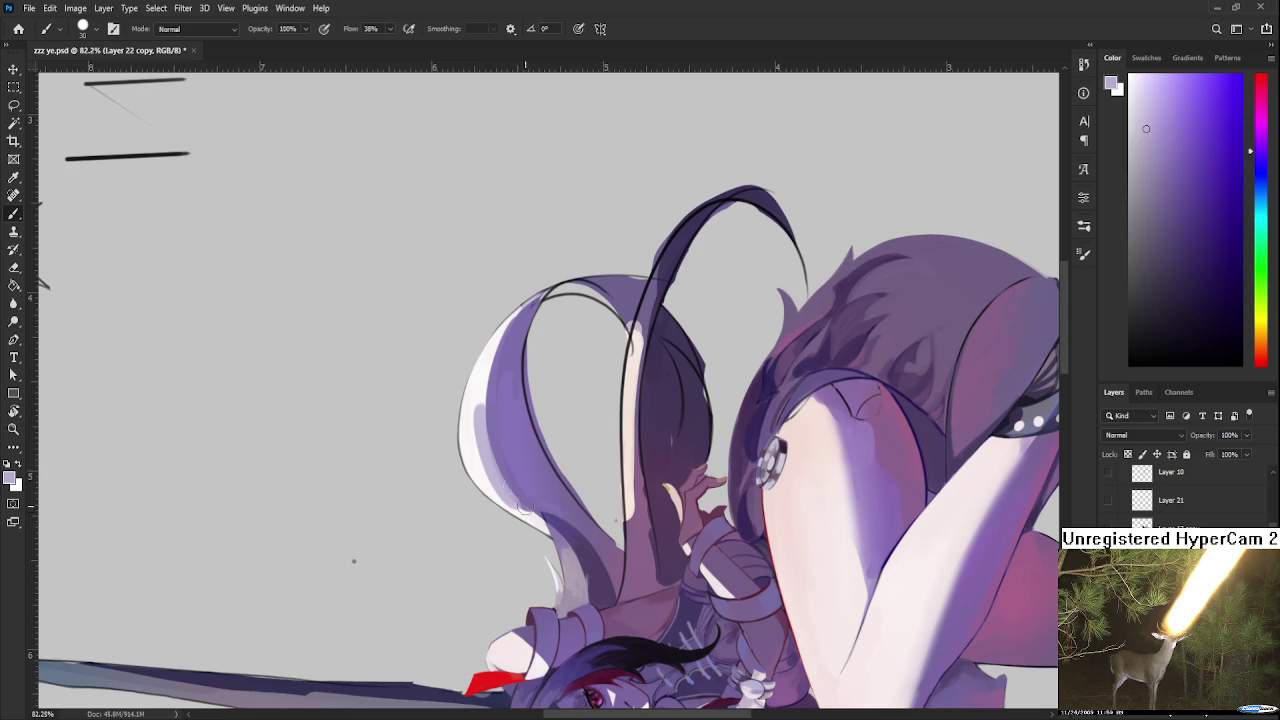
left_click(489, 453, "alt")
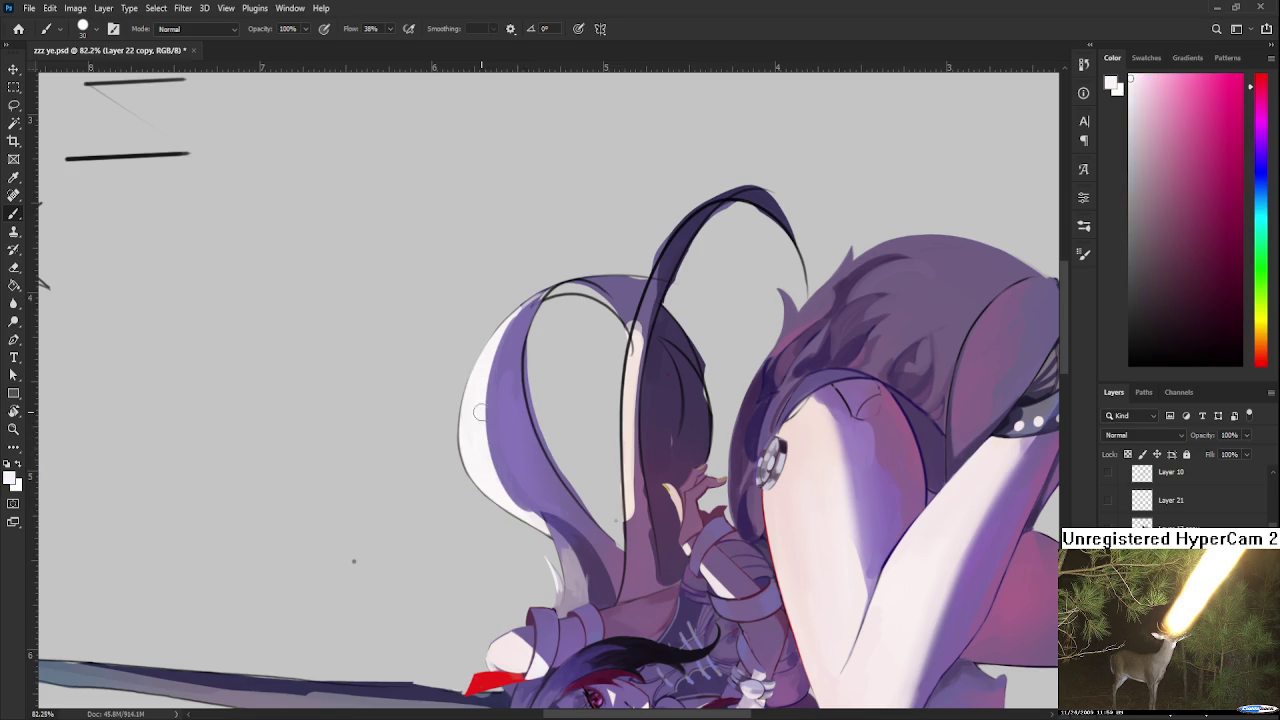
left_click(522, 508, "alt")
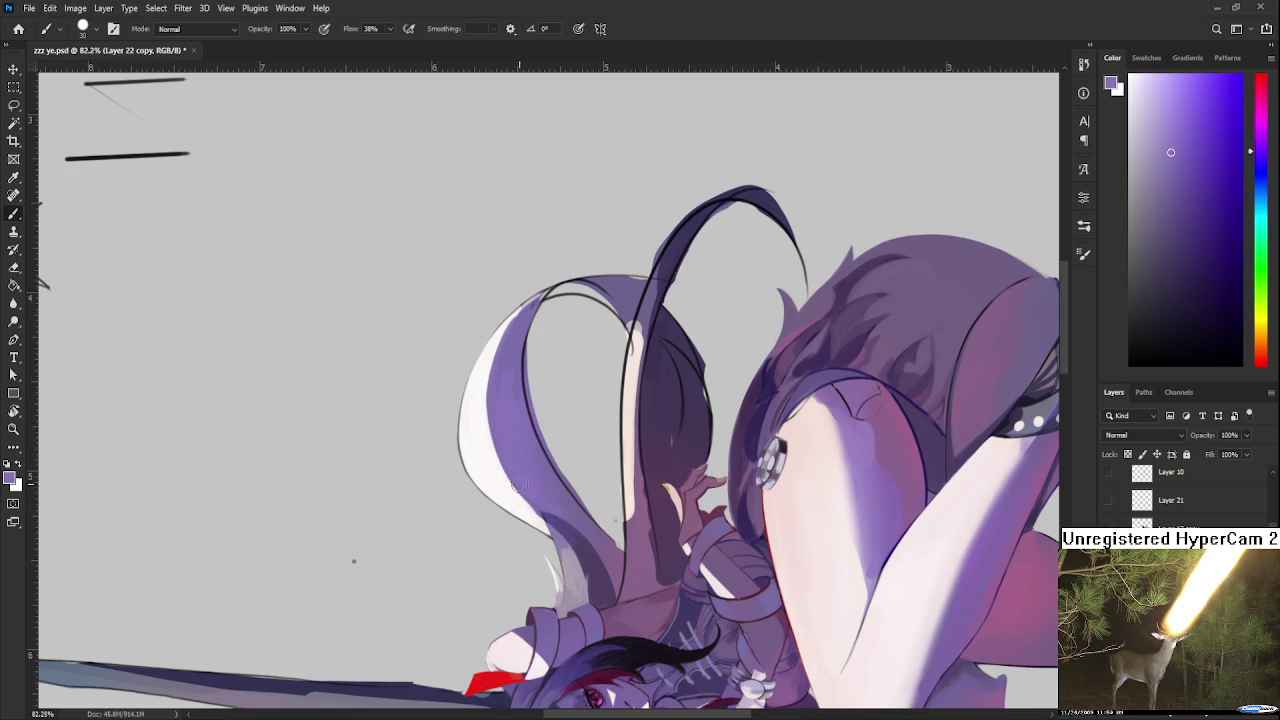
left_click(500, 414, "alt")
Step: Rotate the canvas to about -61° and swap the foreground colour to white
key("r")
left_click_drag(548, 480, 565, 467)
key("b")
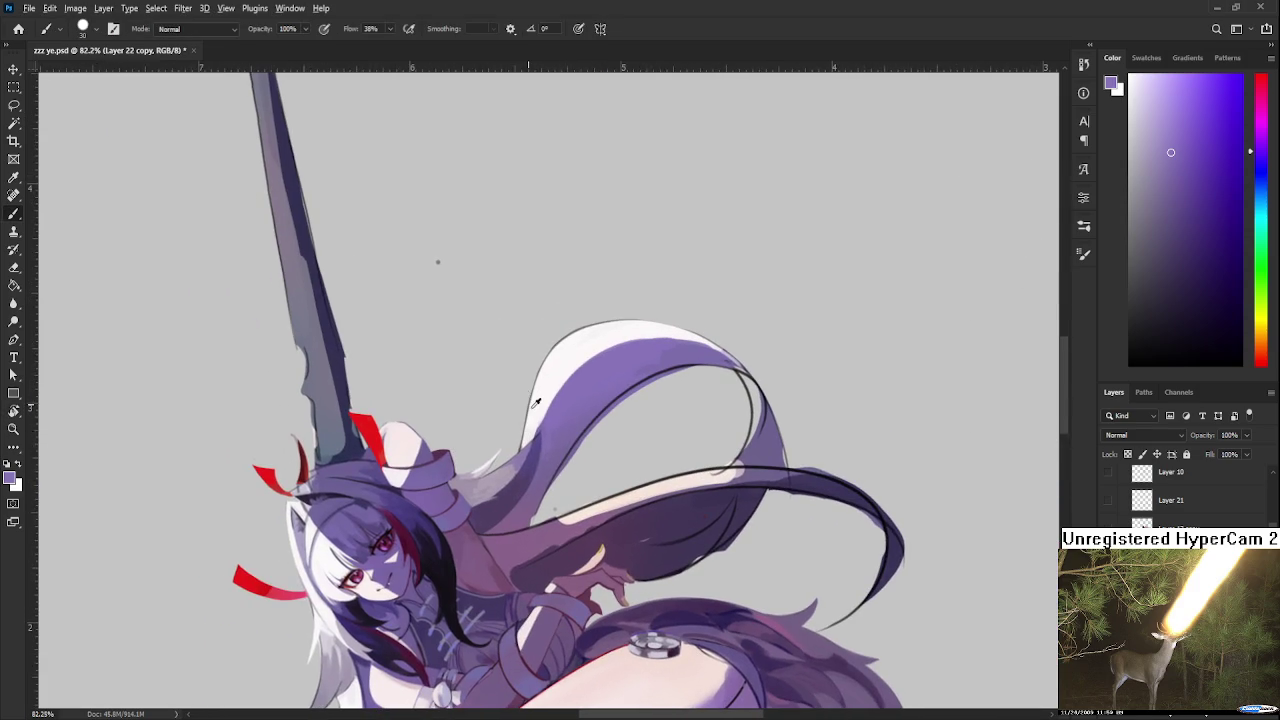
key("x")
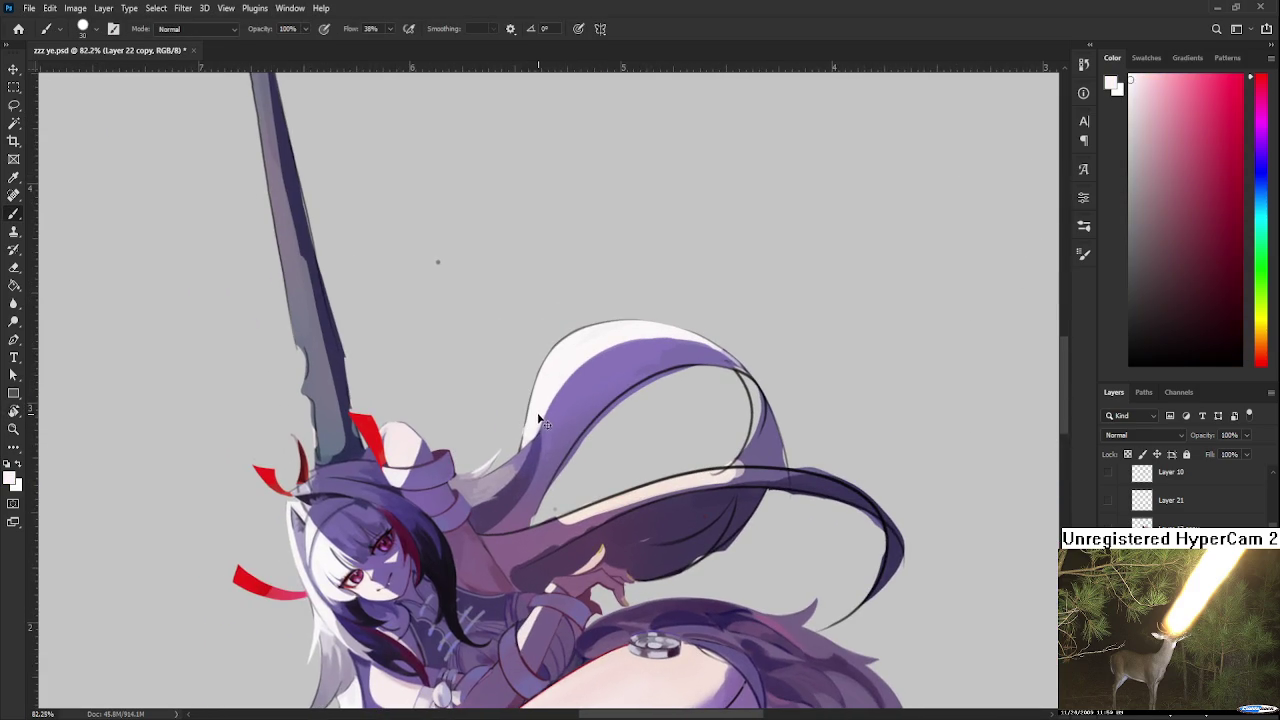
key("r")
mouse_move(656, 392)
left_mouse_down()
mouse_move(465, 418)
mouse_move(640, 424)
mouse_move(611, 410)
mouse_move(604, 434)
left_mouse_up()
Step: Erase part of the dark inner hair-edge line, sample purple, and turn the canvas roughly upside down
key("e")
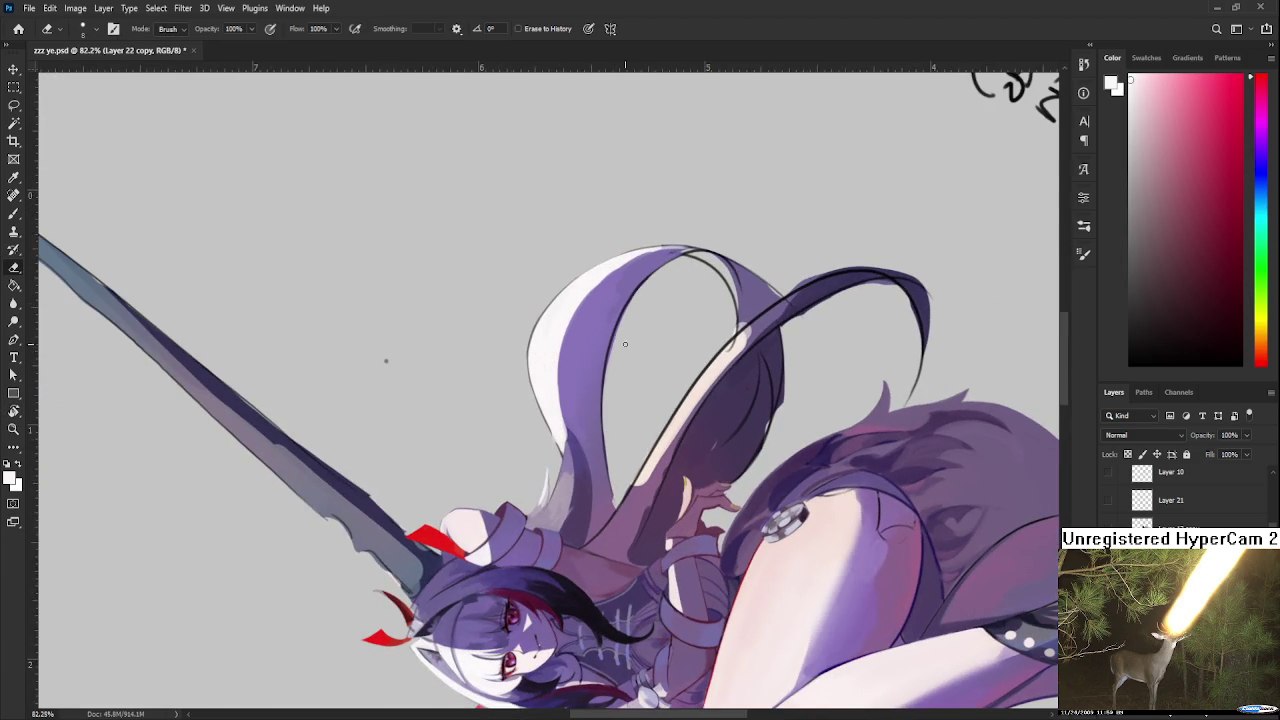
left_click_drag(606, 298, 603, 398)
left_click_drag(604, 408, 603, 480)
key("ctrl+z")
key("b")
left_click(607, 495, "alt")
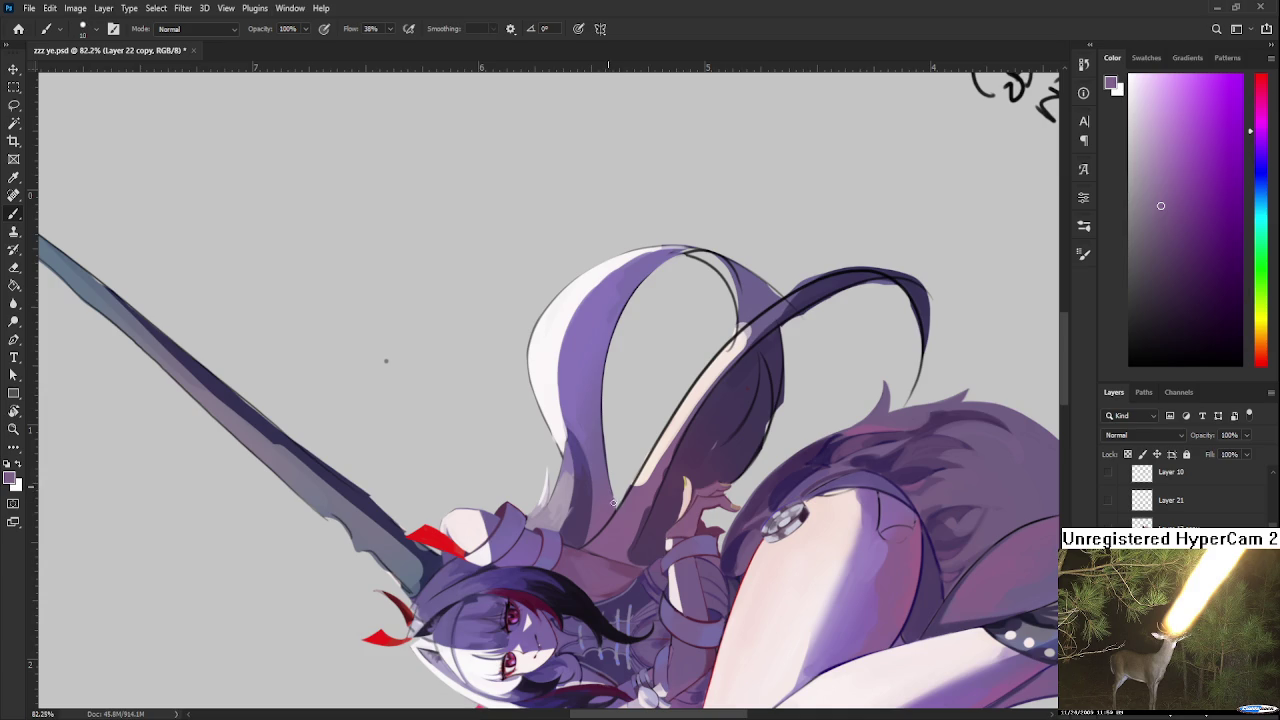
key("r")
mouse_move(629, 393)
left_mouse_down()
mouse_move(652, 328)
mouse_move(530, 297)
left_mouse_up()
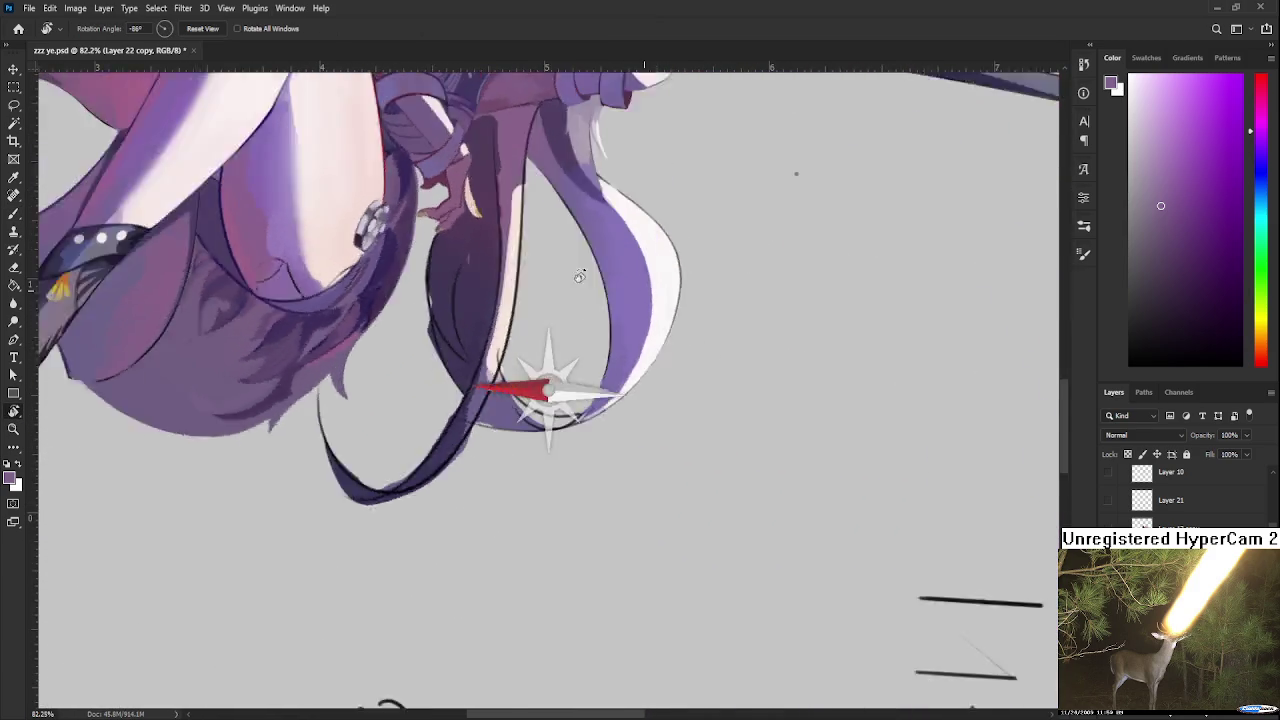
scroll(540, 320, "down", 5)
scroll(547, 339, "down", 2)
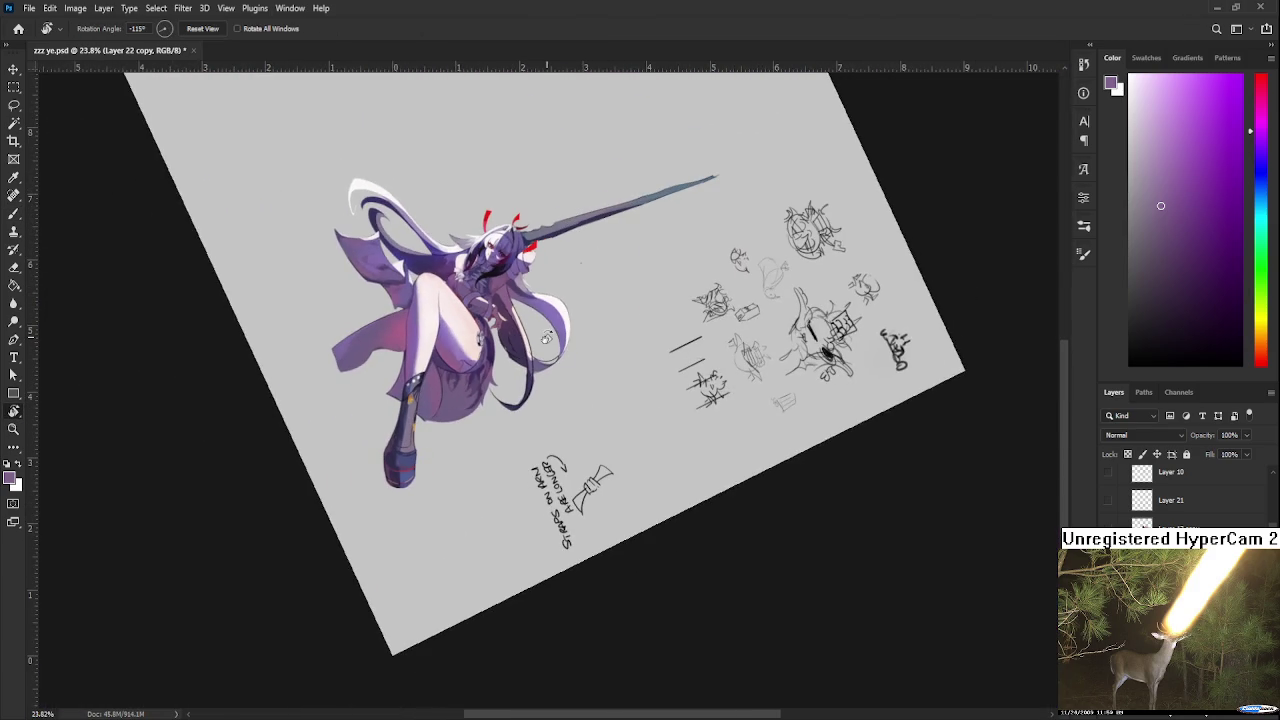
scroll(548, 339, "down", 2)
left_click_drag(548, 339, 551, 337)
mouse_move(523, 477)
left_mouse_down()
mouse_move(659, 441)
mouse_move(645, 467)
left_mouse_up()
scroll(645, 467, "up", 2)
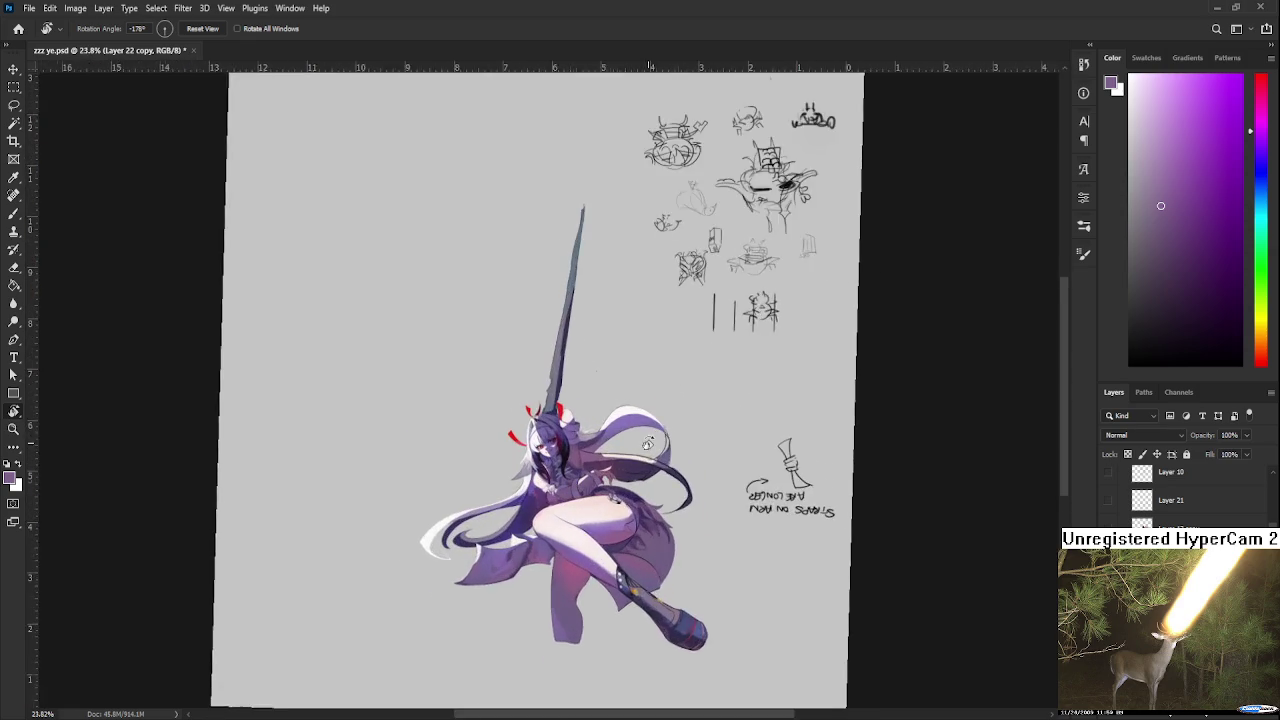
scroll(650, 440, "up", 2)
scroll(645, 447, "up", 2)
scroll(643, 443, "up", 2)
scroll(646, 437, "up", 1)
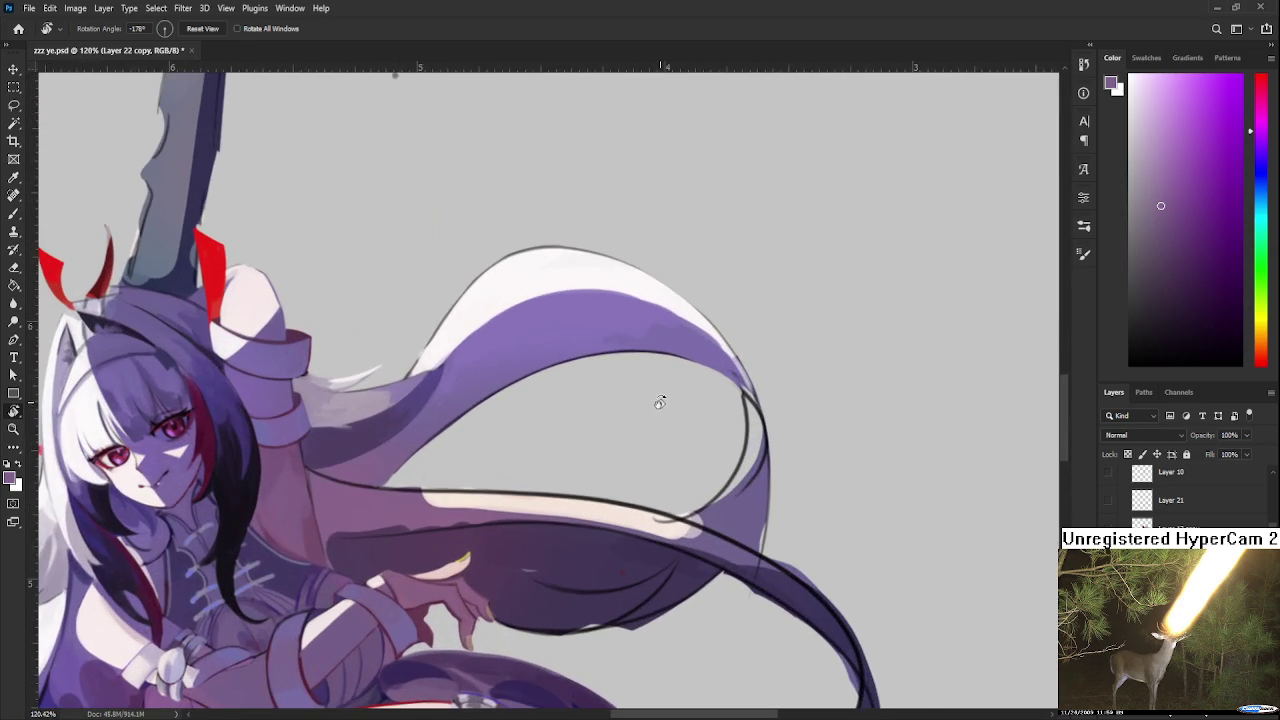
scroll(657, 400, "down", 2)
left_click_drag(676, 382, 593, 481)
scroll(593, 481, "up", 1)
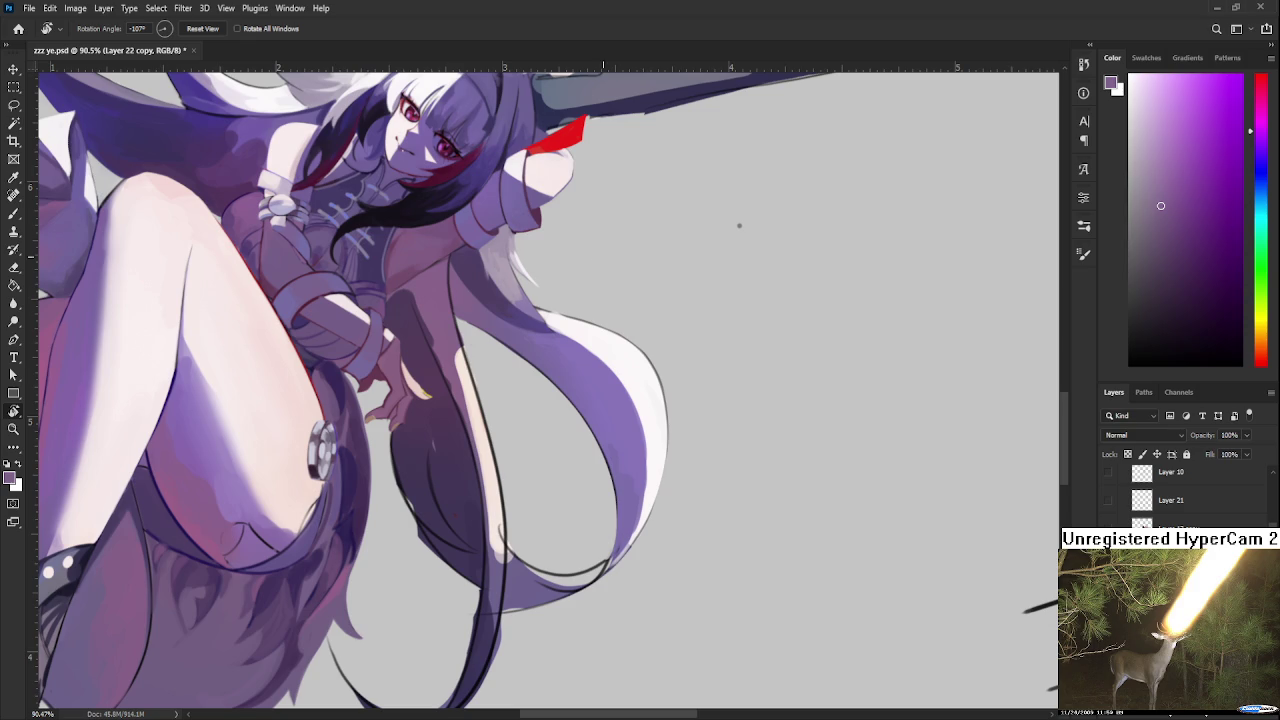
scroll(622, 254, "down", 3)
scroll(570, 275, "up", 2)
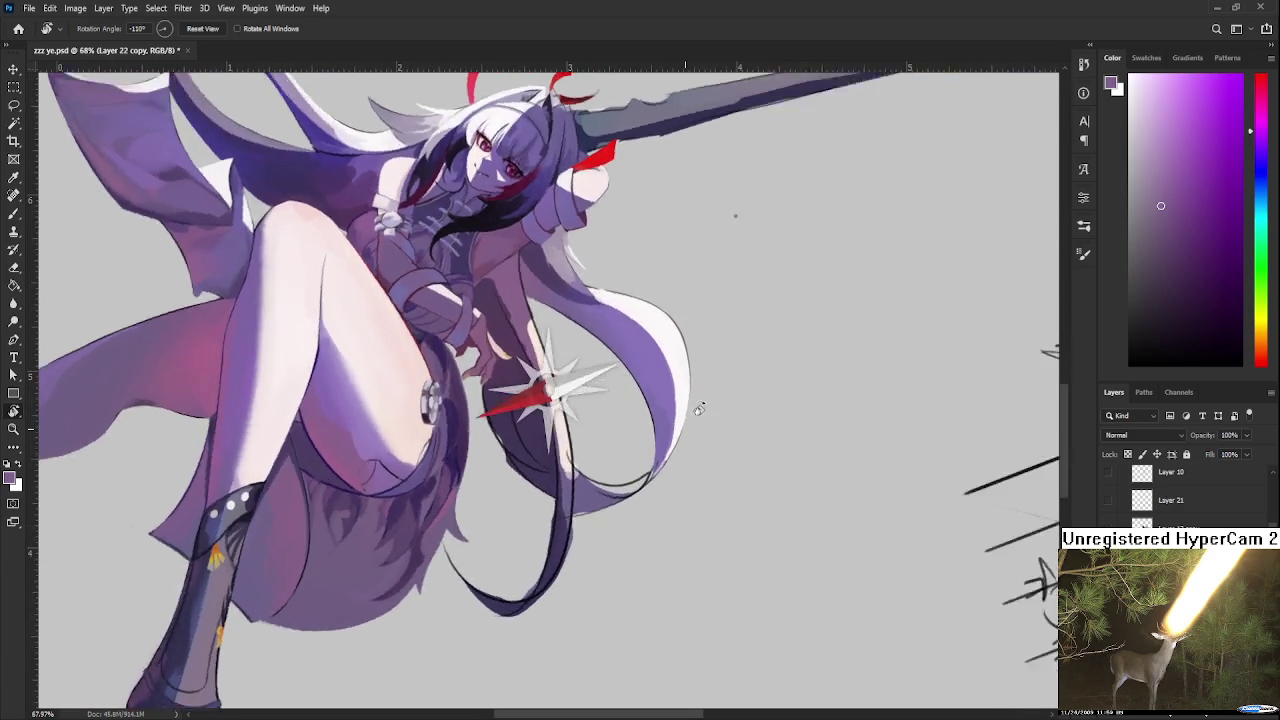
Step: Turn the artwork upside down while sampling white and purple tones from the hair edge
mouse_move(565, 278)
left_mouse_down()
mouse_move(655, 430)
mouse_move(633, 494)
left_mouse_up()
left_click(676, 433, "alt")
left_click(666, 428, "alt")
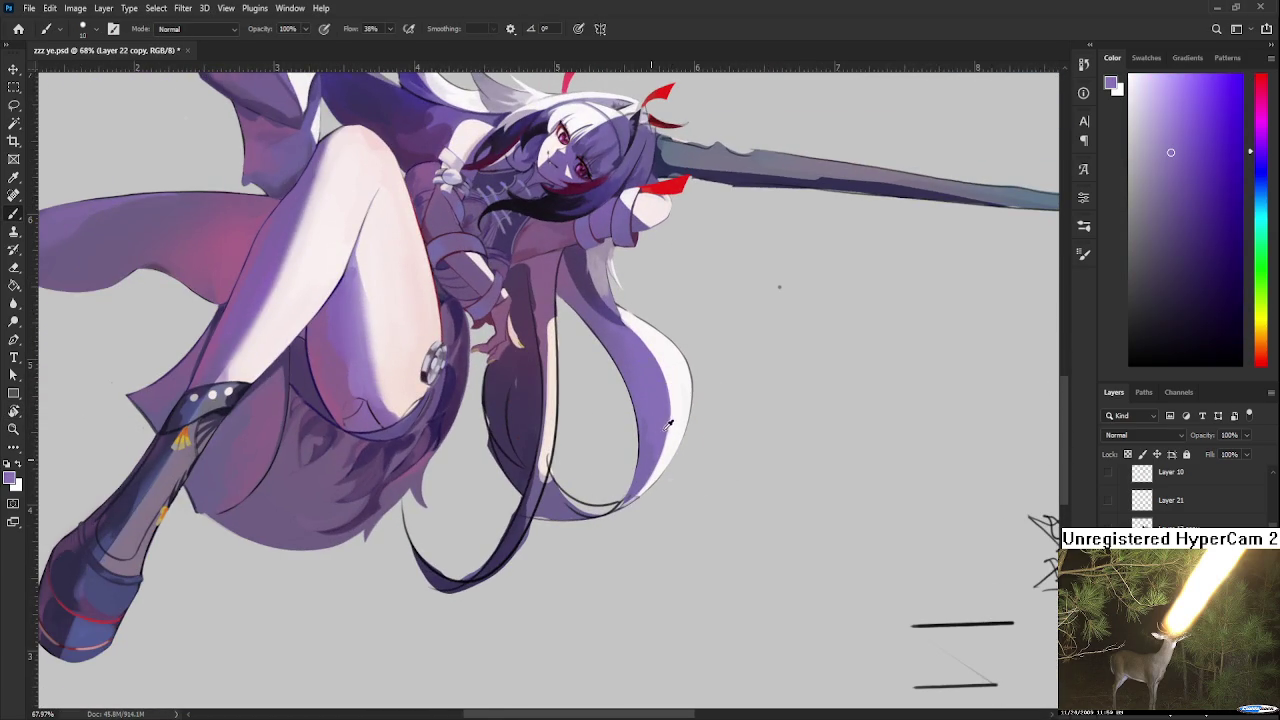
left_click(659, 455, "alt")
key("r")
mouse_move(674, 447)
left_mouse_down()
mouse_move(451, 481)
mouse_move(450, 420)
left_mouse_up()
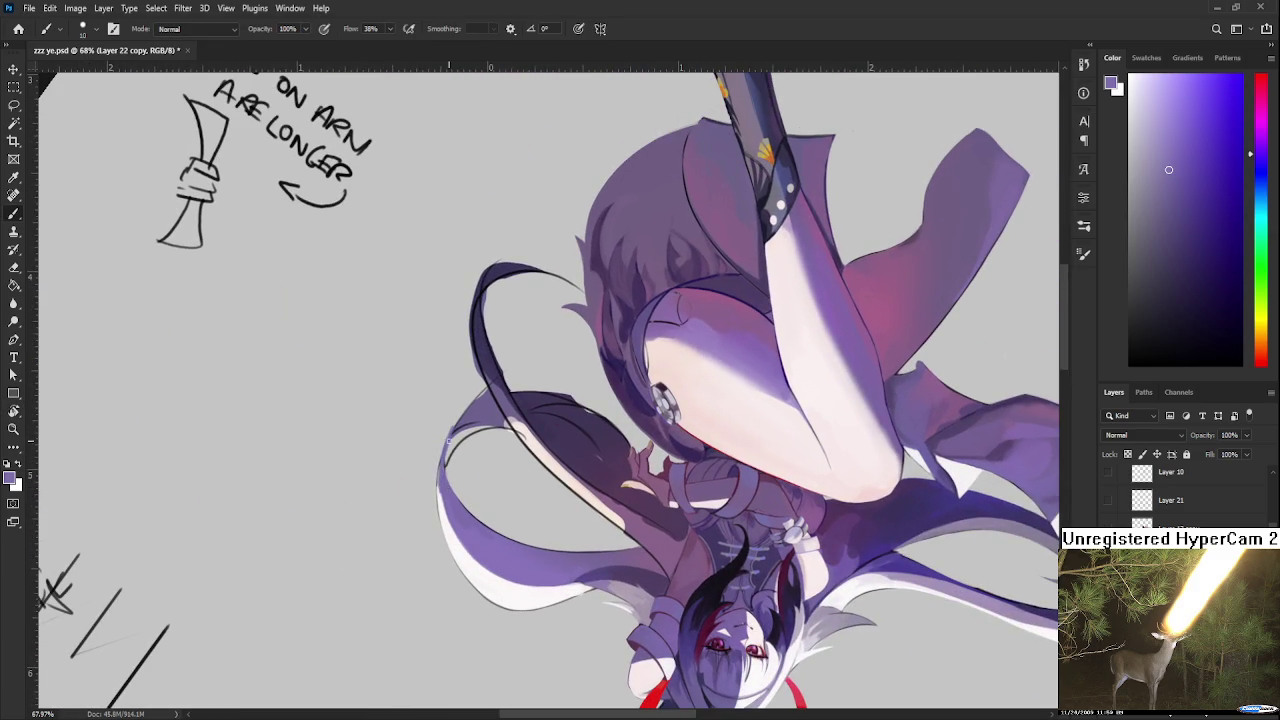
left_click(441, 490, "alt")
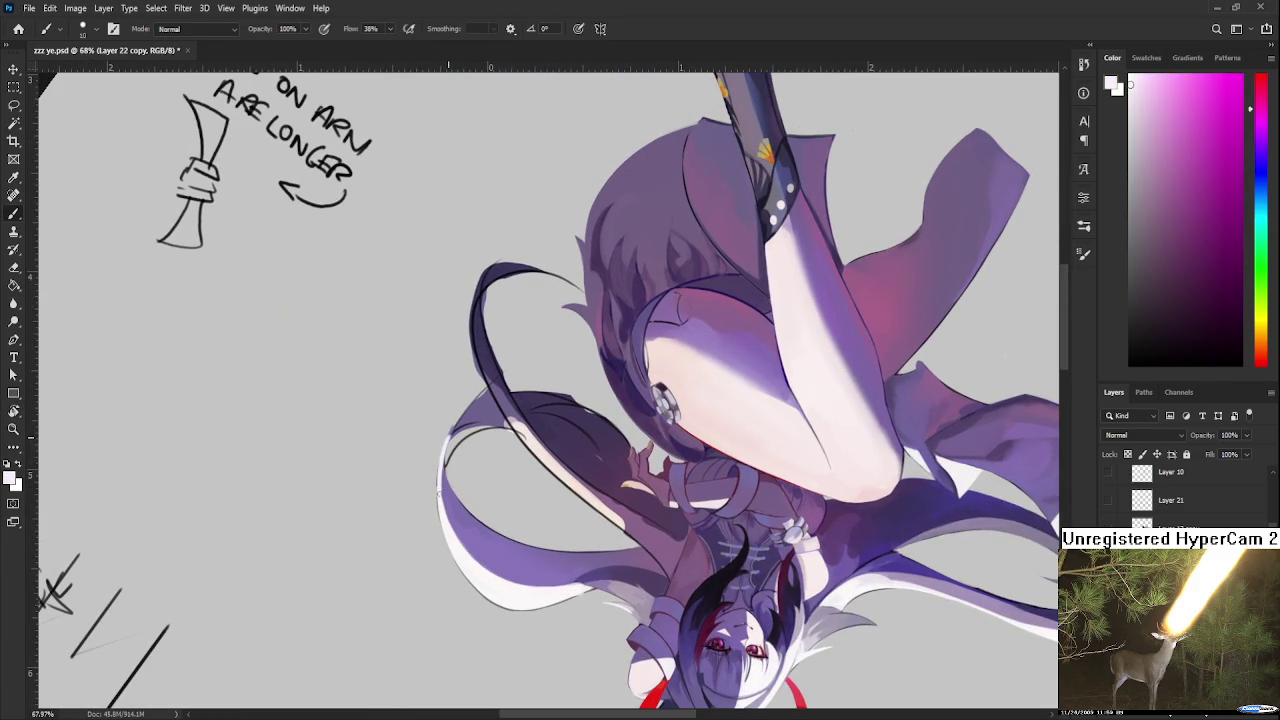
left_click(449, 476, "alt")
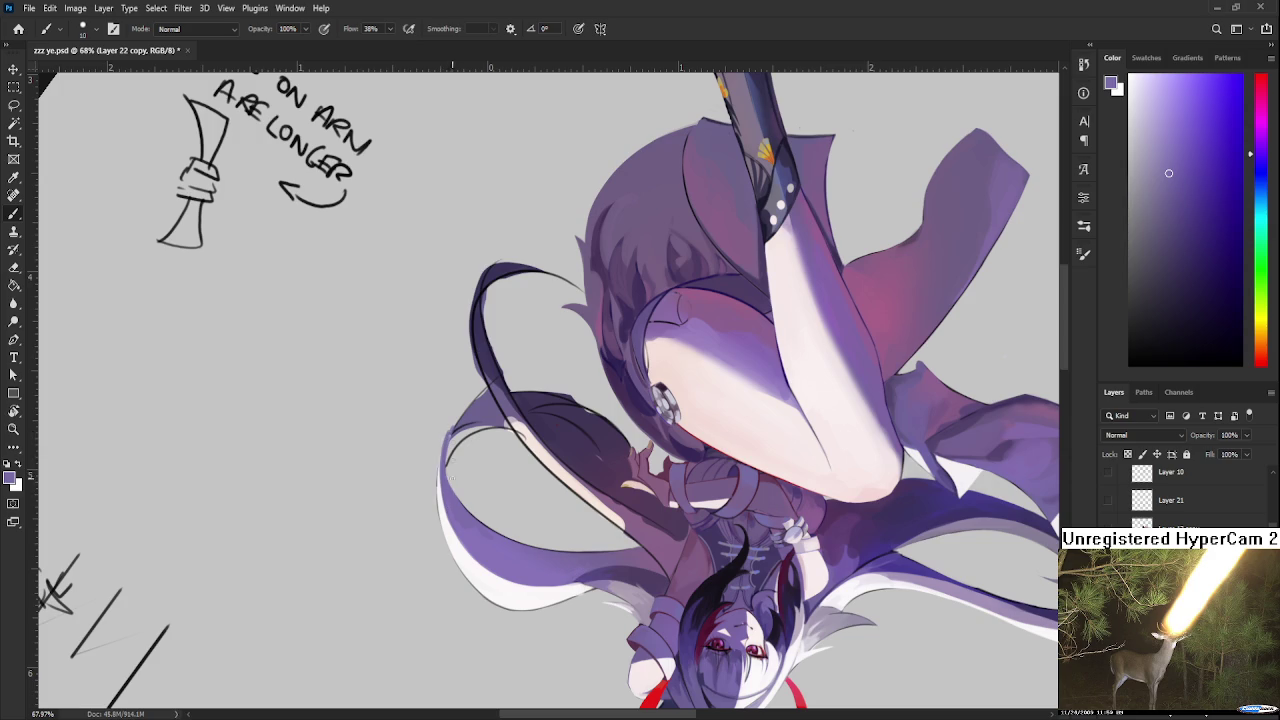
Step: Rotate the canvas about 150 degrees and sample a light warm highlight colour
key("e")
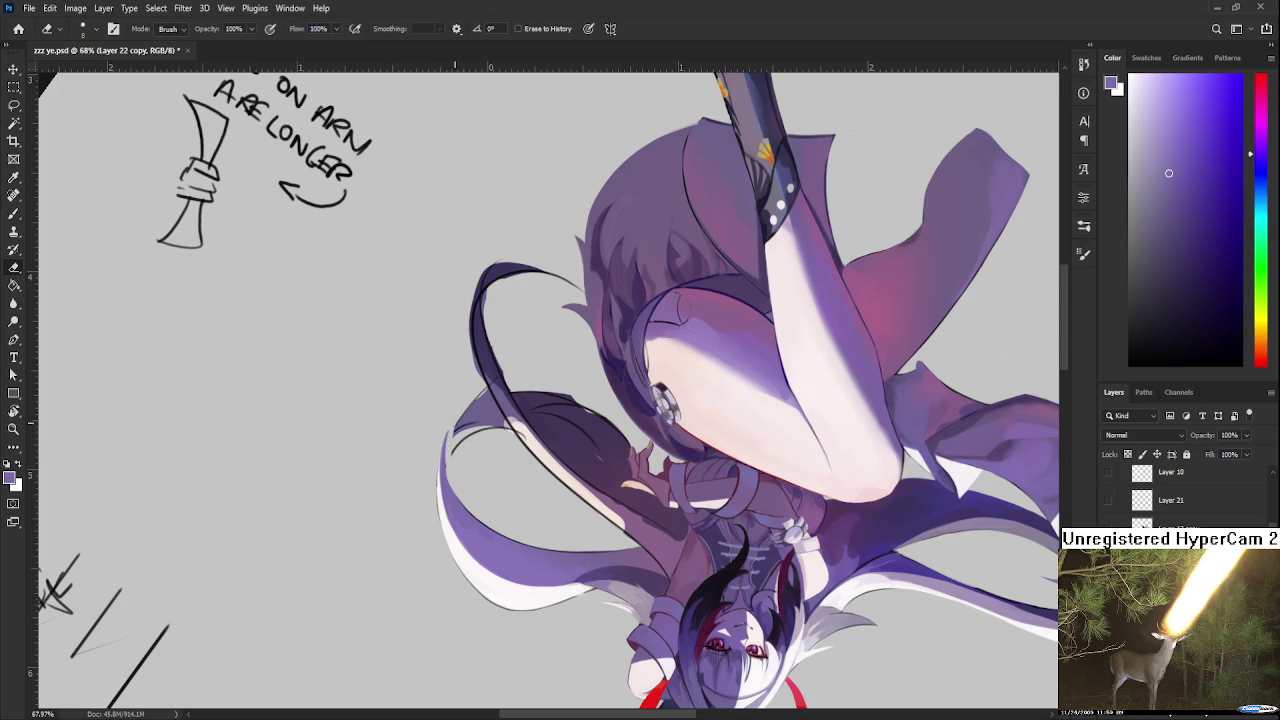
key("r")
left_click_drag(459, 473, 590, 416)
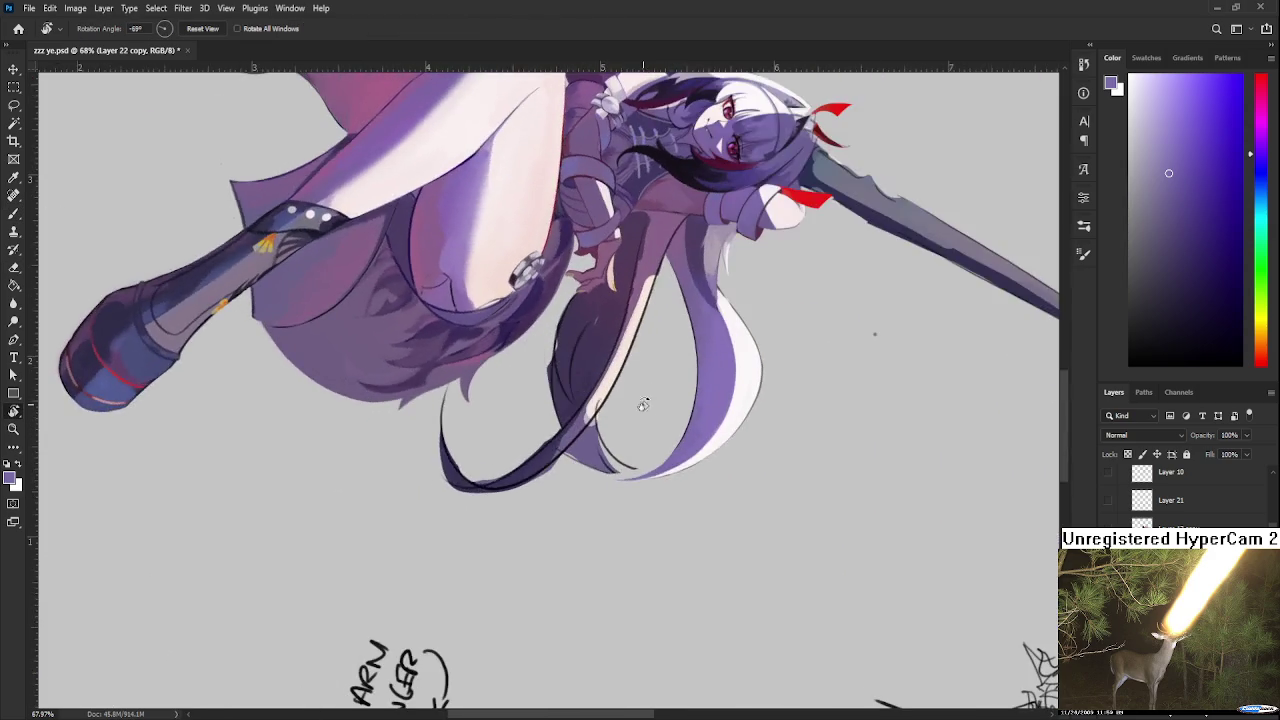
key("b")
left_click(598, 410, "alt")
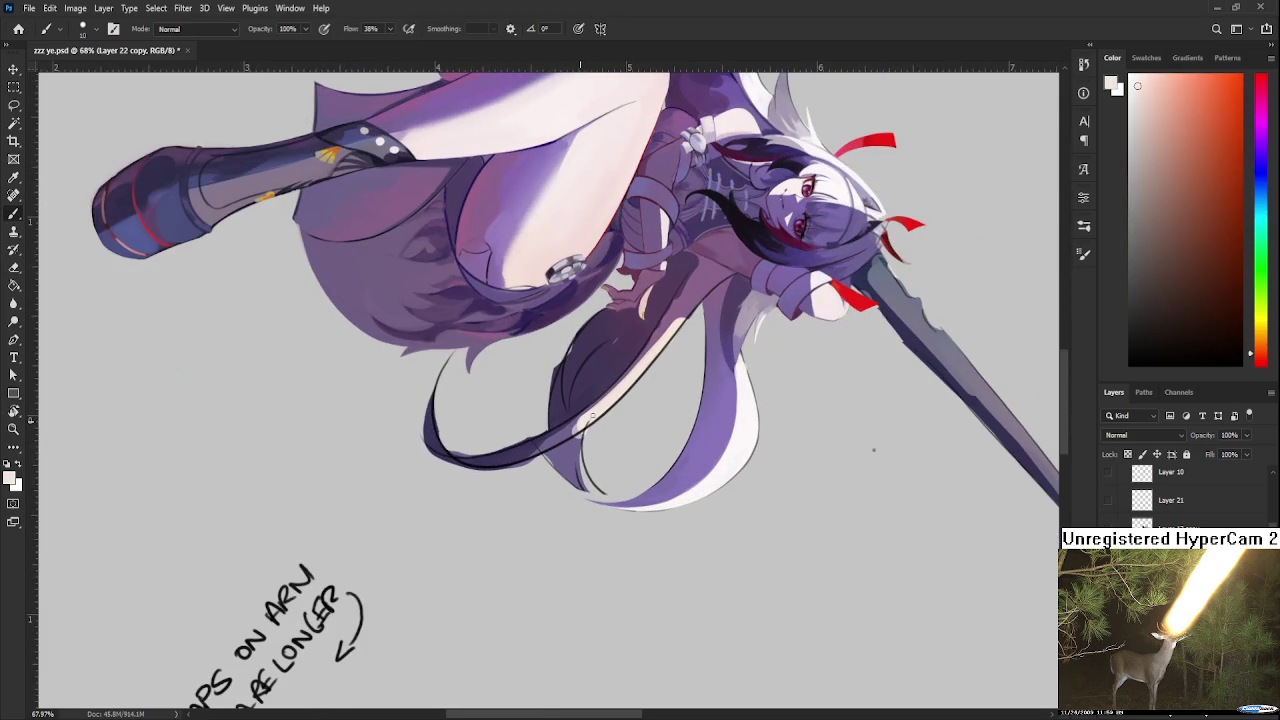
key("e")
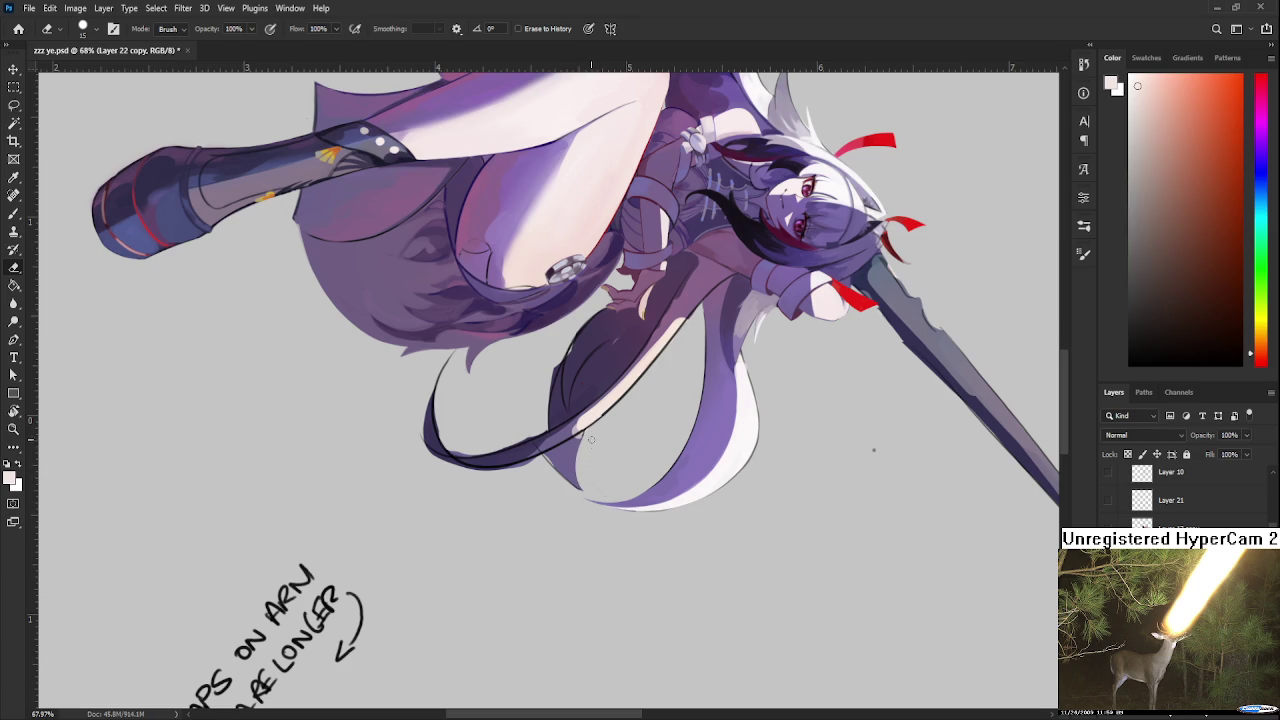
Step: Rotate to 121° and add a thin dark line and a bright highlight along the hair edge
key("r")
mouse_move(582, 489)
left_mouse_down()
mouse_move(519, 339)
mouse_move(506, 444)
left_mouse_up()
key("b")
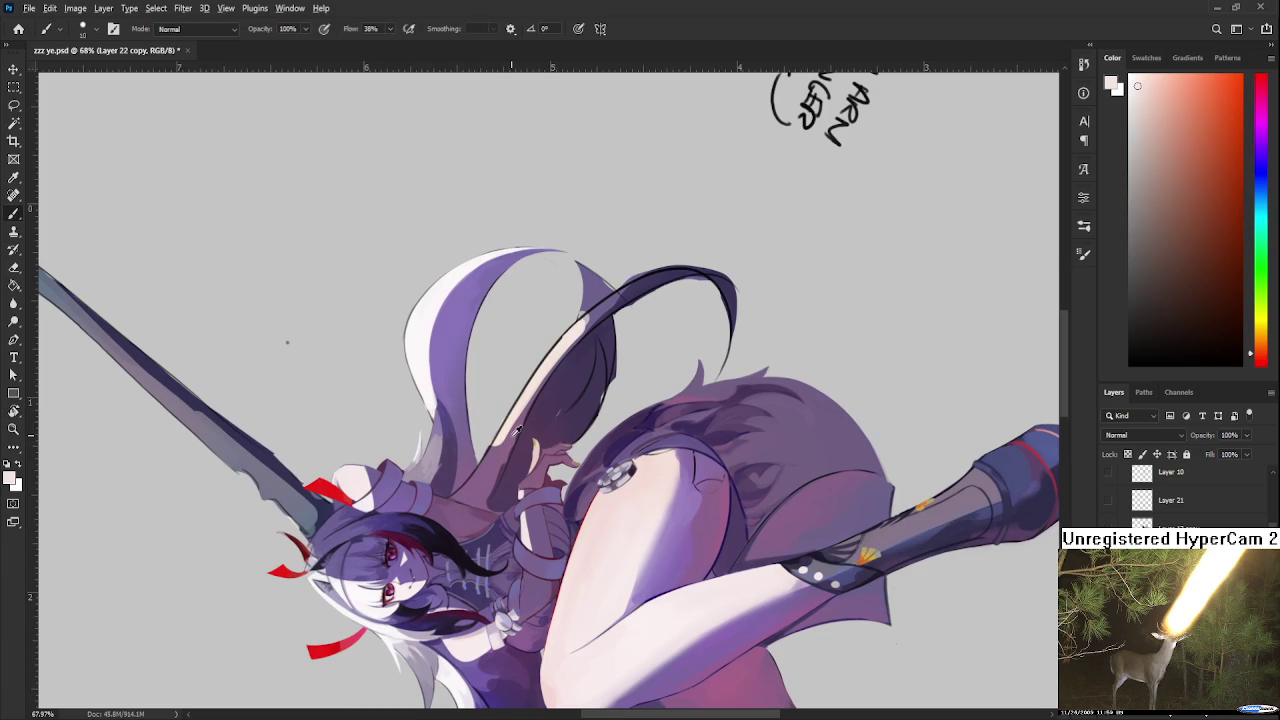
left_click(517, 429, "alt")
left_click(489, 446, "alt")
left_click_drag(470, 477, 517, 404)
left_click_drag(466, 484, 507, 426)
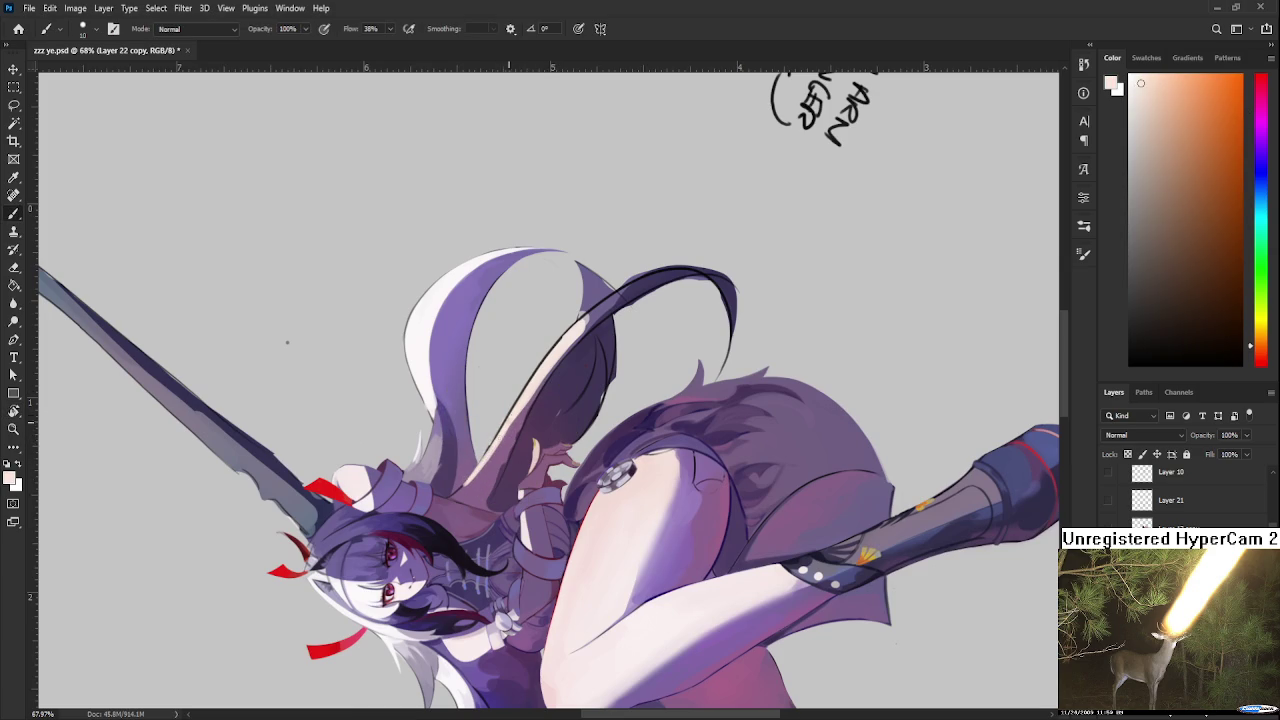
Step: Softly repaint the purple hair area and sample a muted purple from the character's shading
left_click(500, 446, "alt")
mouse_move(466, 478)
left_mouse_down()
mouse_move(473, 464)
mouse_move(508, 468)
left_mouse_up()
key("r")
key("e")
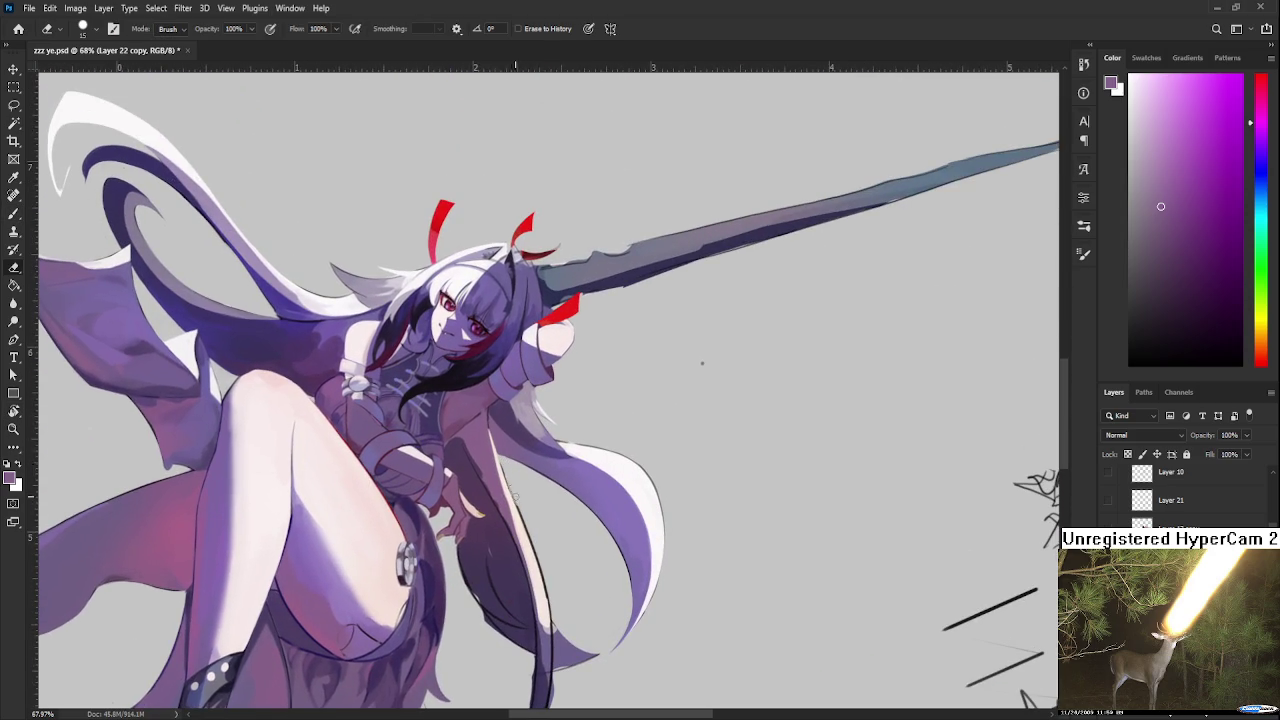
key("b")
left_click(518, 506, "alt")
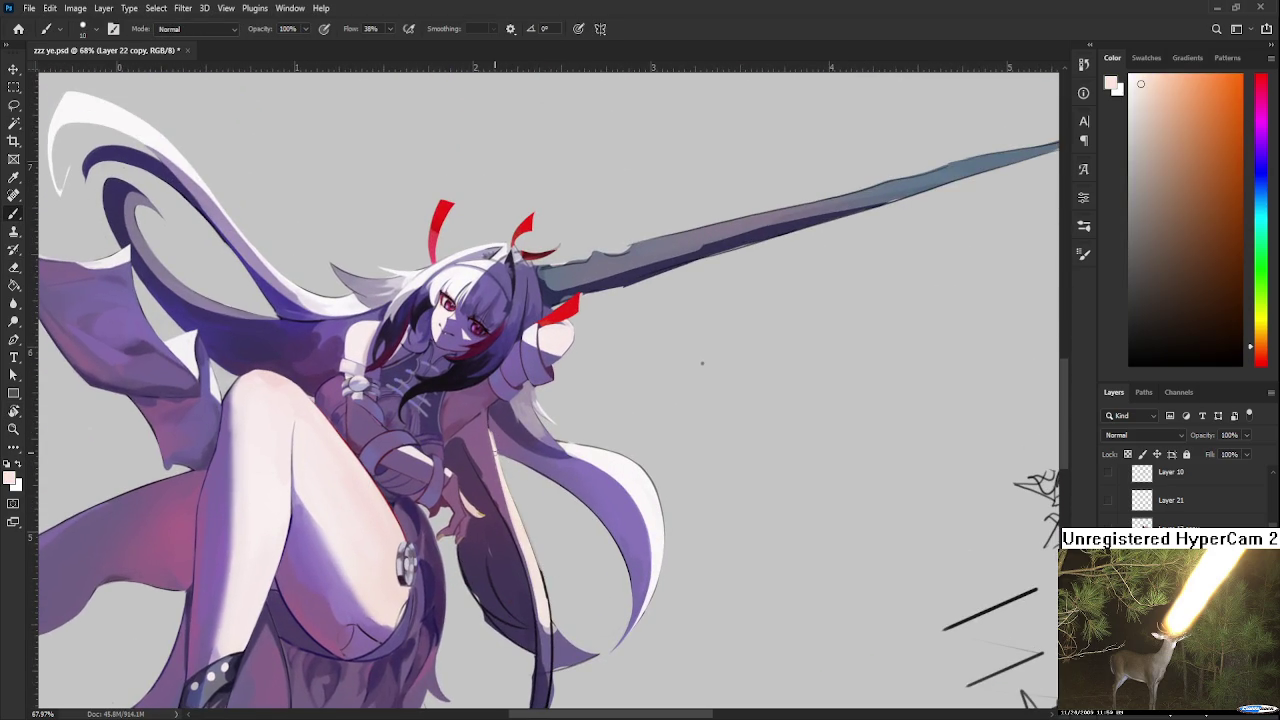
left_click(492, 426, "alt")
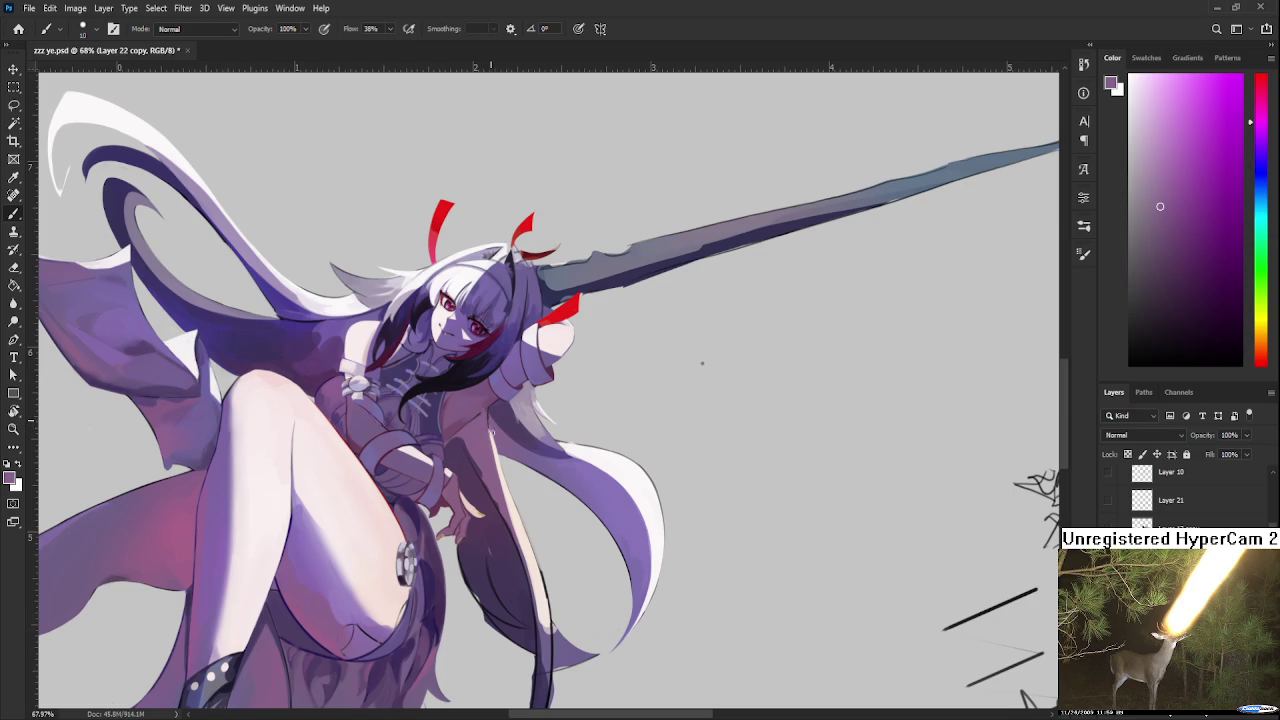
left_click(490, 420, "alt")
Step: Sample shadow colours around the arm and paint darker purple shading on it
scroll(487, 421, "up", 3, "alt")
scroll(487, 421, "up", 3, "alt")
left_click(467, 407, "alt")
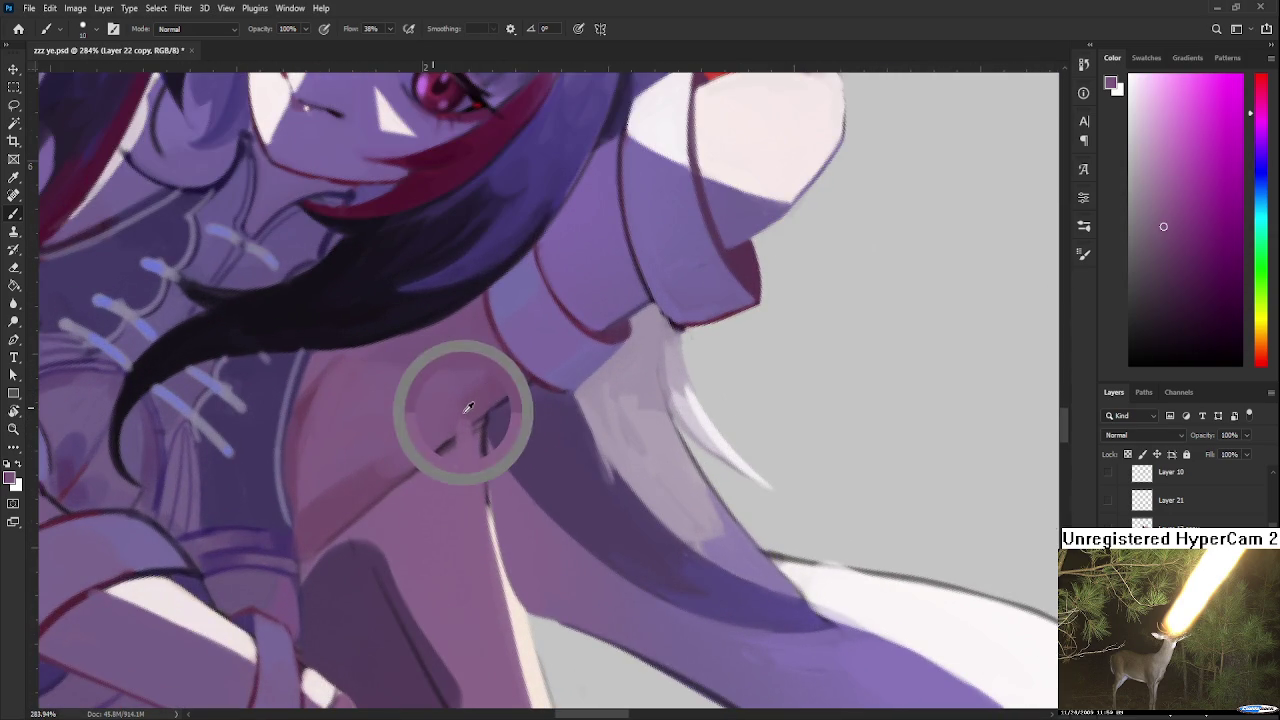
left_click(460, 445, "alt")
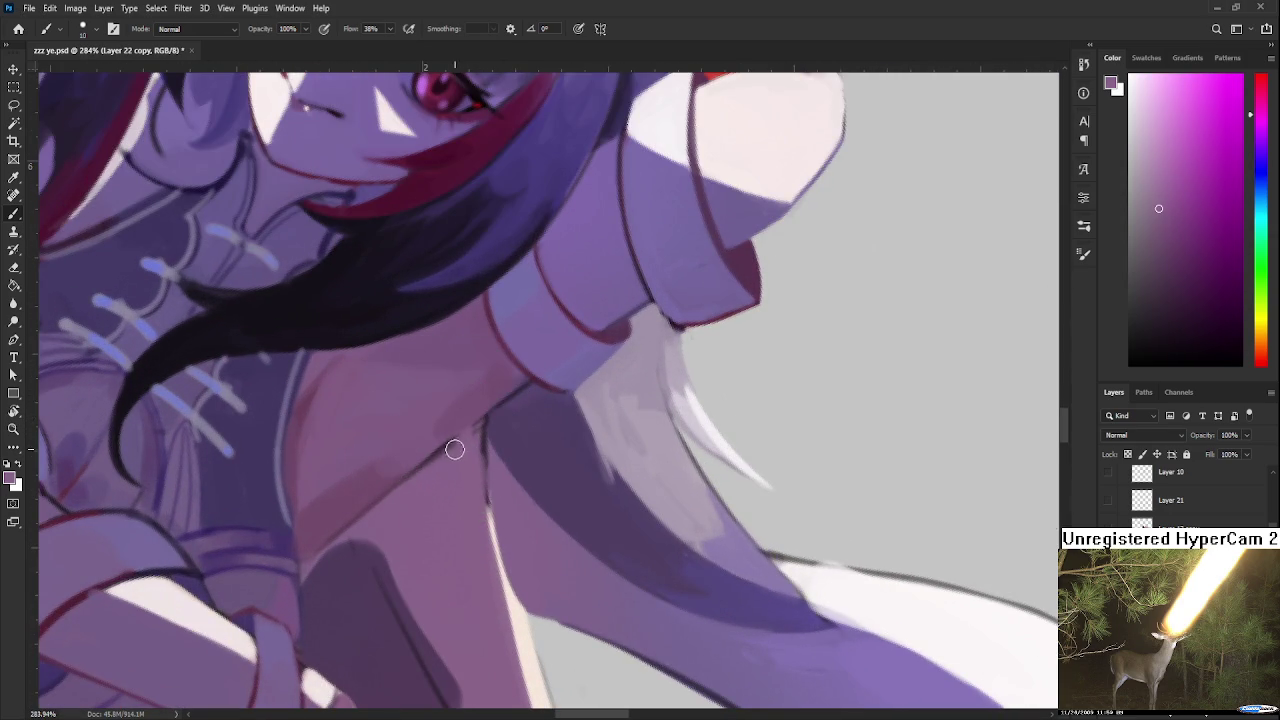
left_click_drag(457, 443, 551, 397)
left_click(475, 422, "alt")
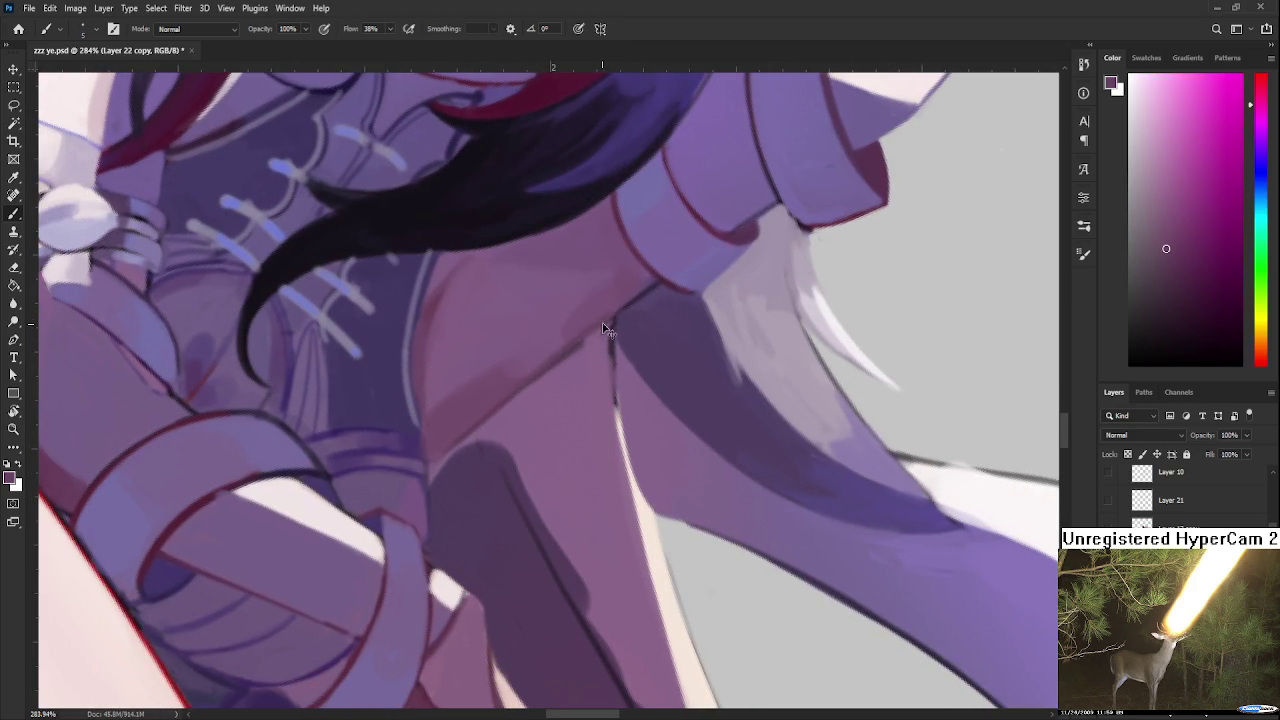
left_click(560, 362, "alt")
left_click(628, 362, "alt")
left_click(651, 368, "alt")
mouse_move(635, 335)
left_mouse_down()
mouse_move(626, 323)
mouse_move(651, 379)
left_mouse_up()
Step: Rotate the view and paint light mauve along the arm's dark edge line
key("r")
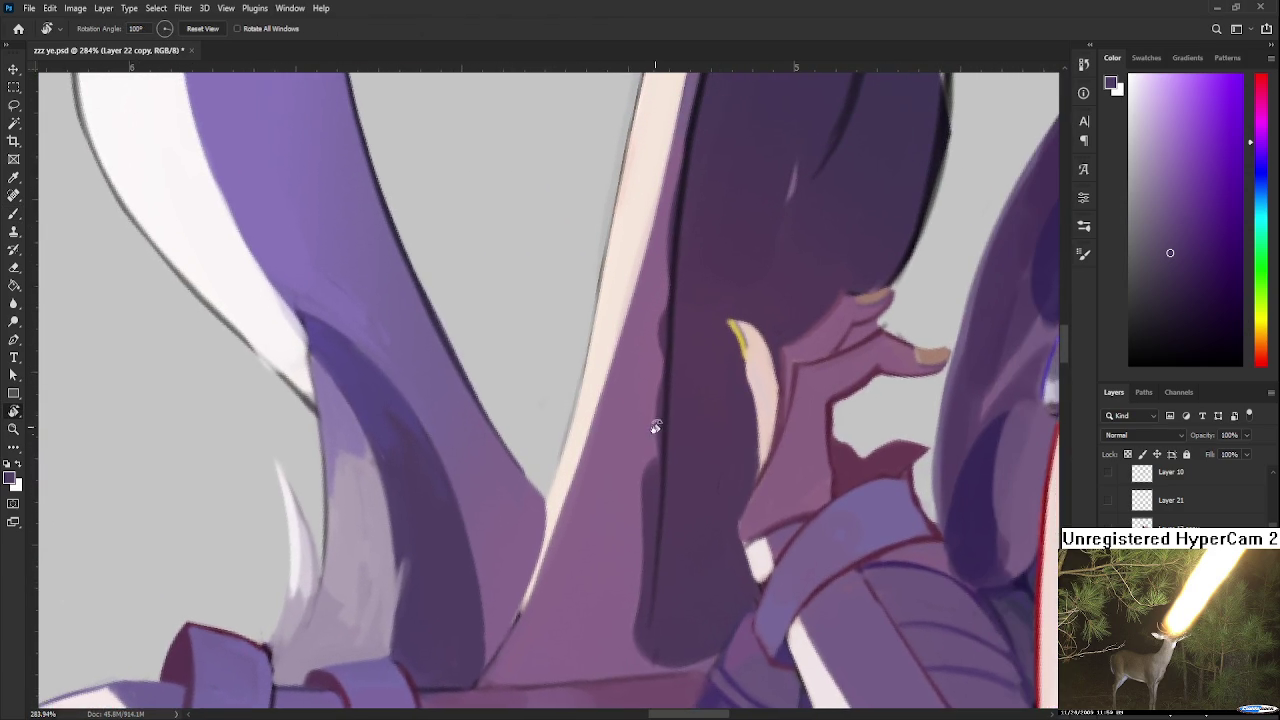
left_click_drag(651, 379, 622, 451)
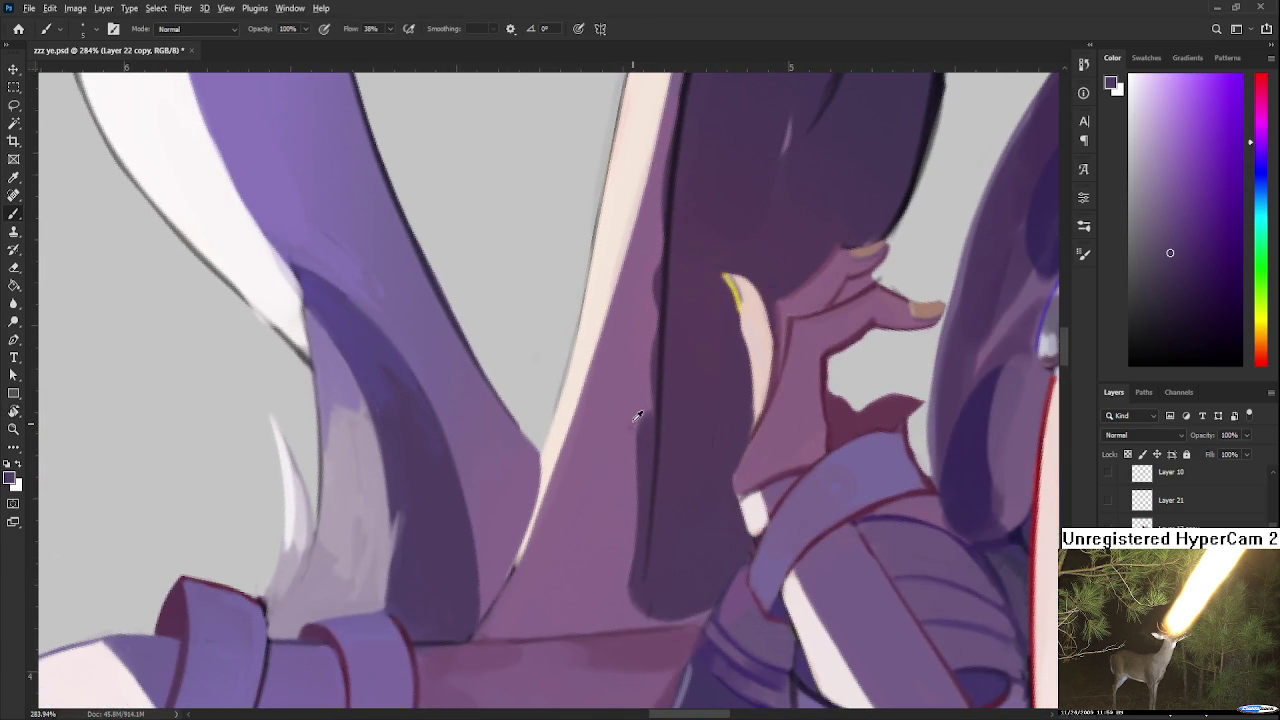
left_click(634, 420, "alt")
left_click_drag(650, 350, 637, 570)
left_click_drag(640, 449, 629, 595)
Step: Paint a lighter pink-purple stroke along the leg, discarding a faint light stroke on the arm
key("r")
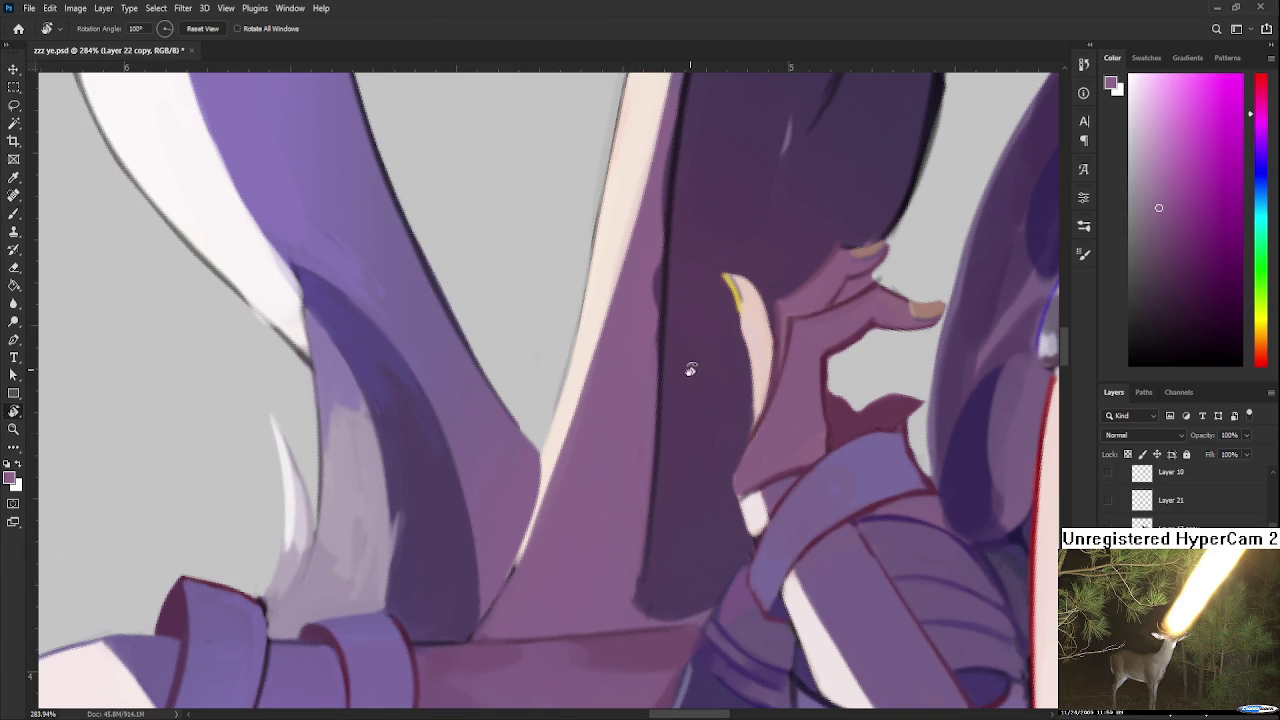
left_click_drag(684, 379, 514, 486)
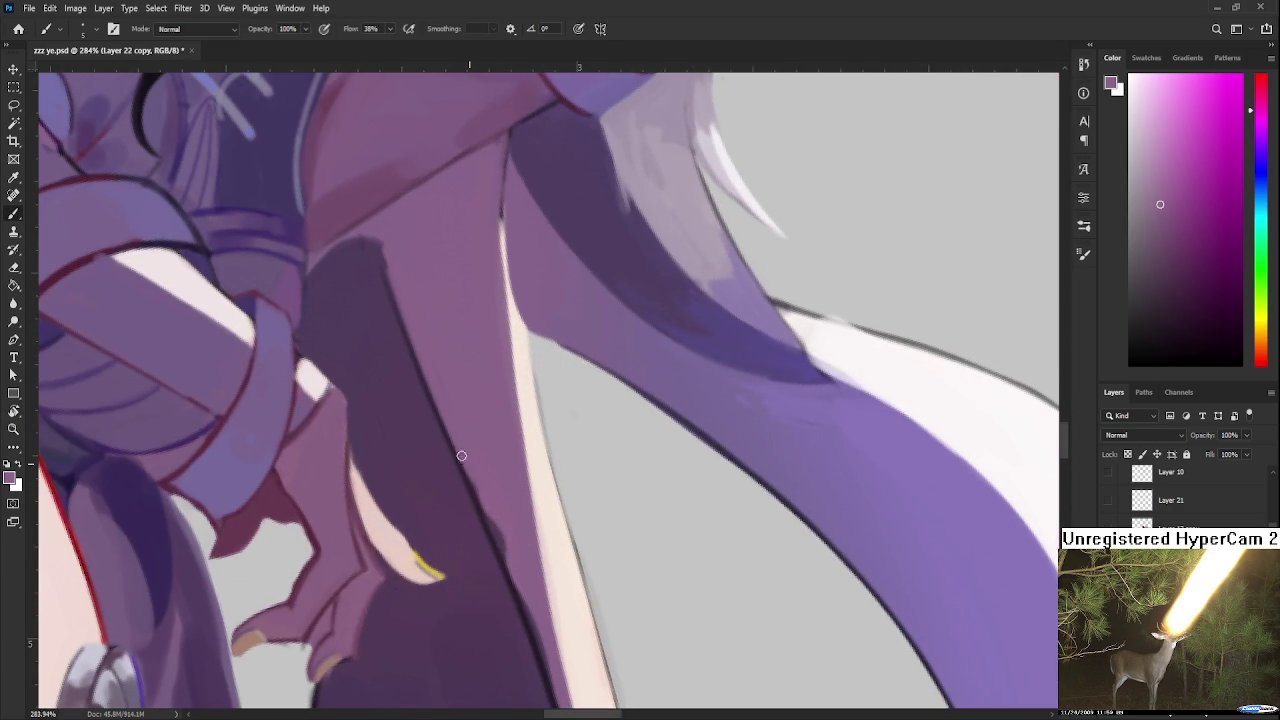
left_click_drag(477, 419, 597, 434)
left_click_drag(588, 490, 545, 532)
key("ctrl+z")
left_click_drag(571, 409, 605, 327)
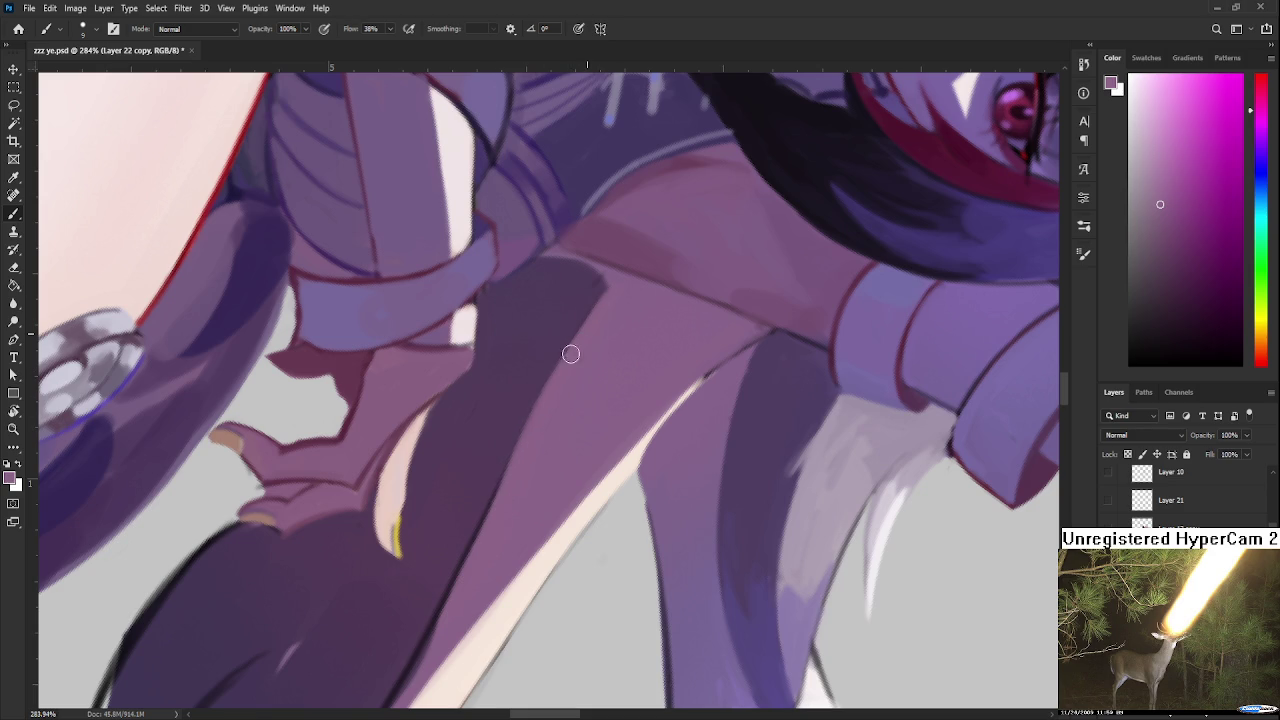
left_click(575, 283, "alt")
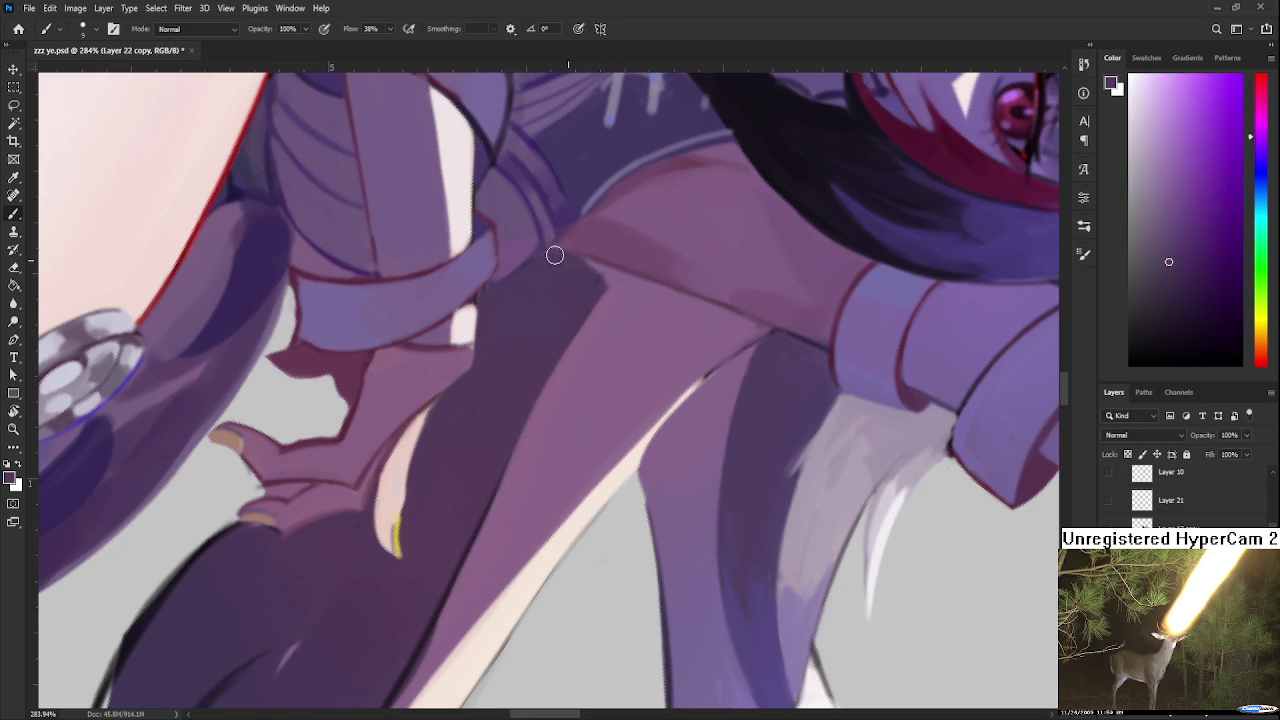
left_click(606, 308, "alt")
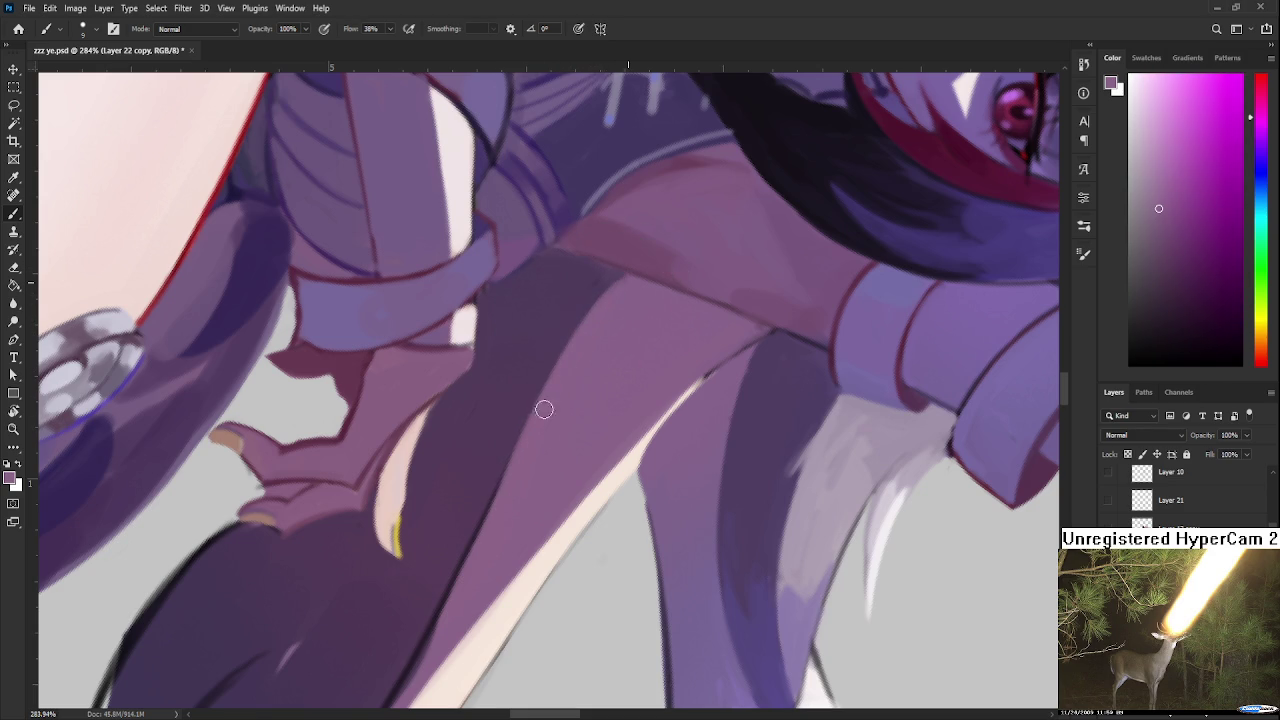
mouse_move(556, 358)
left_mouse_down()
mouse_move(499, 501)
mouse_move(600, 332)
left_mouse_up()
Step: Sample several purple shades near the leg and hair with the view turned upside down
left_click(576, 337, "alt")
left_click(551, 436, "alt")
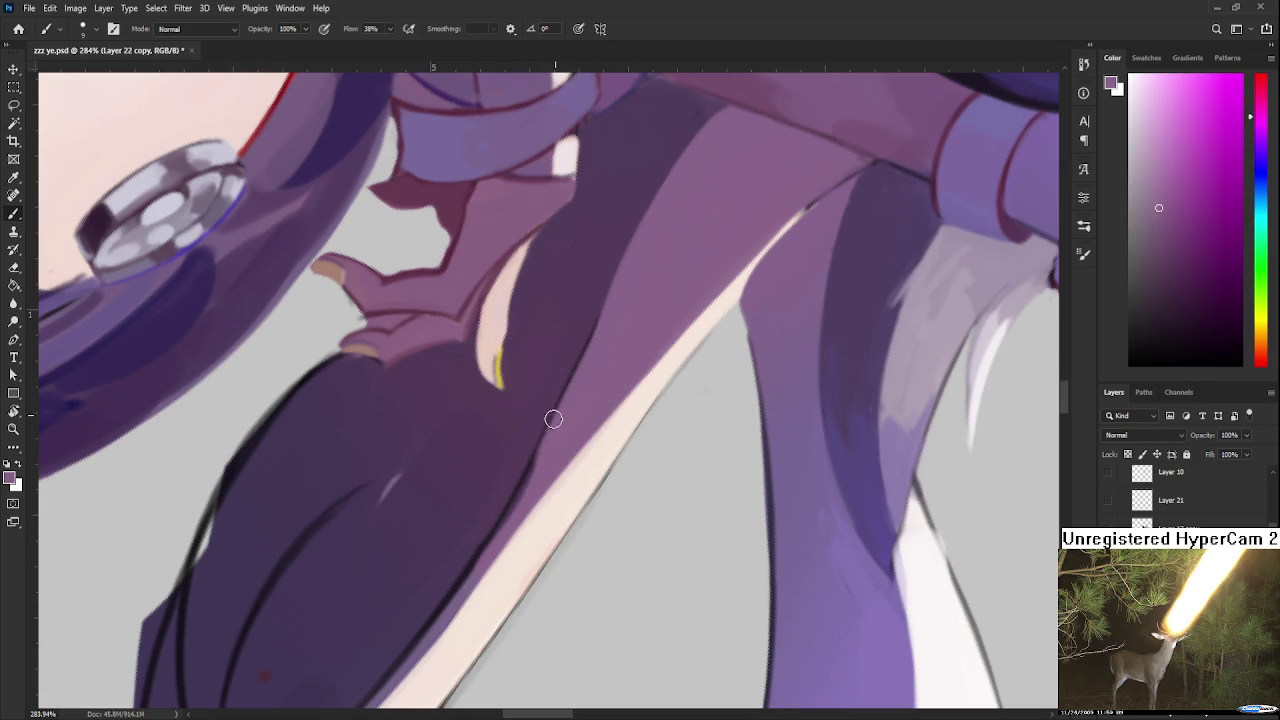
left_click(558, 380, "alt")
left_click(525, 445, "alt")
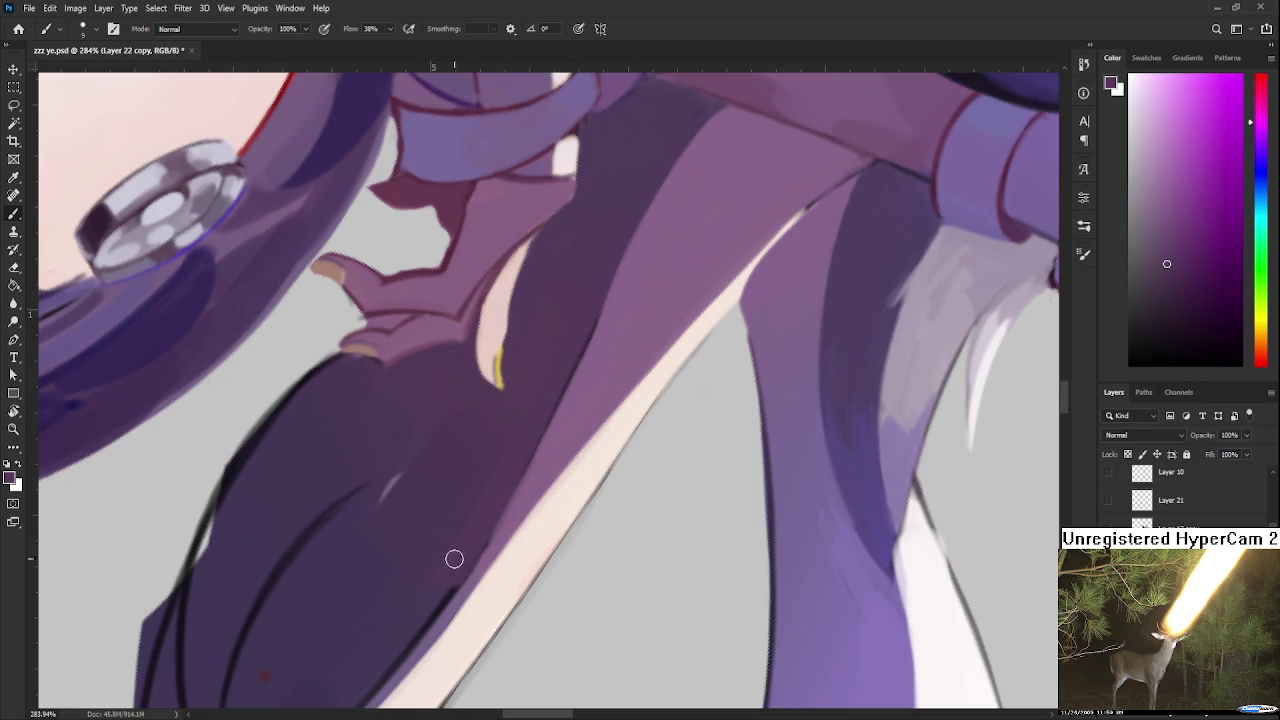
key("r")
left_click_drag(528, 474, 511, 383)
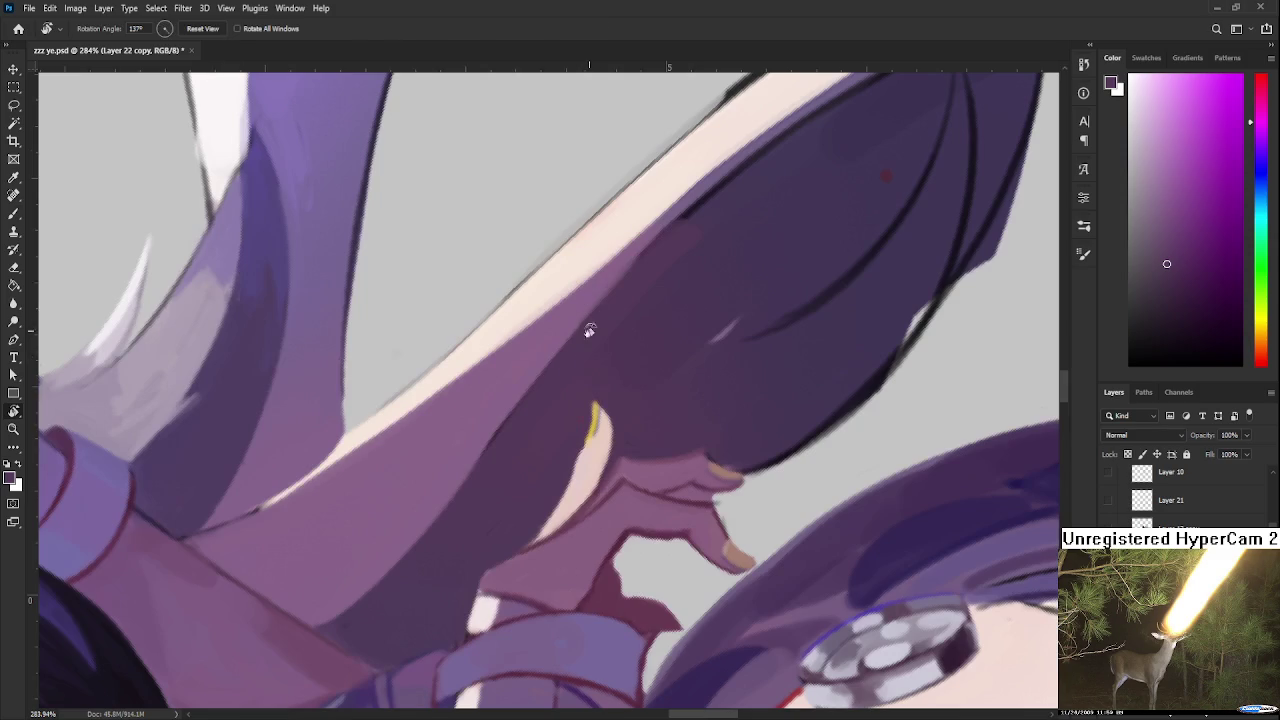
left_click(511, 383, "alt")
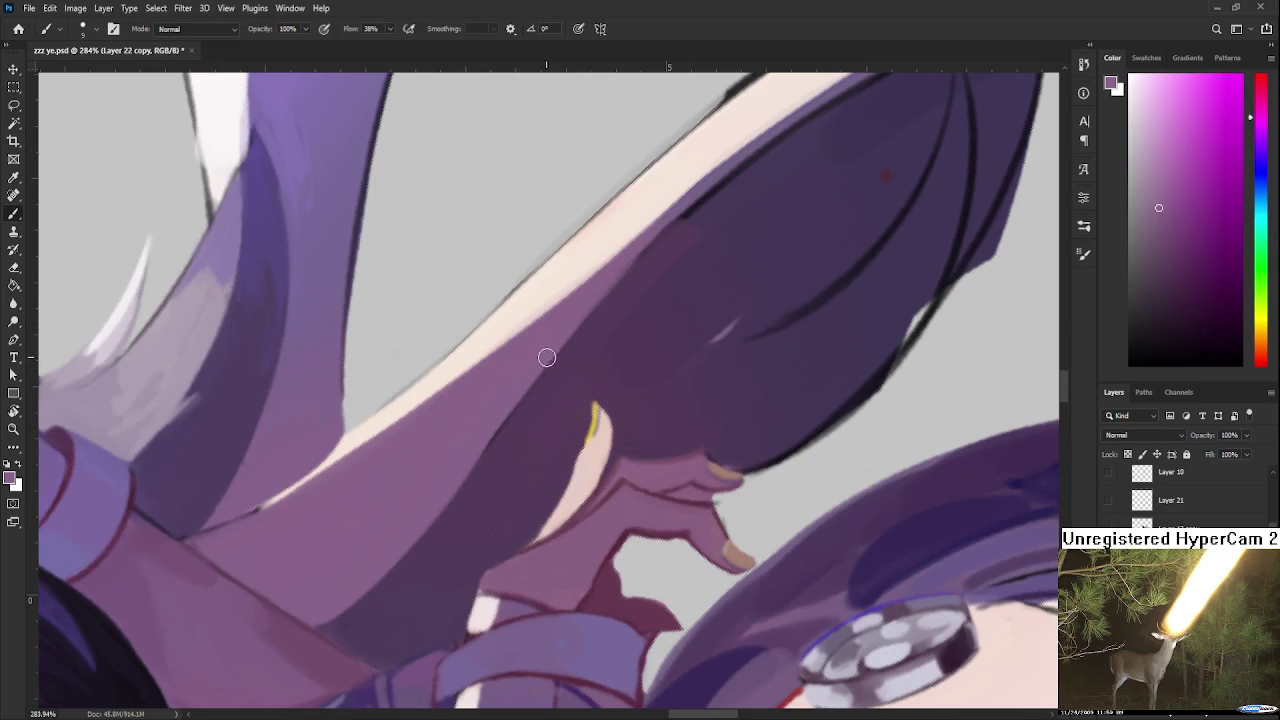
Step: Repaint the hair lock's left outline smoother in a dark purple, viewed at about -111 degrees
key("r")
left_click_drag(460, 449, 543, 397)
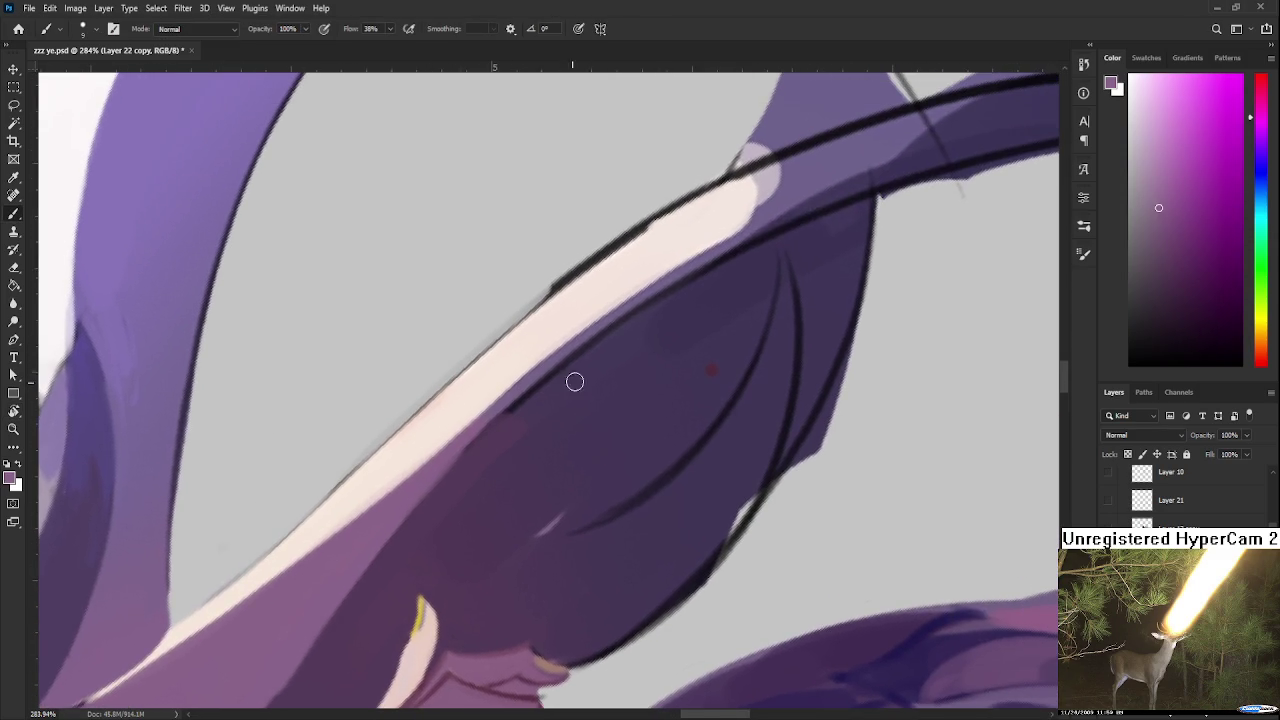
left_click(592, 371, "alt")
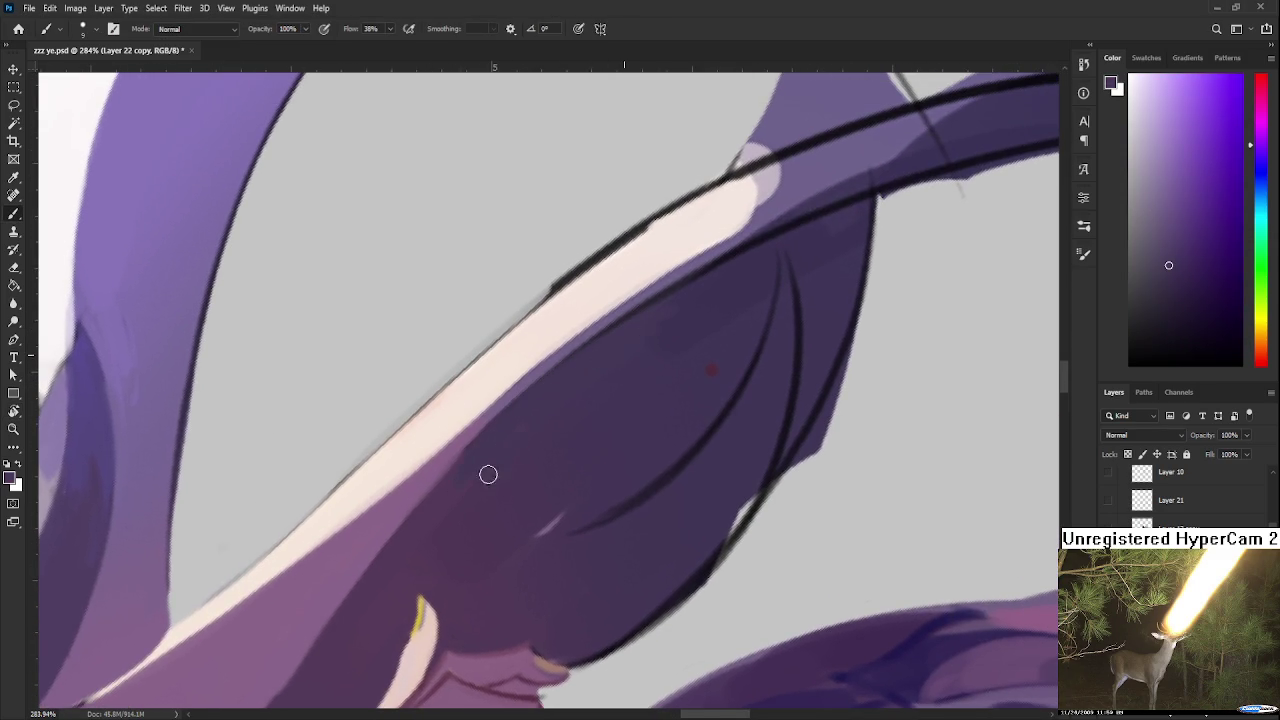
left_click_drag(651, 355, 657, 343)
left_click(617, 371, "alt")
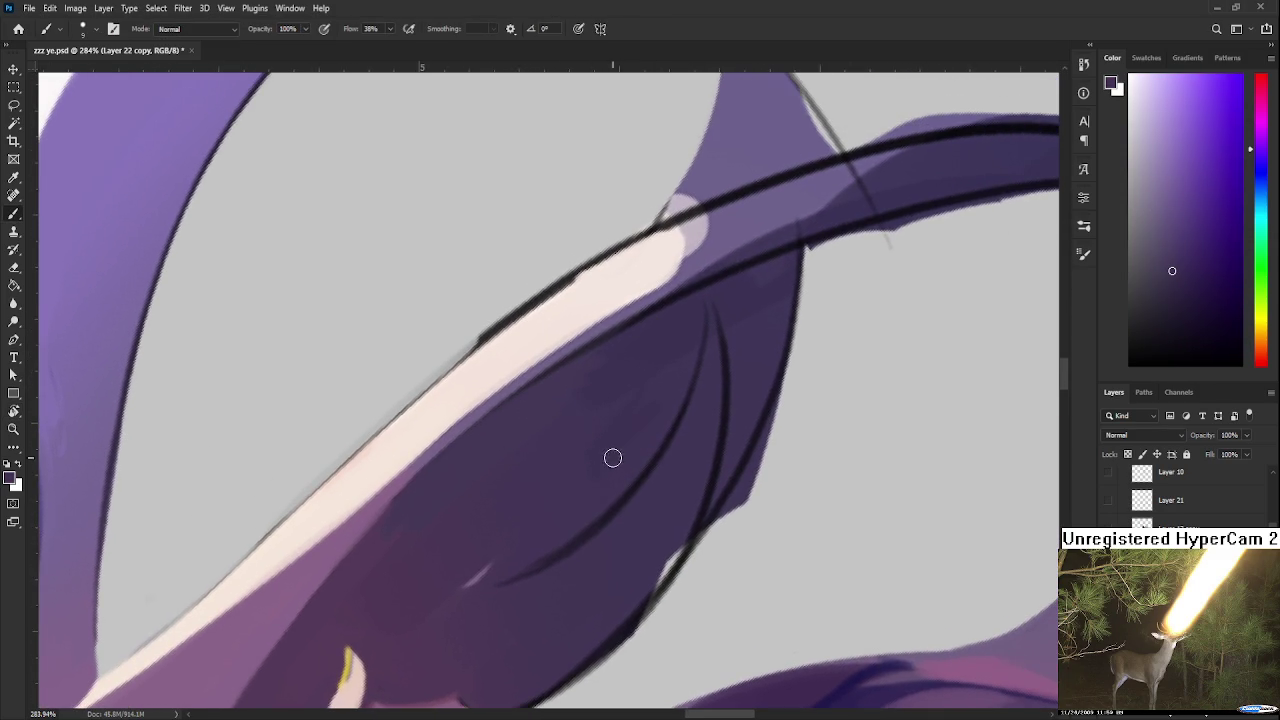
left_click_drag(603, 463, 639, 384)
left_click(636, 388, "alt")
key("r")
left_click_drag(563, 423, 543, 437)
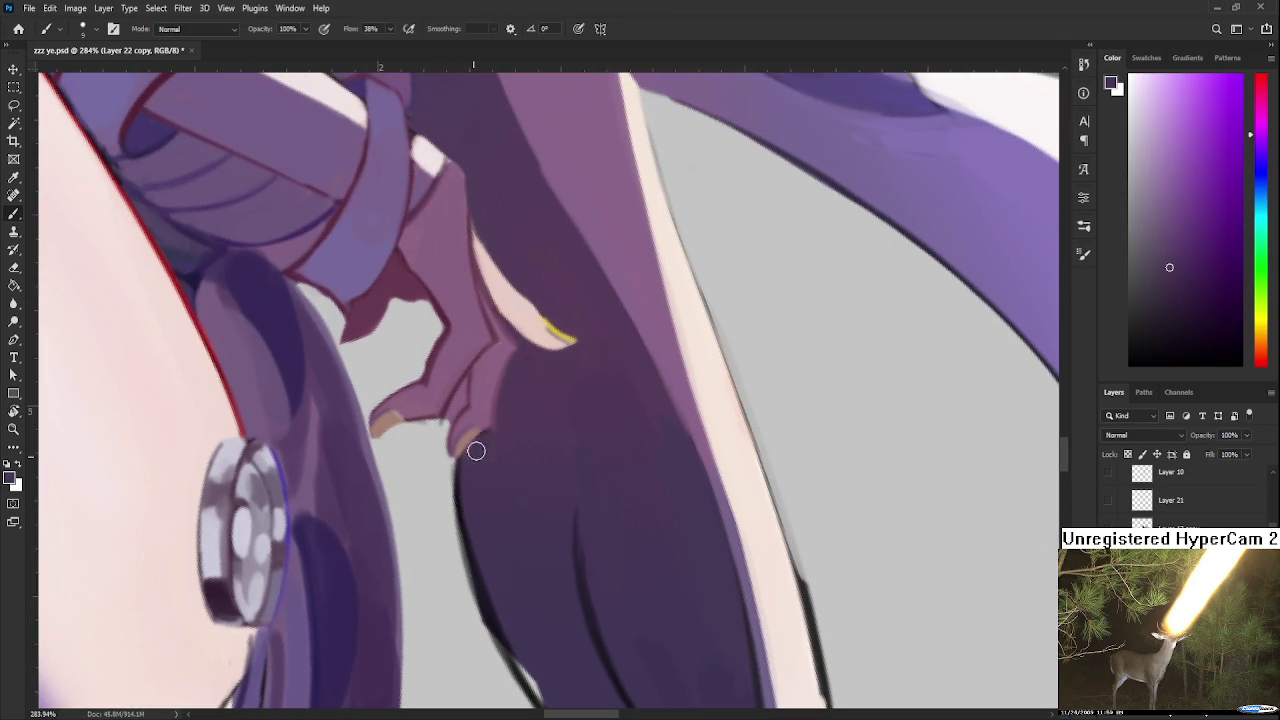
mouse_move(521, 500)
left_mouse_down()
mouse_move(600, 406)
mouse_move(626, 460)
mouse_move(634, 317)
left_mouse_up()
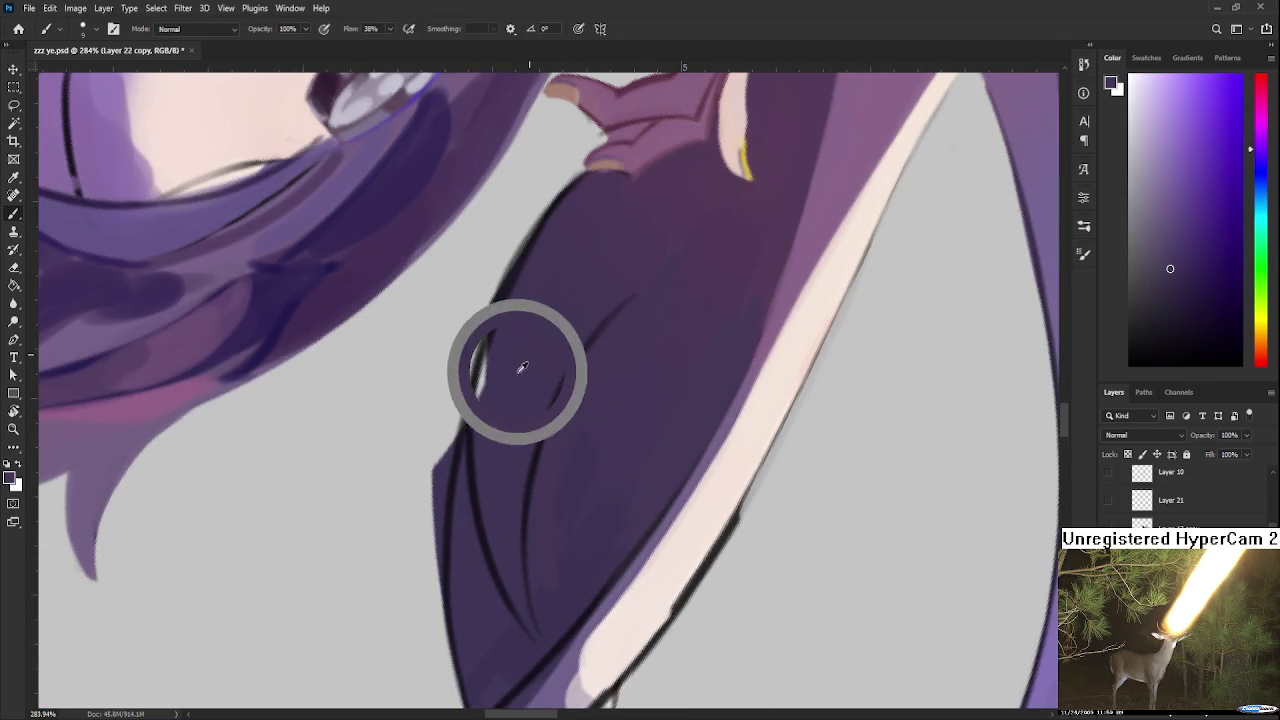
mouse_move(503, 331)
left_mouse_down()
mouse_move(478, 365)
mouse_move(491, 329)
mouse_move(485, 498)
mouse_move(423, 542)
mouse_move(428, 623)
mouse_move(428, 523)
mouse_move(428, 634)
left_mouse_up()
Step: Erase the dark protrusion on the lock's left edge and rotate the view to about -110 degrees
key("e")
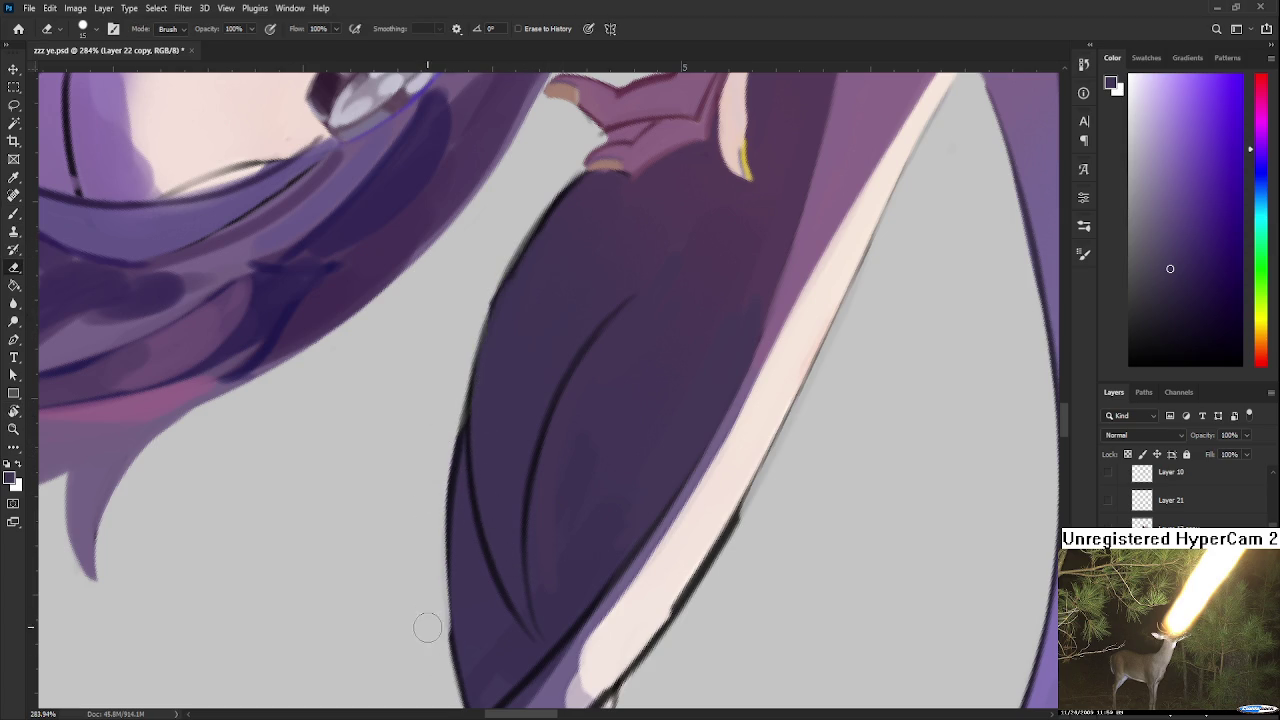
key("r")
mouse_move(454, 583)
left_mouse_down()
mouse_move(474, 491)
mouse_move(652, 514)
left_mouse_up()
Step: Draw a dark curved hair strand beside the lower hair lock
scroll(652, 514, "down", 3)
scroll(634, 491, "down", 3)
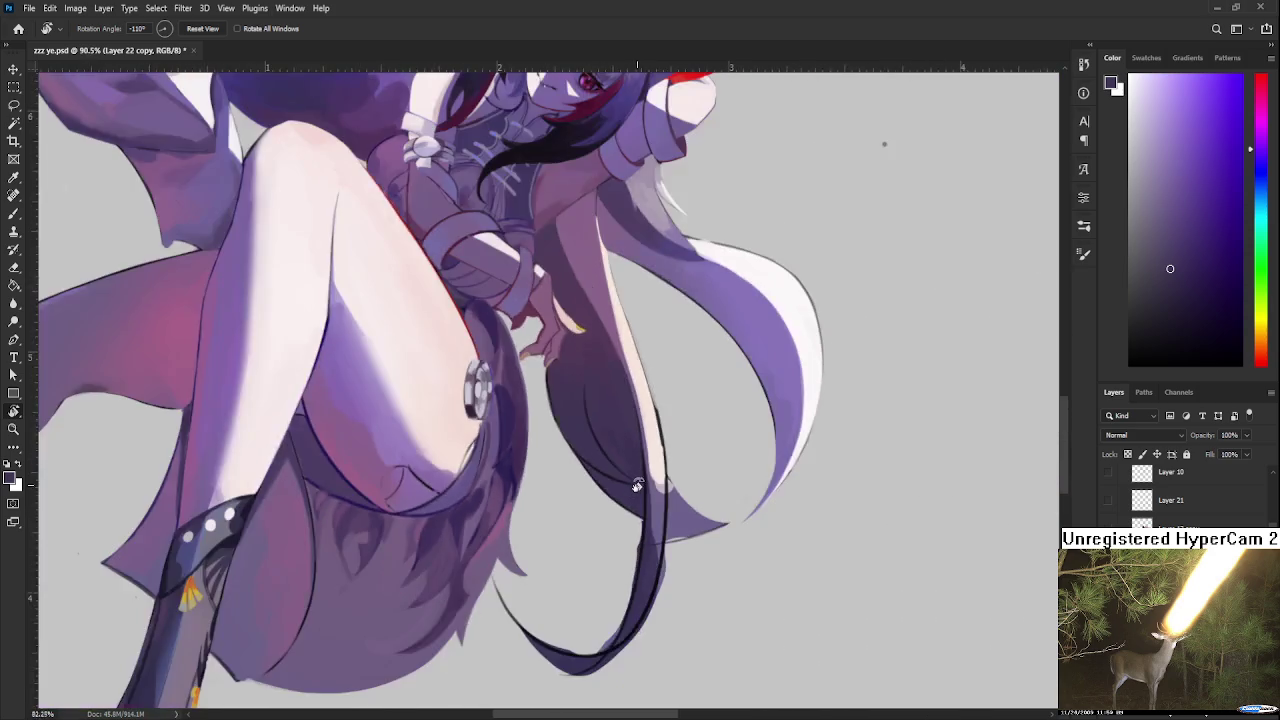
scroll(637, 486, "down", 3)
scroll(634, 486, "up", 2)
scroll(631, 479, "up", 2)
scroll(628, 465, "up", 2)
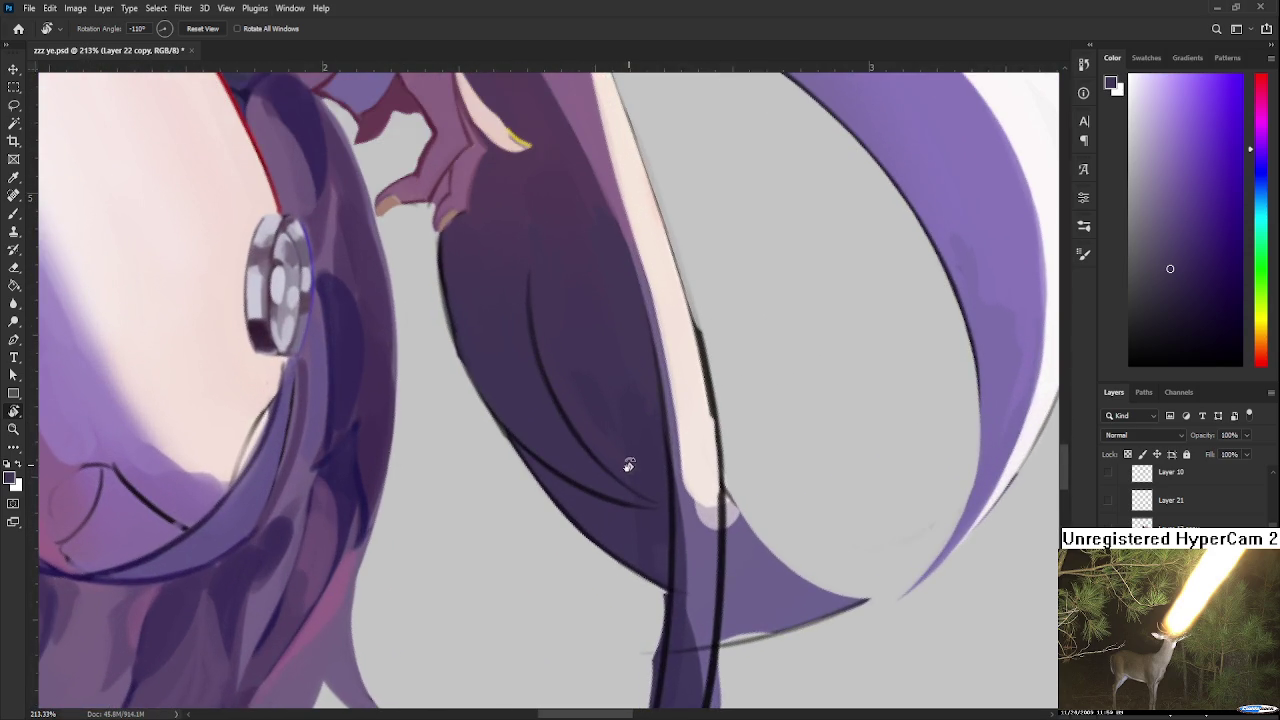
scroll(600, 400, "down", 2)
scroll(600, 400, "down", 1)
scroll(600, 334, "up", 2)
scroll(505, 445, "up", 1)
key("e")
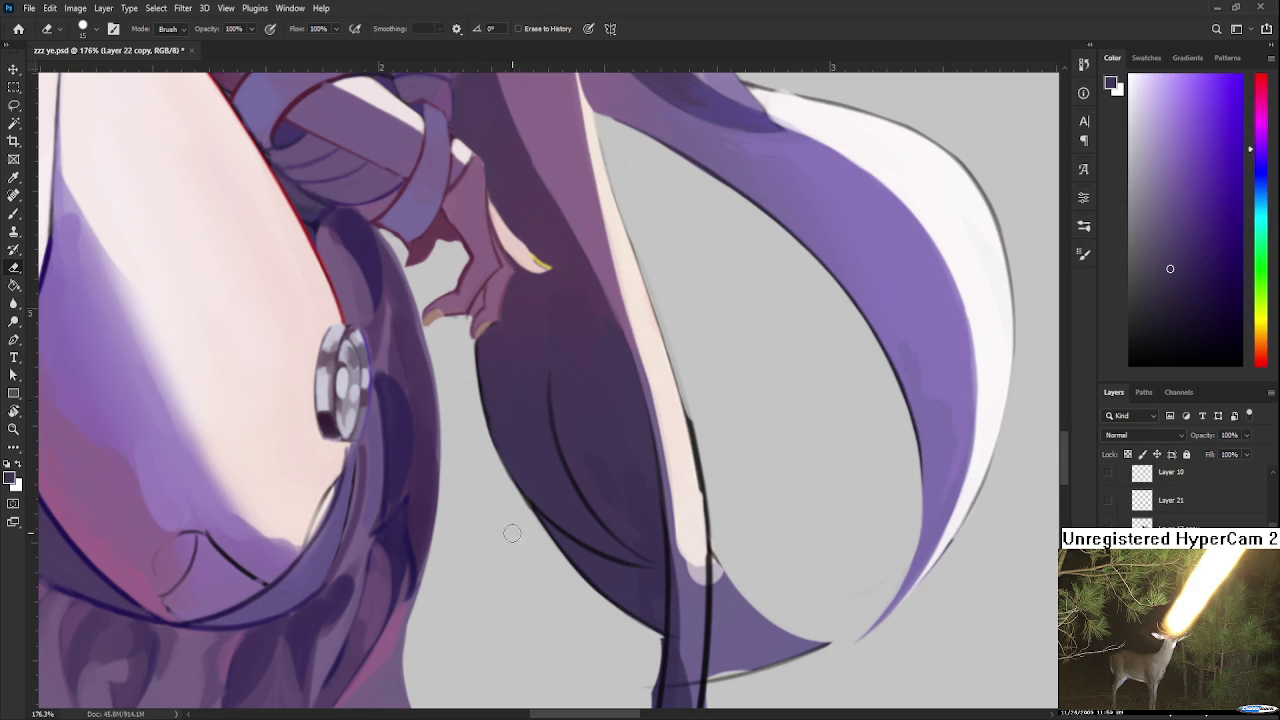
key("b")
left_click_drag(478, 380, 480, 620)
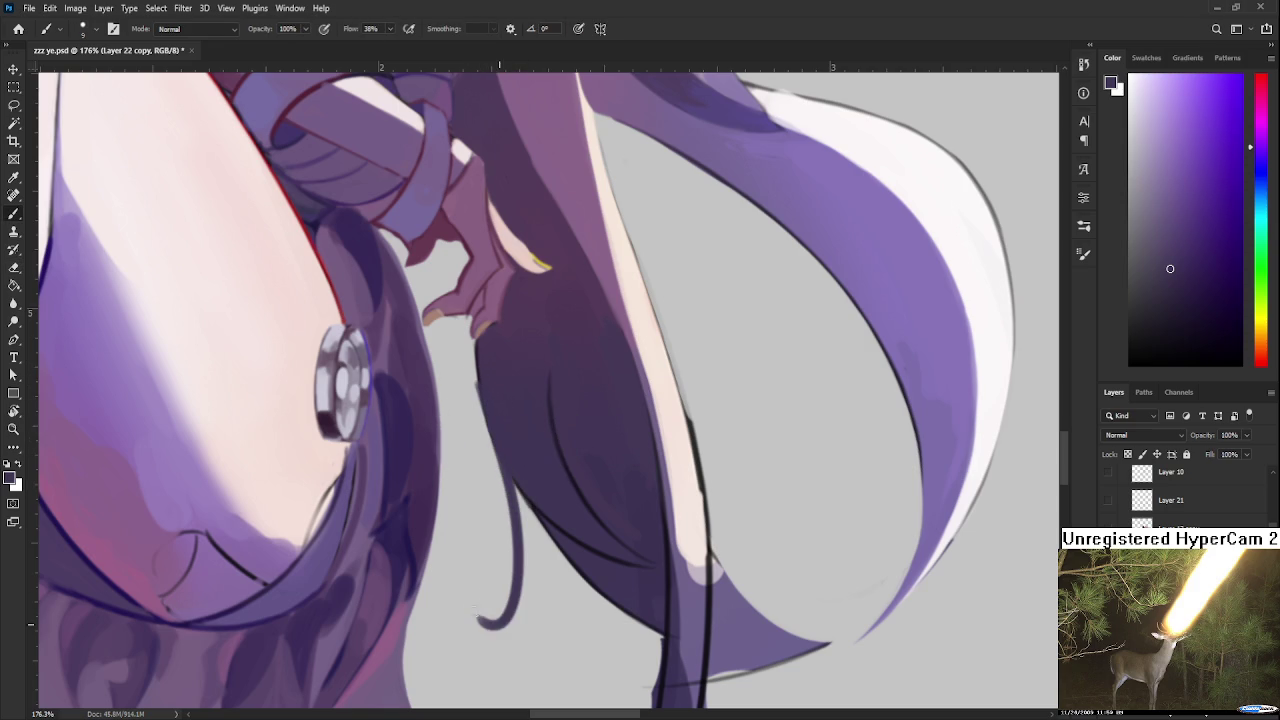
Step: Draw the strand's second curved edge and fill it with dark purple
key("r")
mouse_move(534, 497)
left_mouse_down()
mouse_move(419, 462)
mouse_move(470, 300)
left_mouse_up()
key("b")
left_click_drag(508, 362, 496, 462)
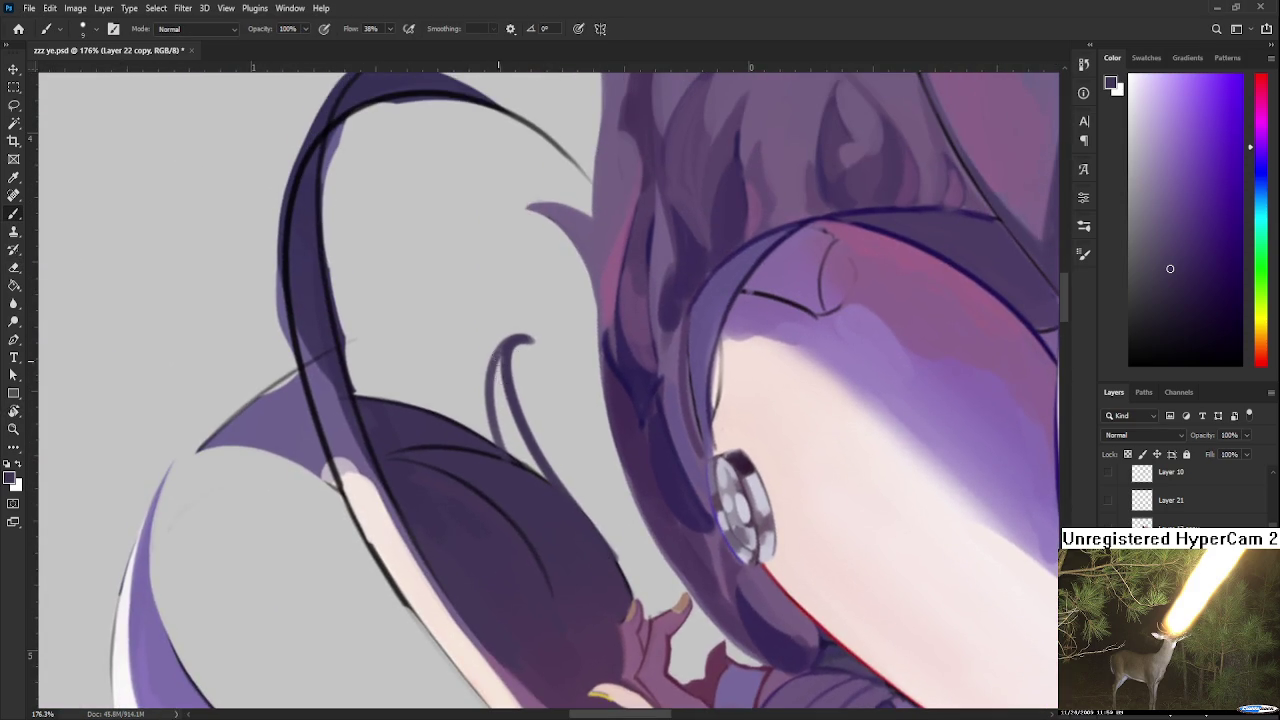
left_click_drag(508, 370, 510, 470)
left_click_drag(515, 400, 525, 472)
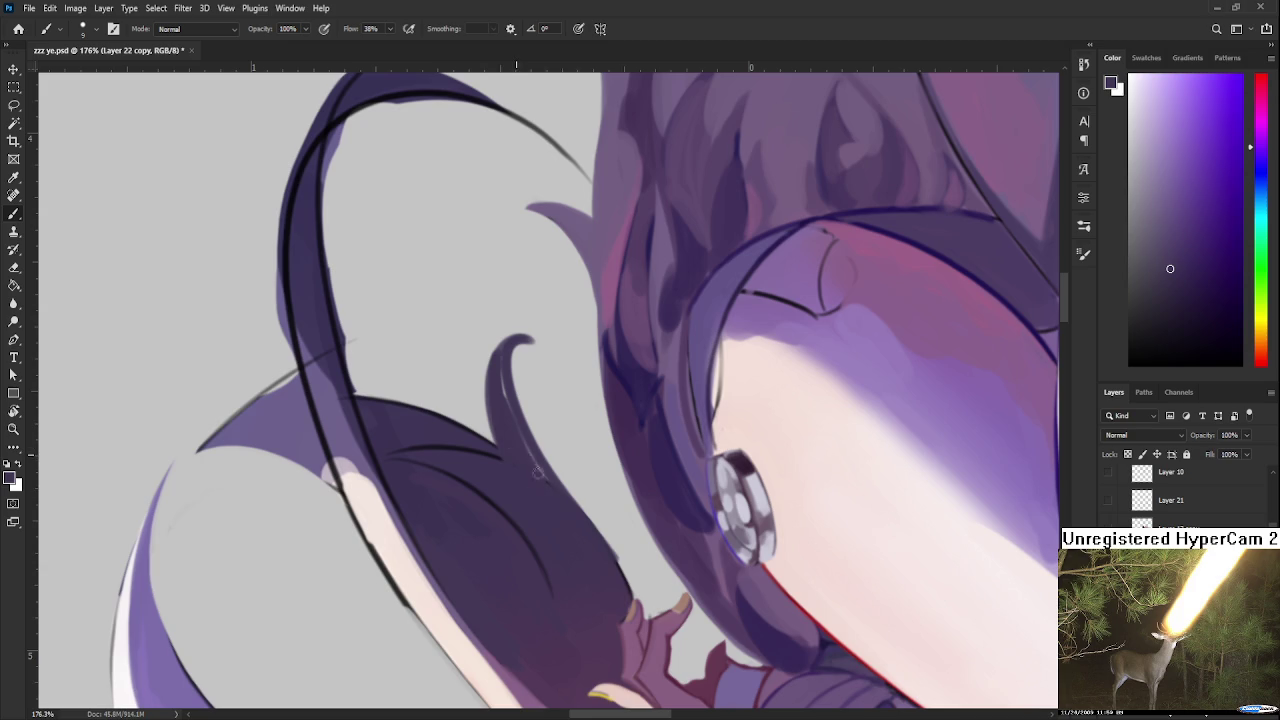
Step: Erase along the new strand's right edge to clean it up
key("e")
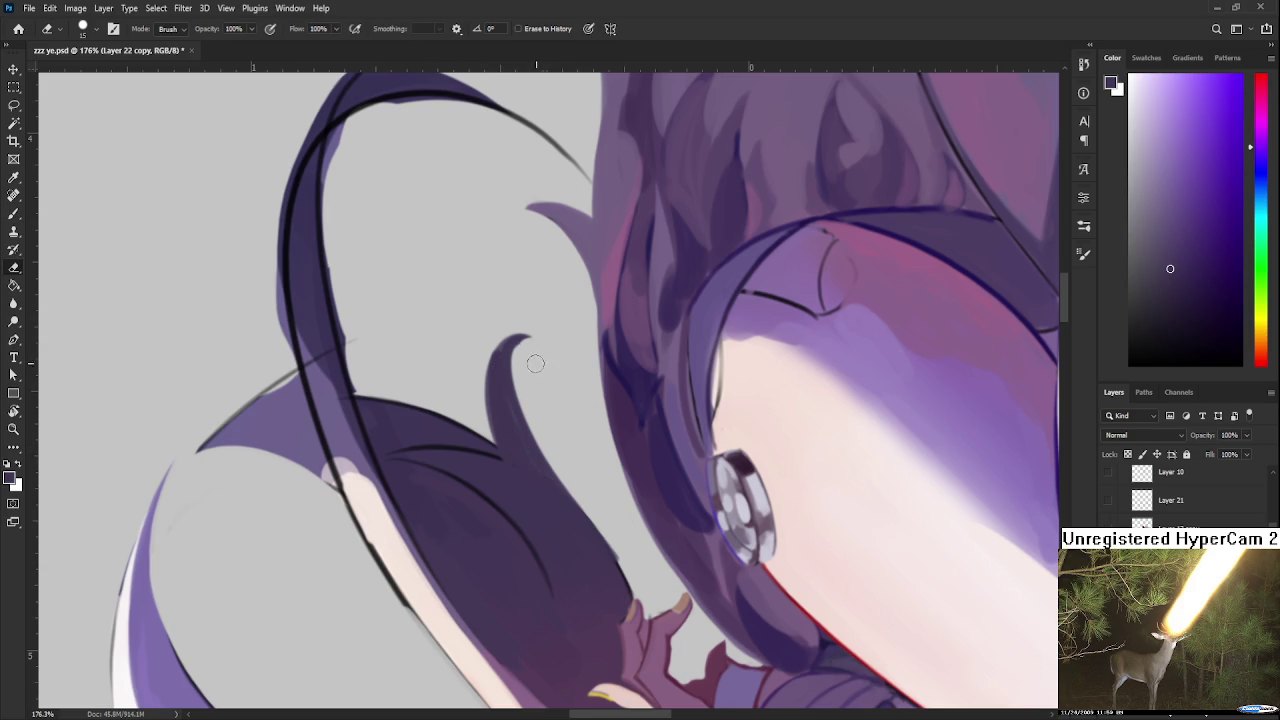
left_click_drag(524, 350, 557, 449)
key("b")
key("e")
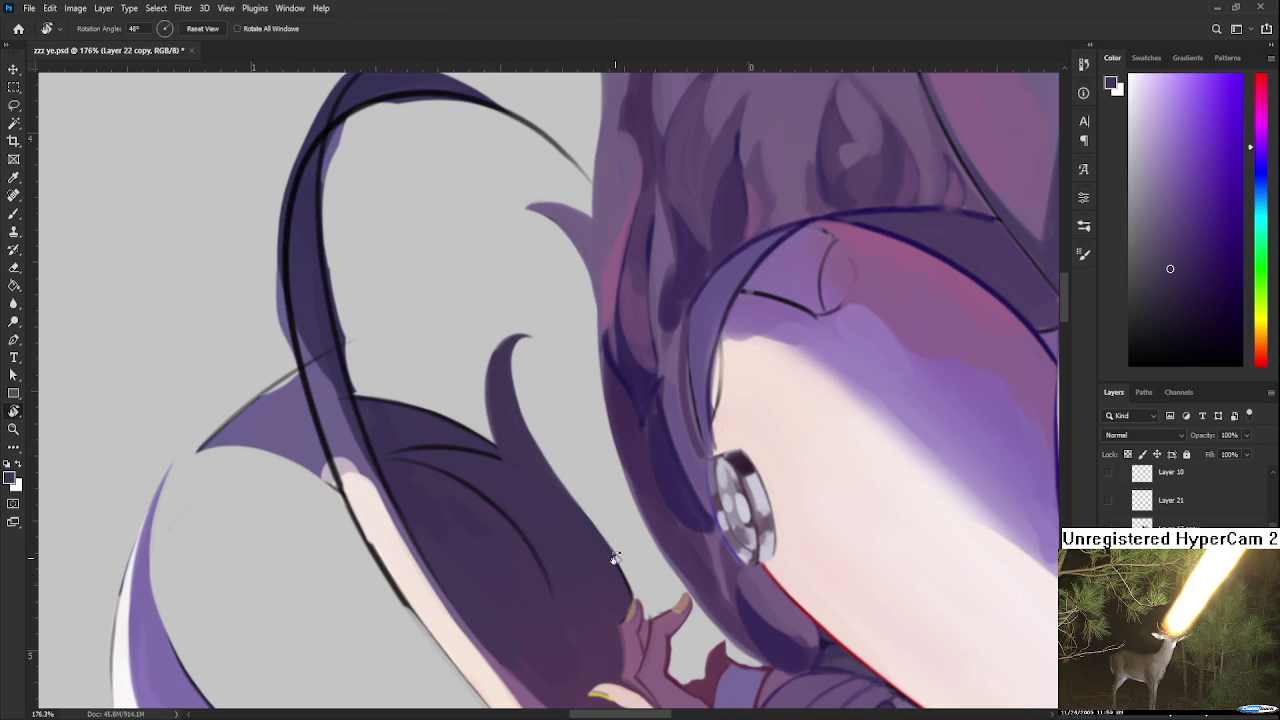
Step: Rotate the view to about 75 degrees to see the whole character
key("r")
left_click_drag(630, 567, 636, 468)
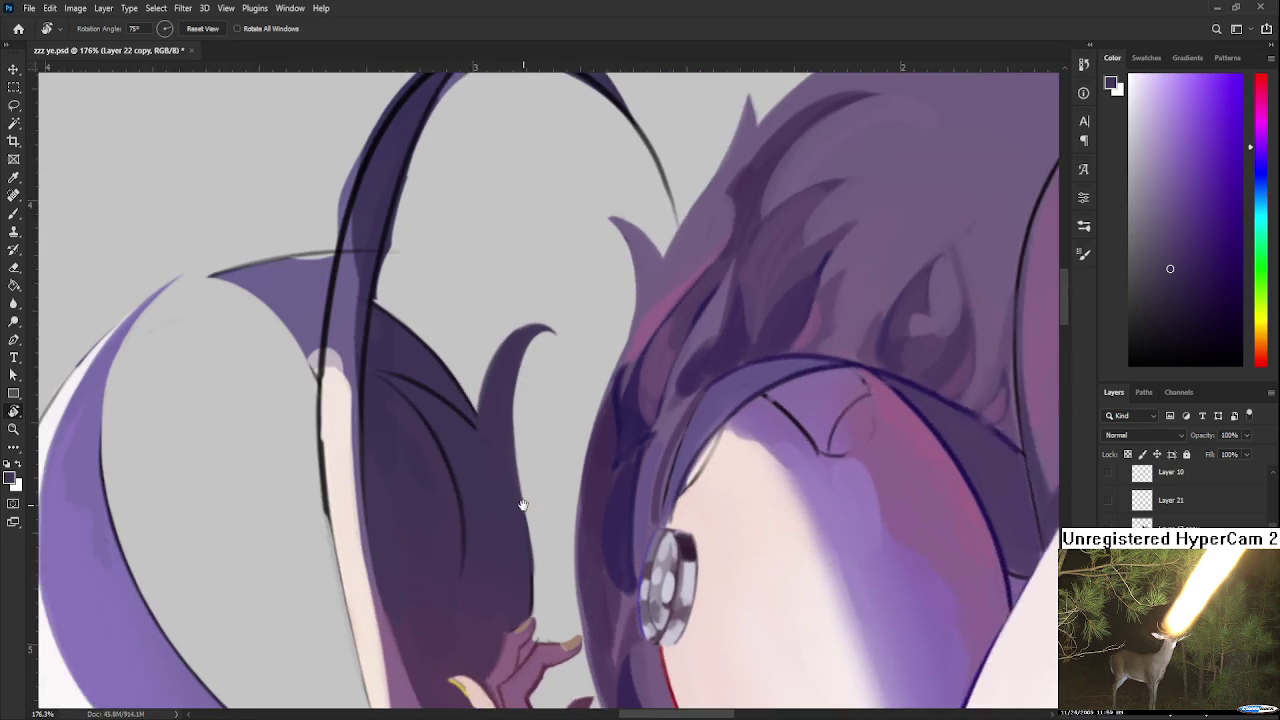
scroll(597, 427, "down", 4)
mouse_move(597, 427)
left_mouse_down()
mouse_move(439, 472)
mouse_move(545, 390)
left_mouse_up()
scroll(619, 281, "up", 2)
scroll(619, 281, "down", 3)
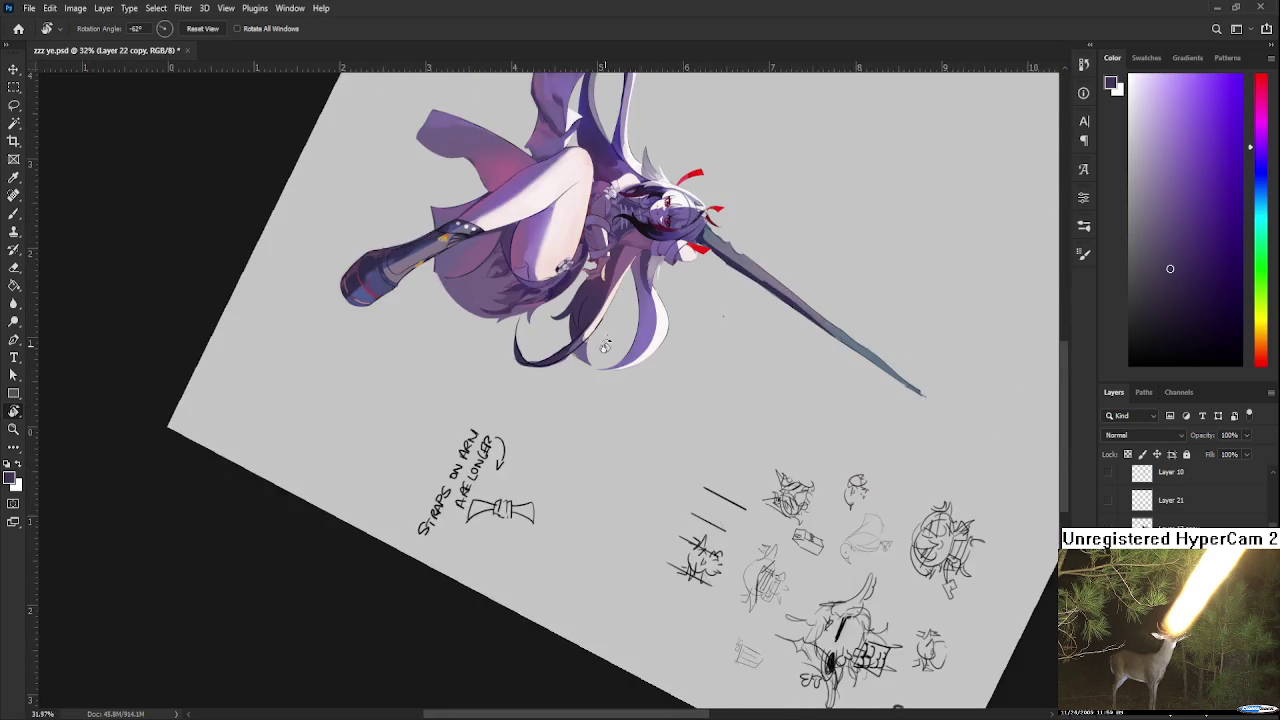
Step: Erase along the hair strand's tip to shorten and lighten it
scroll(575, 415, "up", 3)
scroll(565, 422, "up", 2)
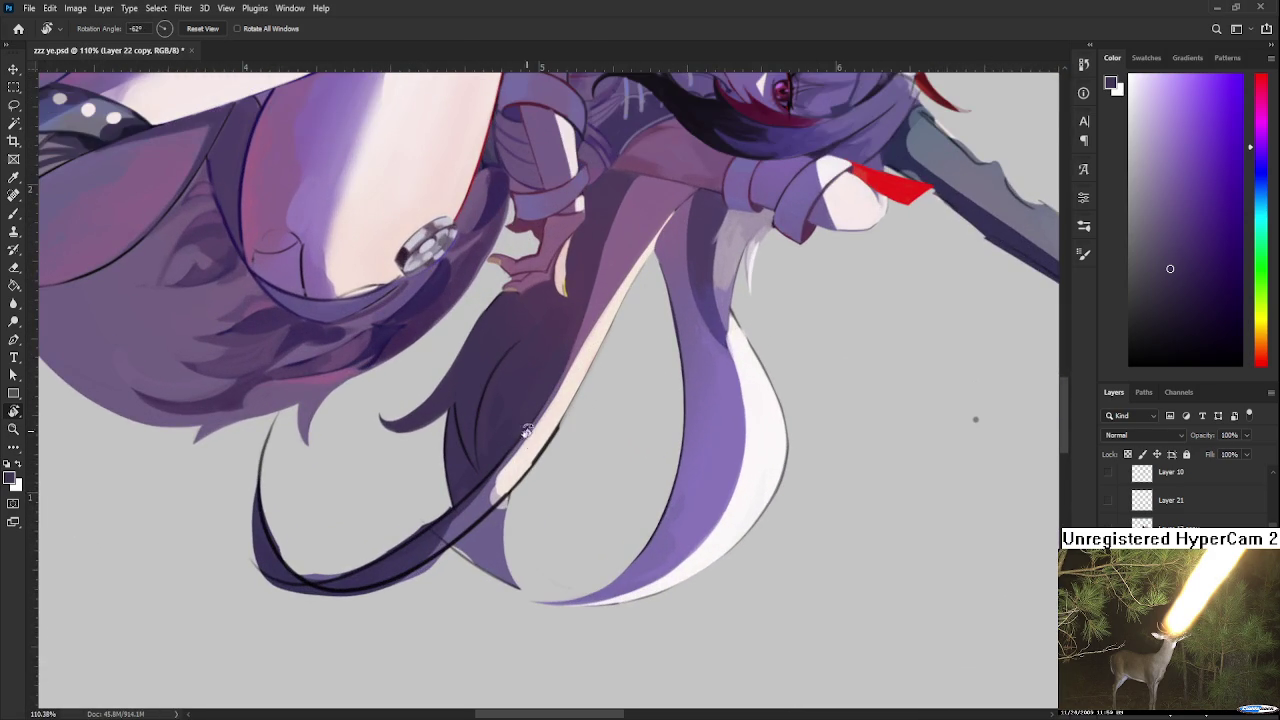
key("e")
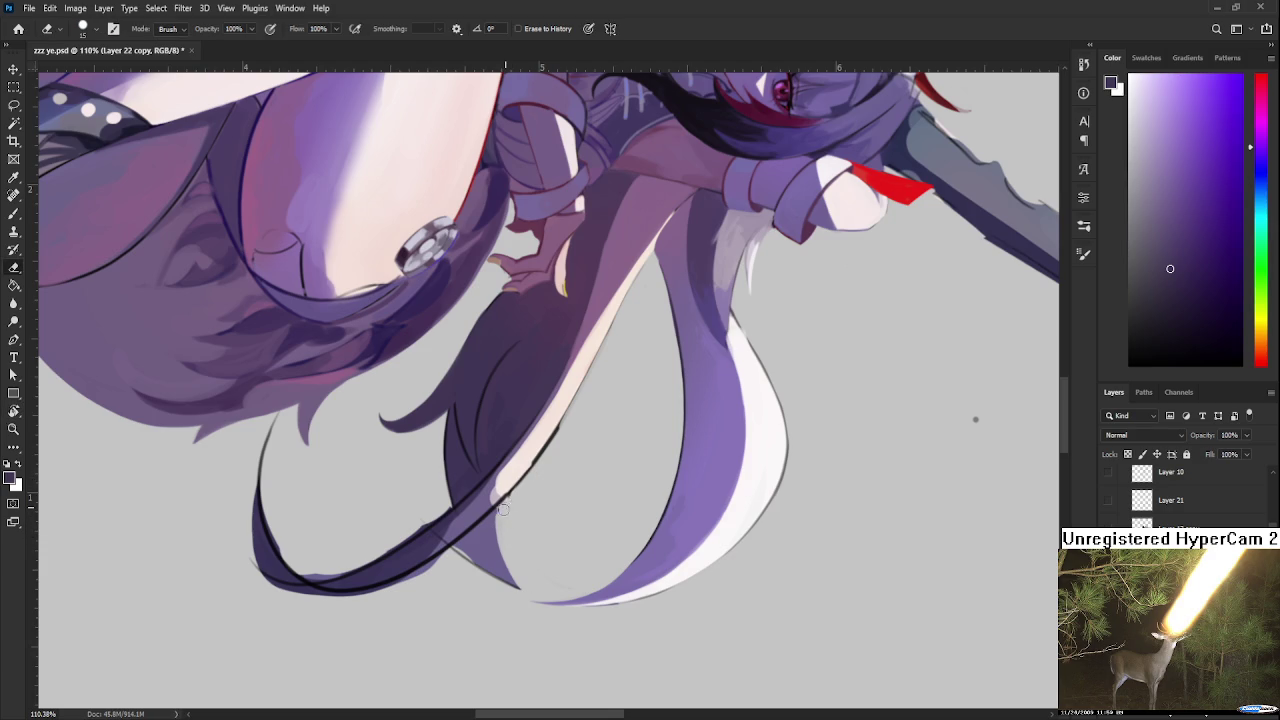
left_click_drag(515, 558, 527, 585)
left_click_drag(497, 525, 515, 583)
Step: Erase a light streak inside the dark strand, then paint dark tone back over it
scroll(505, 495, "up", 2)
left_click_drag(509, 443, 491, 532)
left_click_drag(523, 422, 510, 514)
key("ctrl+z")
left_click_drag(522, 424, 505, 512)
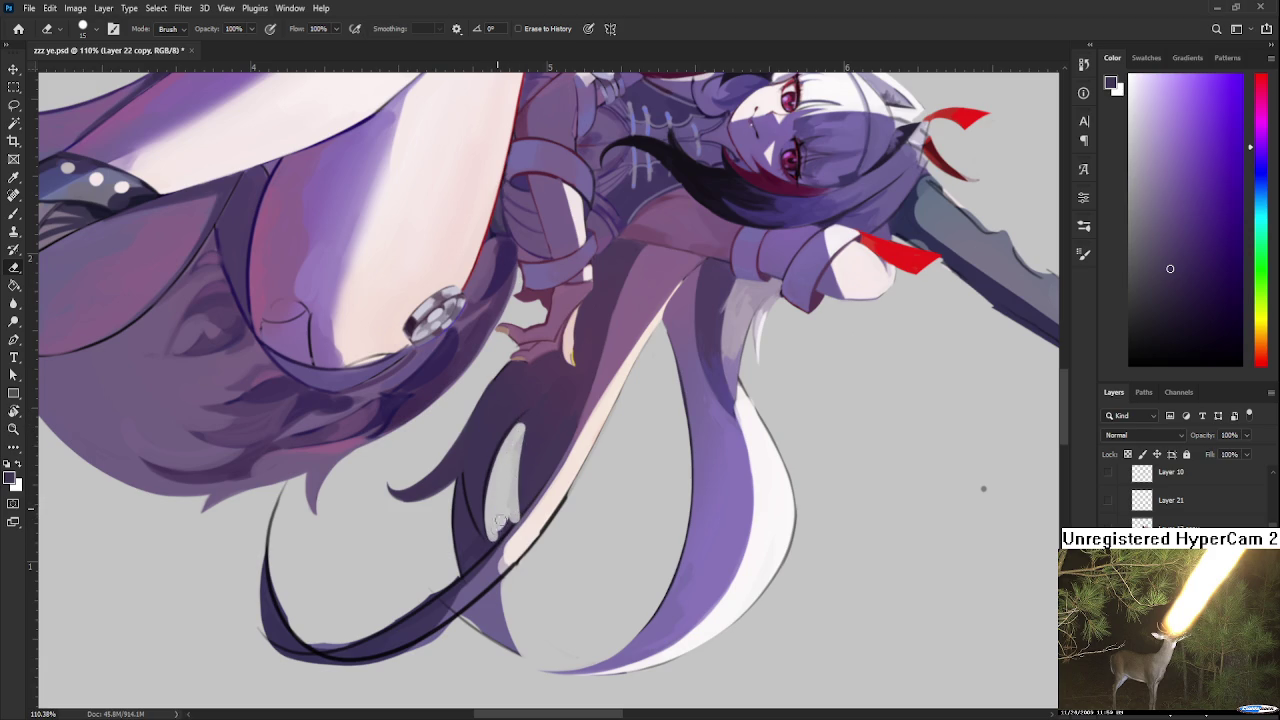
key("b")
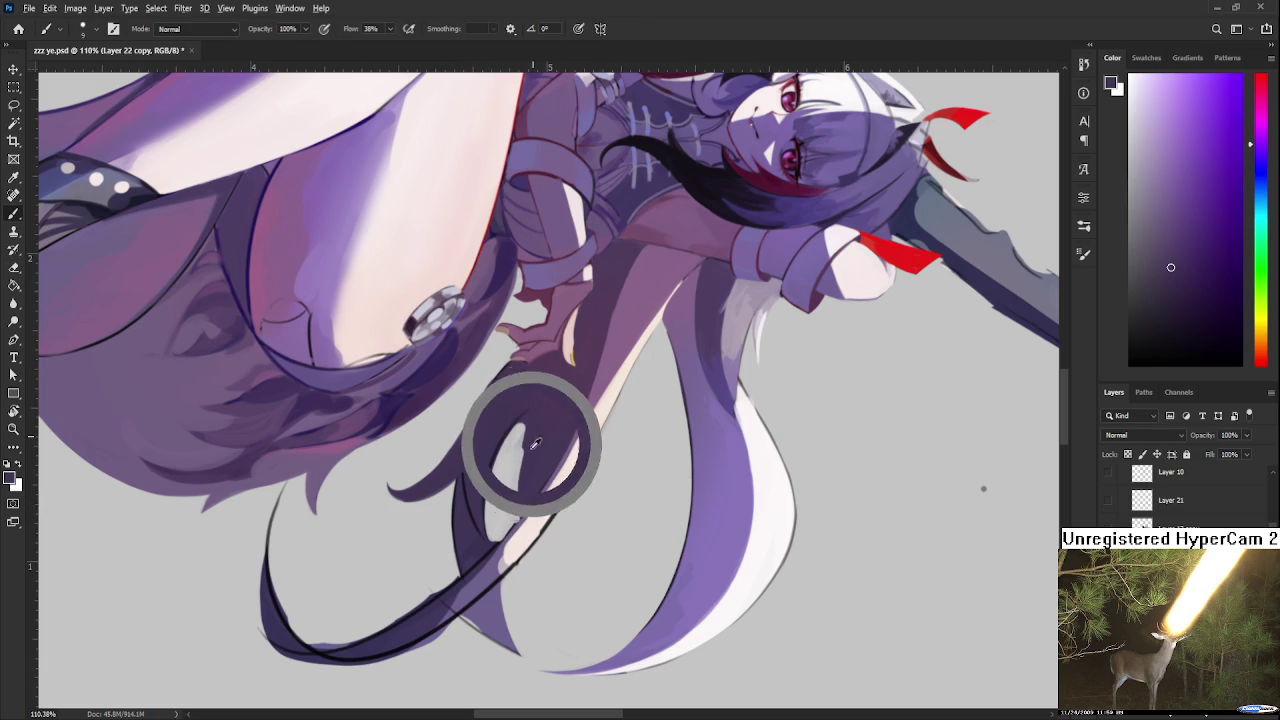
left_click_drag(531, 417, 515, 506)
left_click_drag(518, 448, 512, 520)
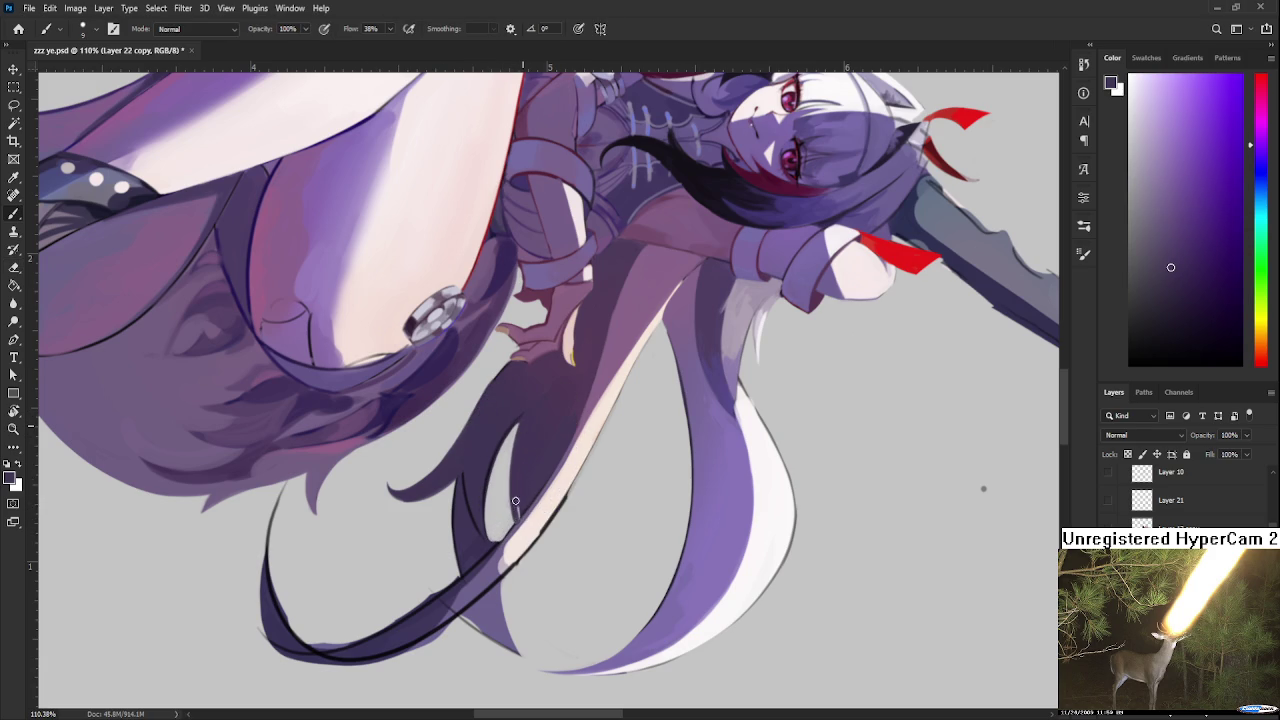
Step: Draw thin dark lines in the sampled hair colour along the strand edge, erasing part of one
key("e")
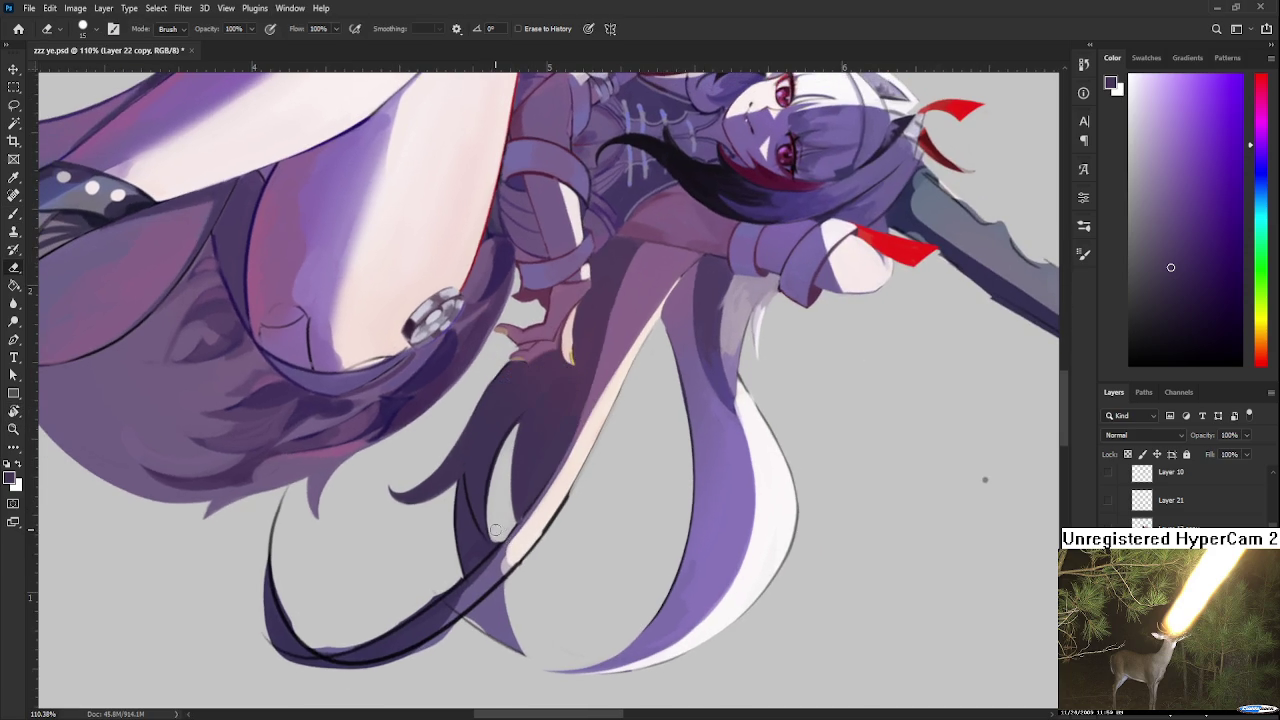
key("b")
left_click(487, 527, "alt")
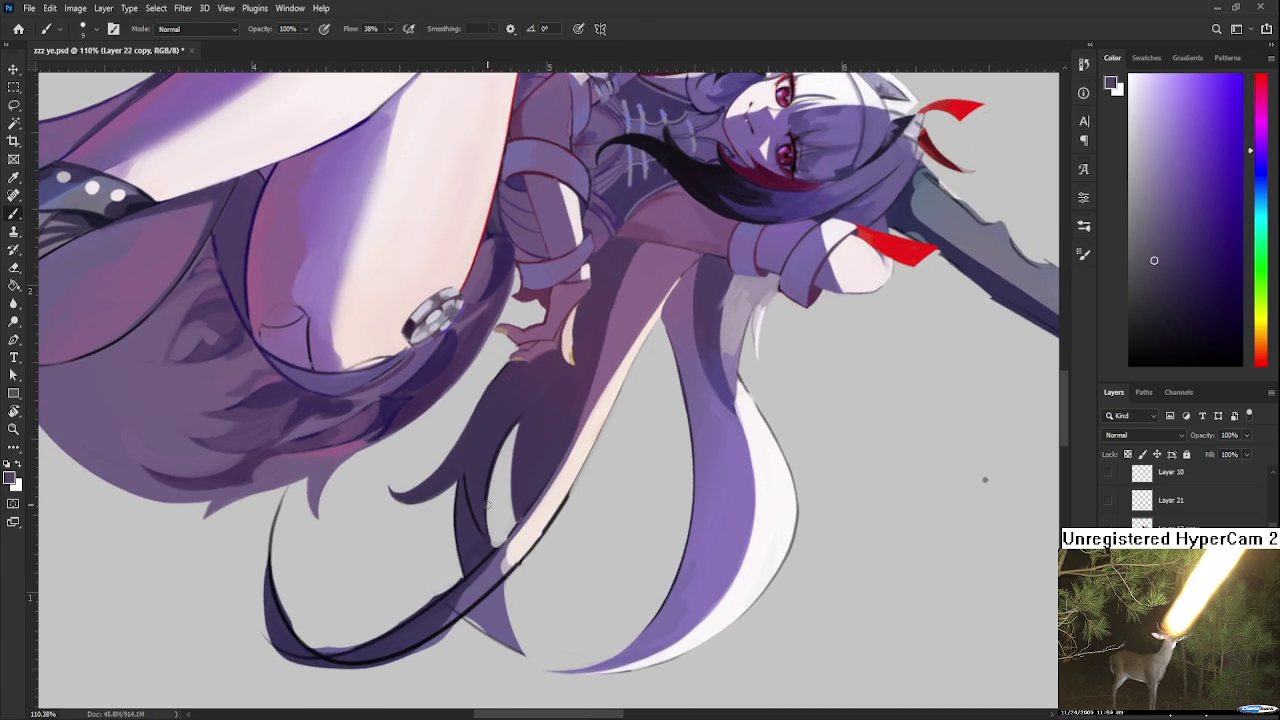
left_click_drag(484, 484, 488, 548)
left_click(490, 472, "alt")
left_click_drag(488, 446, 489, 512)
key("e")
left_click_drag(498, 456, 492, 506)
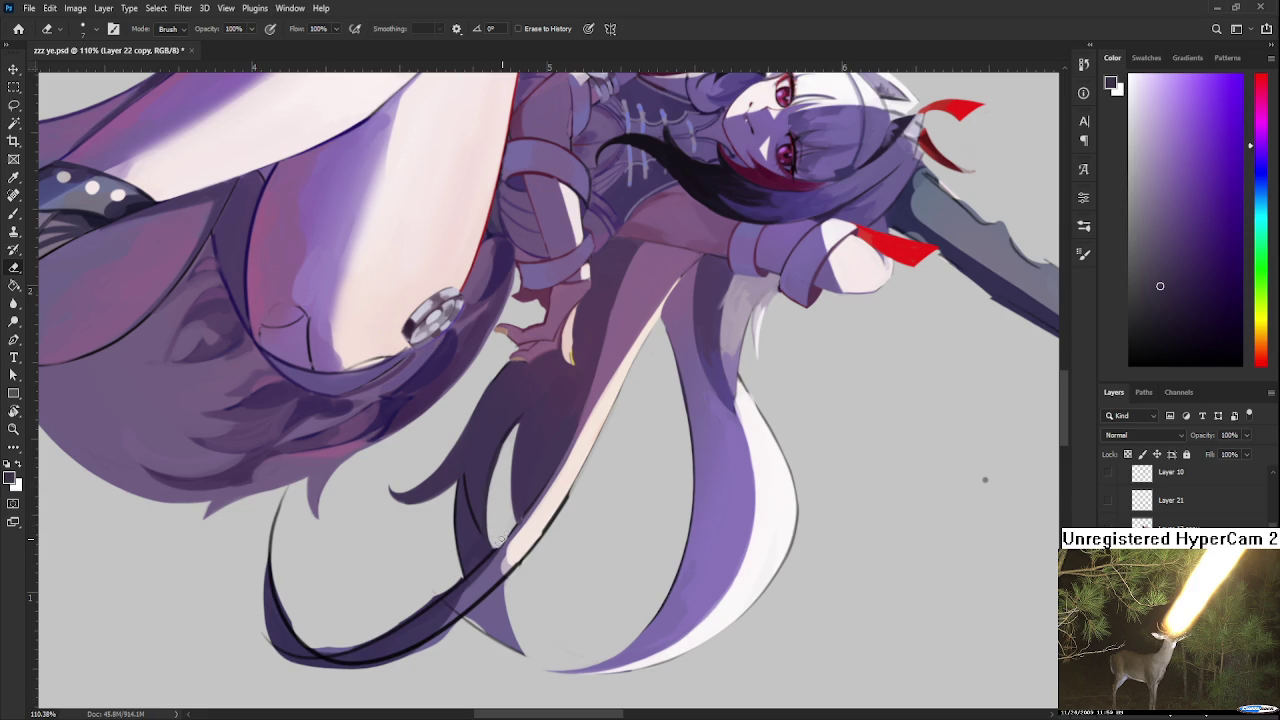
Step: Darken and refine the outline along the strand's edge with a newly sampled hair colour
key("b")
mouse_move(505, 533)
left_mouse_down()
mouse_move(655, 497)
mouse_move(659, 555)
left_mouse_up()
left_click(655, 497, "alt")
left_click_drag(628, 445, 650, 515)
left_click_drag(624, 420, 646, 486)
Step: Rotate the view to a better angle and pick up a light pink highlight colour
key("r")
left_click_drag(691, 431, 583, 506)
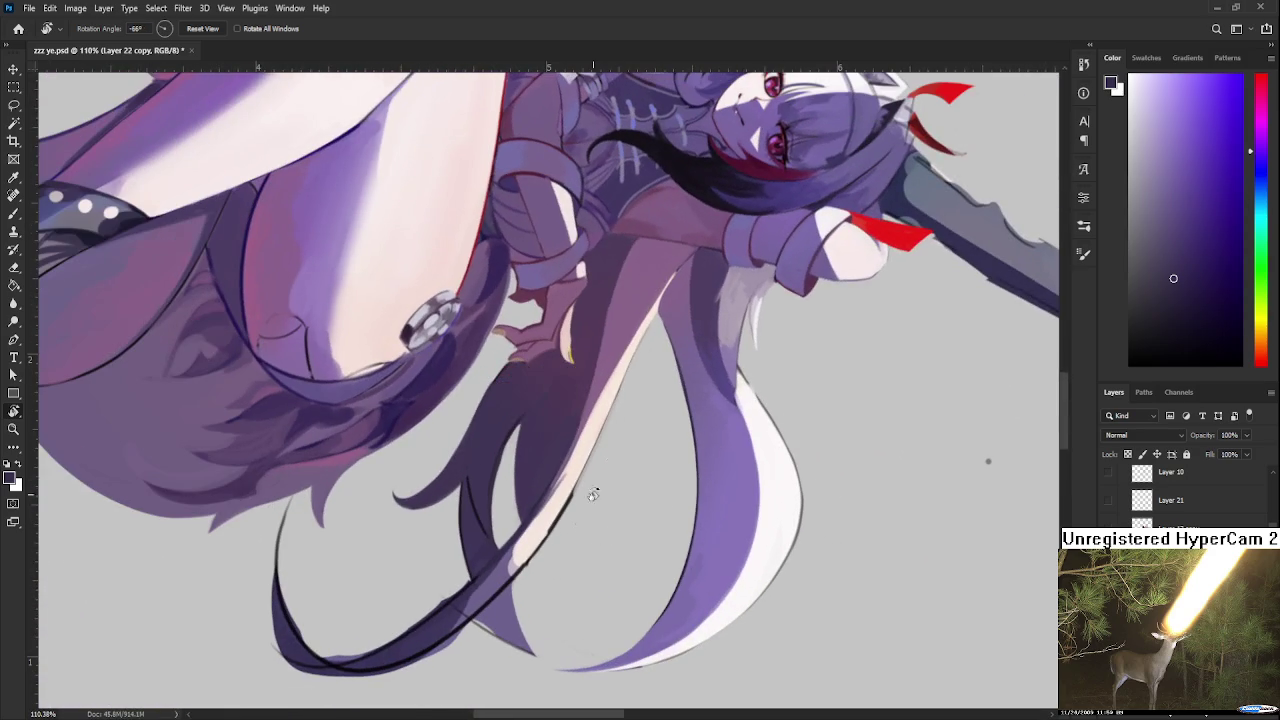
left_click_drag(632, 457, 546, 463)
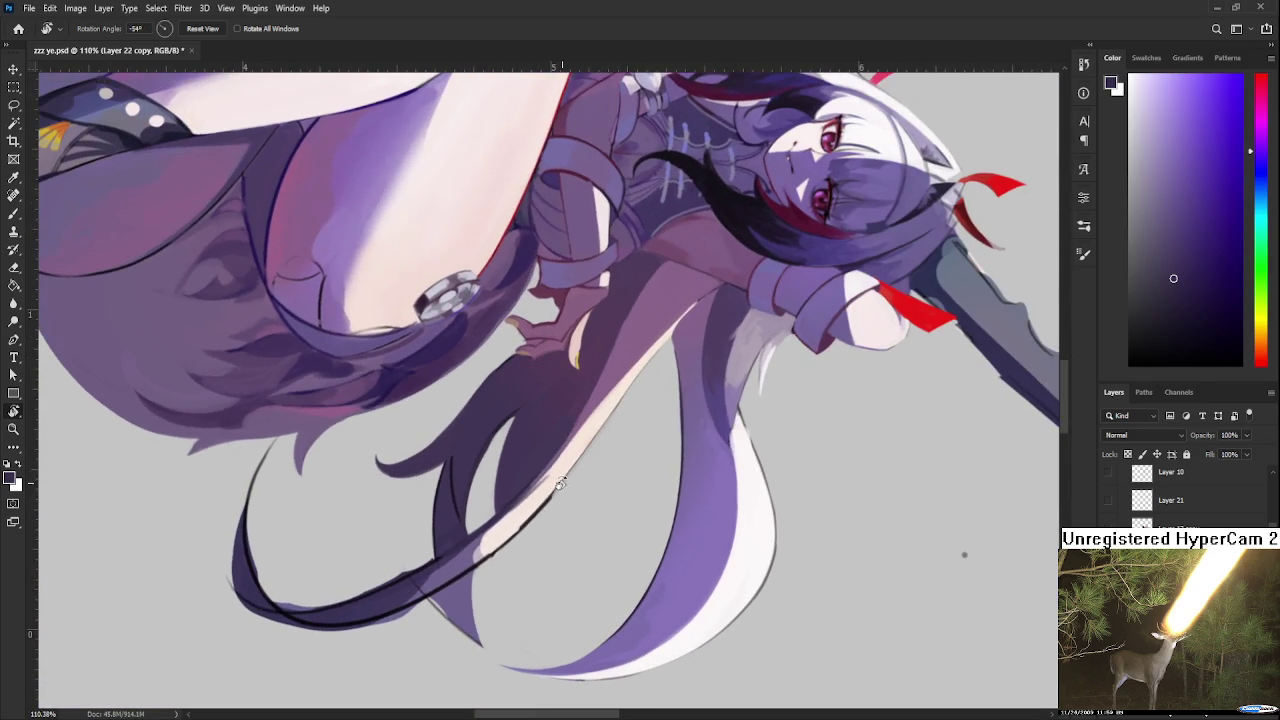
left_click(546, 466, "alt")
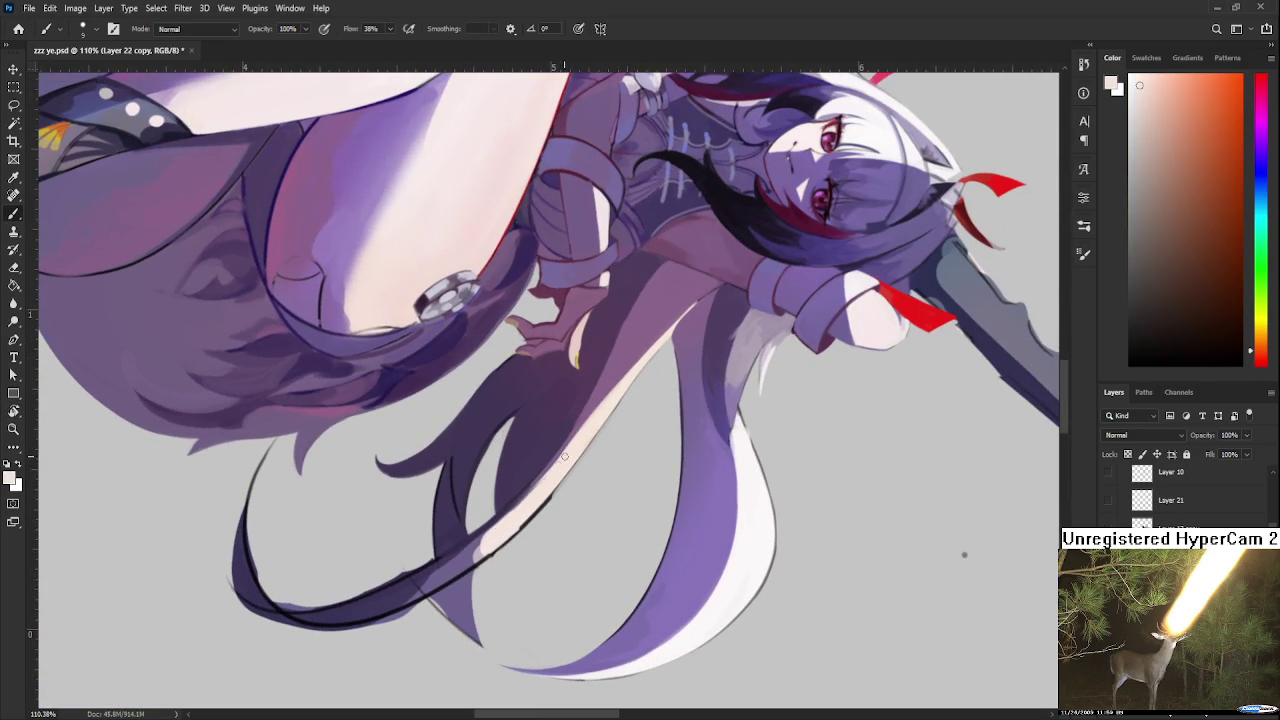
key("e")
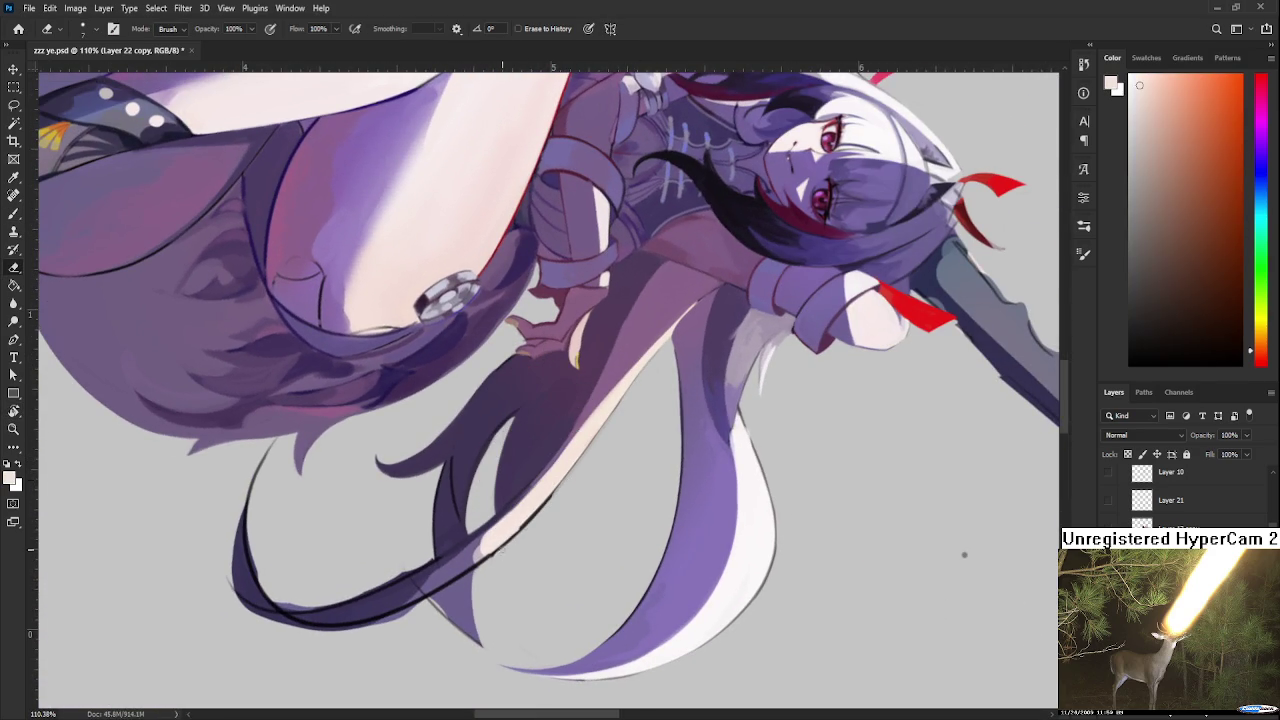
key("b")
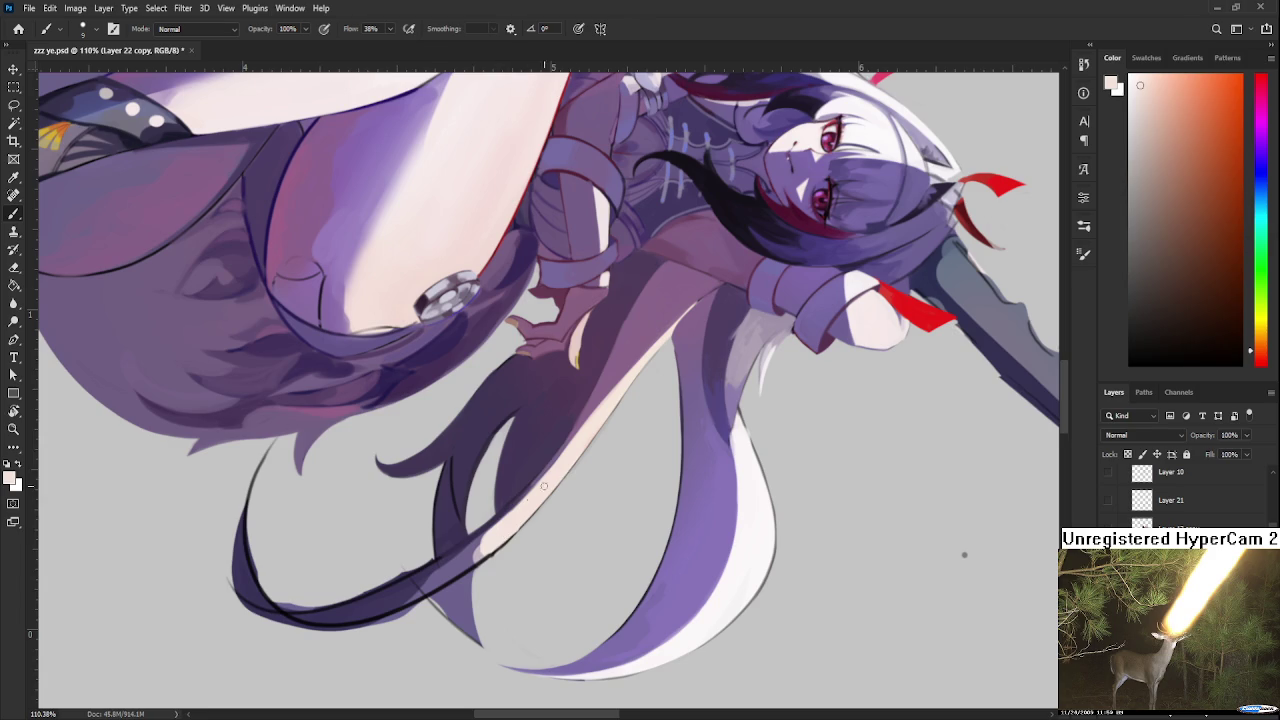
left_click_drag(613, 403, 497, 435)
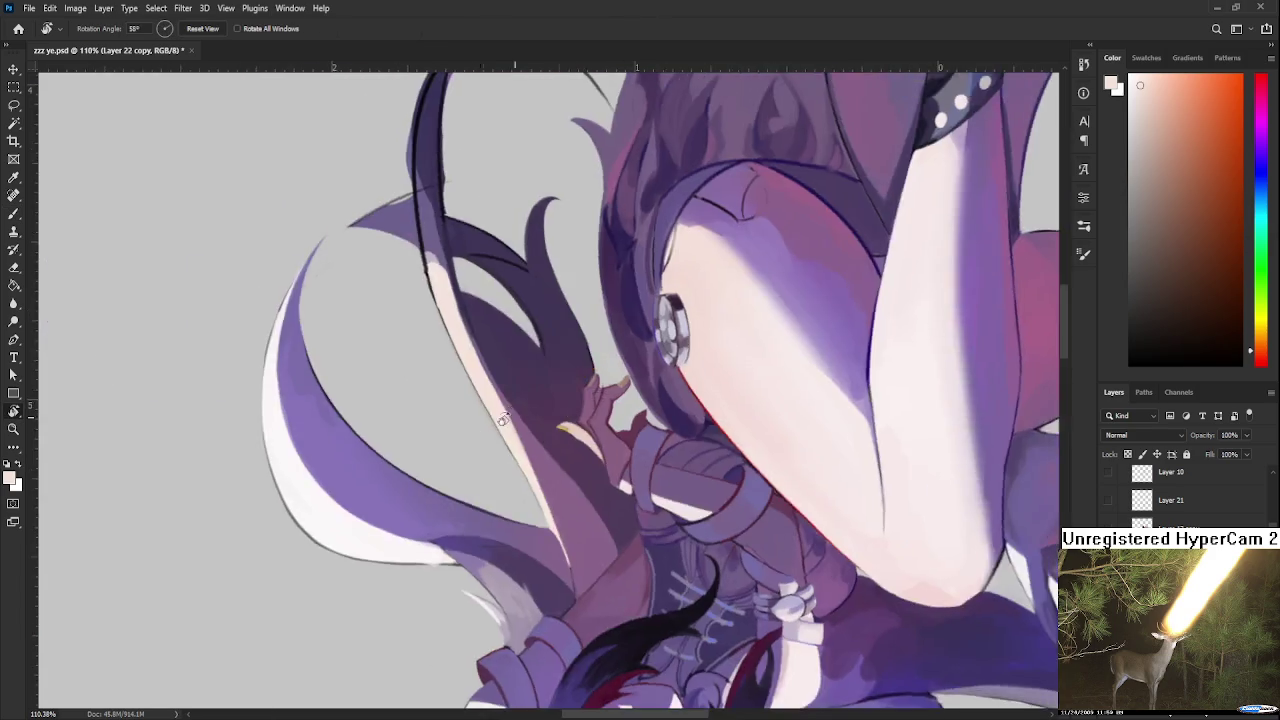
Step: Paint near-white highlight strokes along the thin strand's edge
left_click(501, 420, "alt")
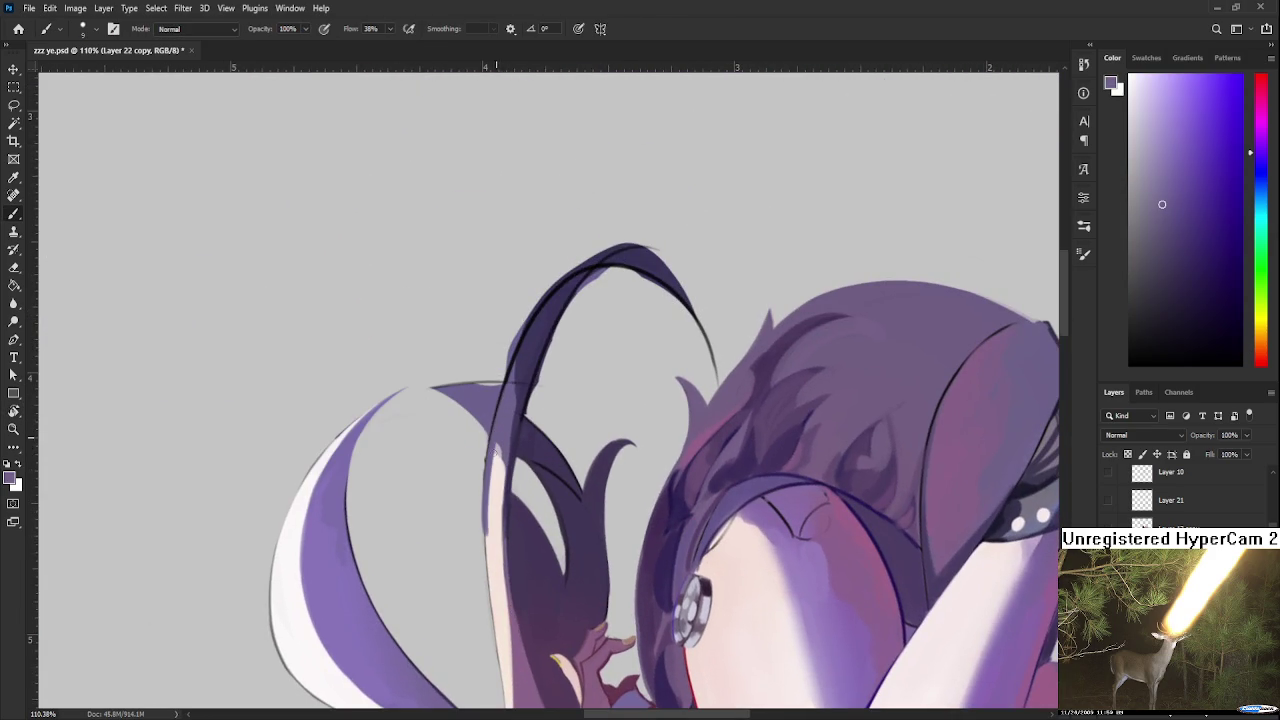
key("e")
key("b")
left_click(500, 480, "alt")
mouse_move(488, 480)
left_mouse_down()
mouse_move(490, 580)
mouse_move(492, 566)
left_mouse_up()
key("e")
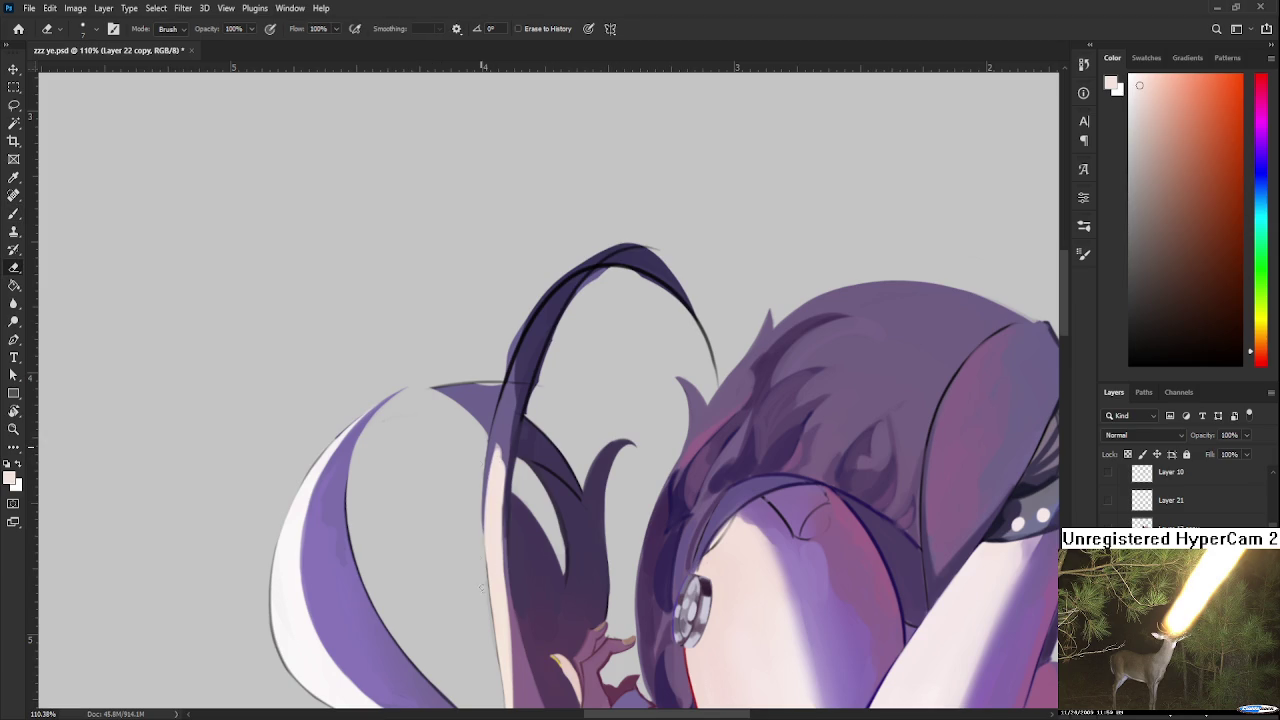
key("b")
left_click(495, 476, "alt")
left_click_drag(500, 448, 505, 410)
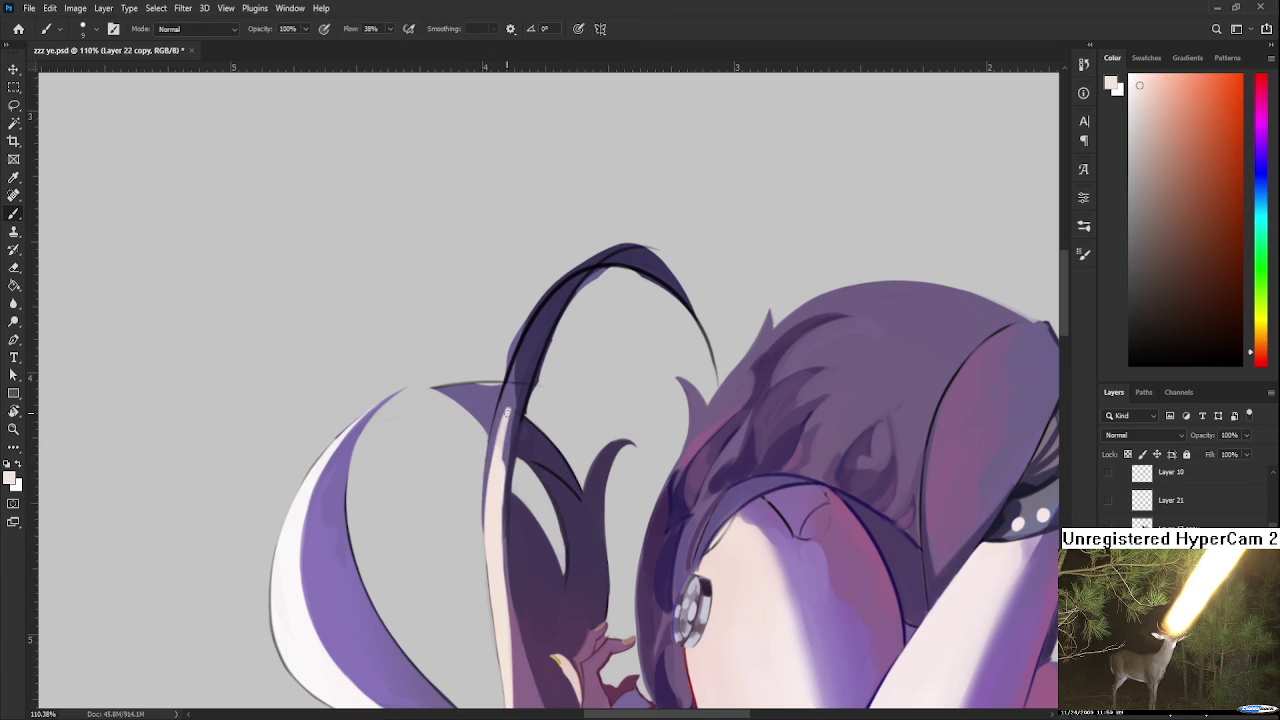
Step: Brighten the thin strand along its length with a pale pinkish-white
left_click(503, 409, "alt")
left_click(500, 425, "alt")
mouse_move(496, 455)
left_mouse_down()
mouse_move(512, 392)
mouse_move(520, 380)
mouse_move(500, 445)
mouse_move(532, 374)
left_mouse_up()
left_click(505, 405, "alt")
left_click(500, 440, "alt")
mouse_move(500, 545)
left_mouse_down()
mouse_move(524, 392)
mouse_move(510, 490)
left_mouse_up()
left_click_drag(508, 578, 504, 487)
Step: Add a faint pale stroke brightening the strand's upper edge
left_click_drag(499, 555, 489, 600)
left_click(503, 437, "alt")
left_click(507, 458, "alt")
left_click_drag(512, 462, 527, 411)
left_click(533, 389, "alt")
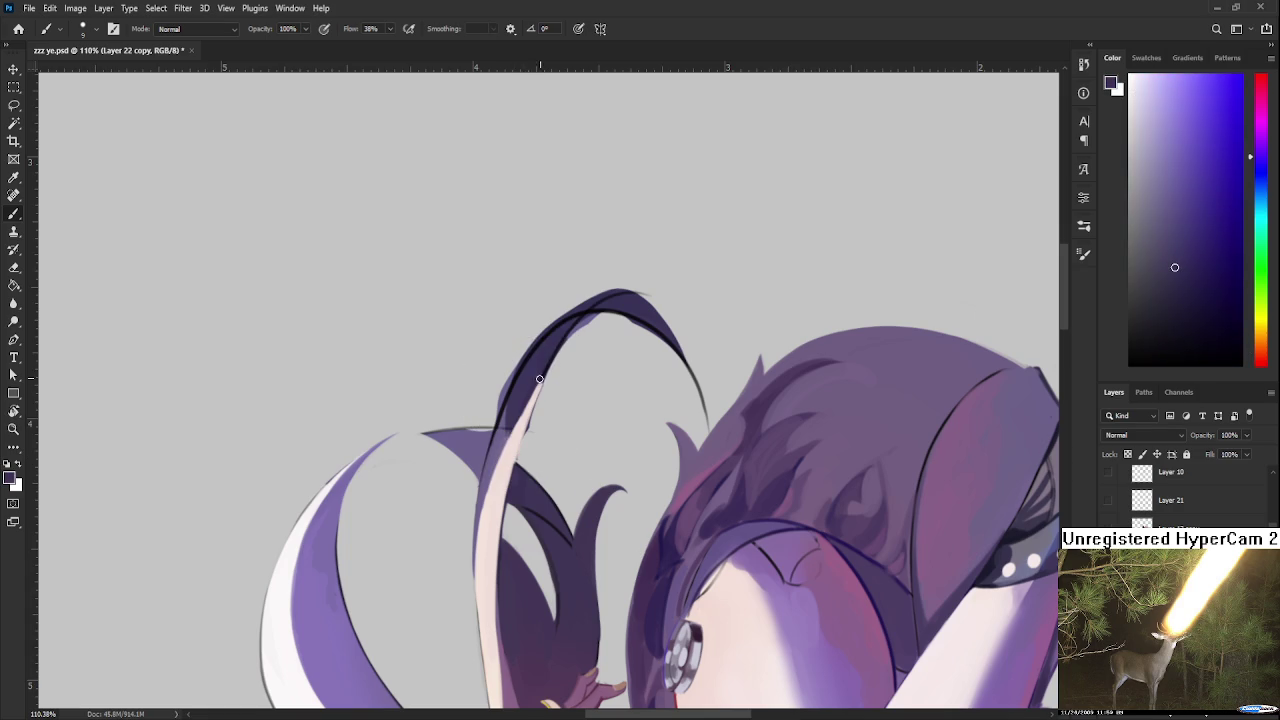
left_click(519, 428, "alt")
Step: Erase the strand's left dark outline thinner and lighten its inner edge
key("e")
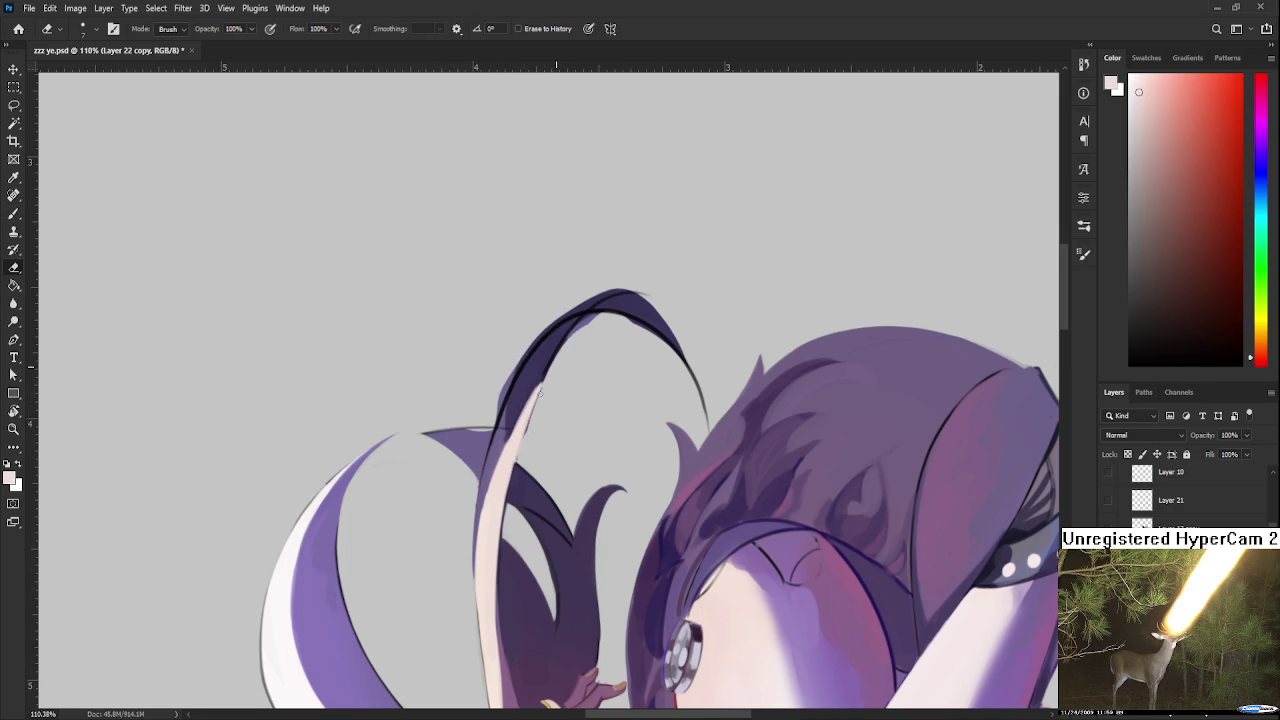
key("b")
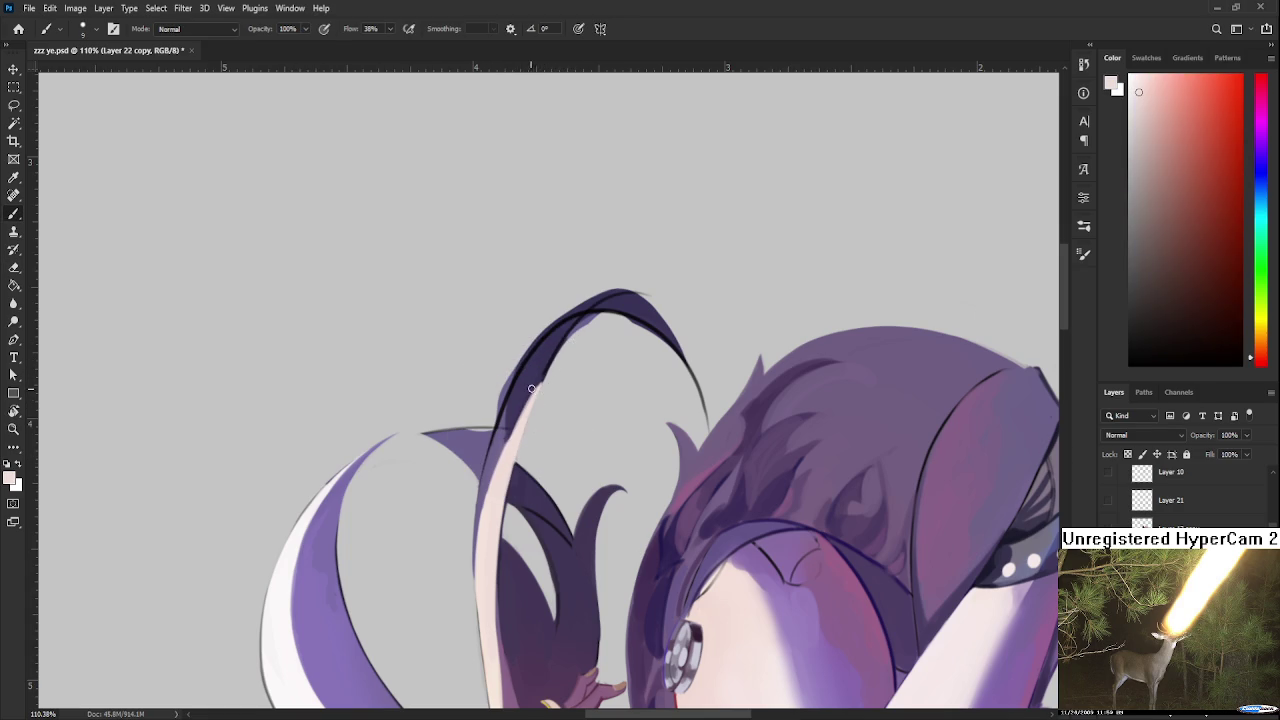
left_click(523, 400, "alt")
key("e")
mouse_move(530, 342)
left_mouse_down()
mouse_move(494, 408)
mouse_move(574, 440)
mouse_move(479, 367)
mouse_move(481, 396)
left_mouse_up()
key("r")
left_click_drag(482, 316, 485, 404)
mouse_move(502, 352)
left_mouse_down()
mouse_move(500, 386)
mouse_move(494, 361)
mouse_move(526, 440)
left_mouse_up()
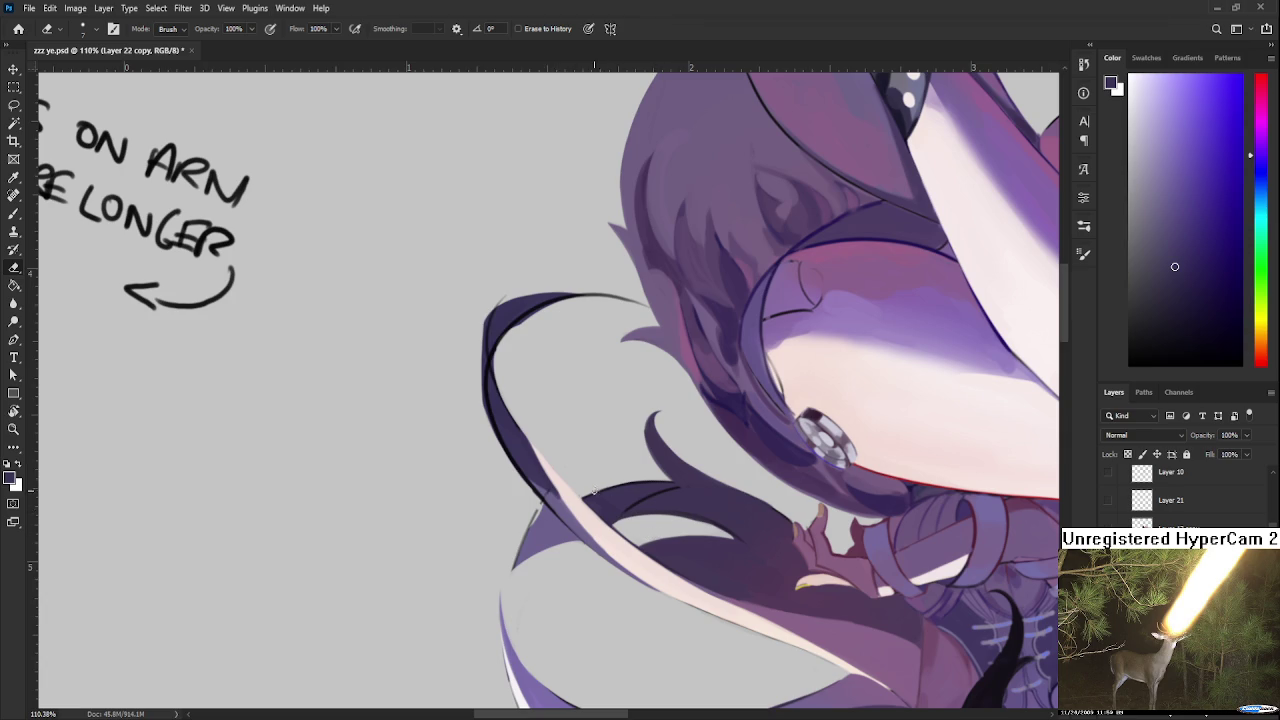
Step: Rotate the view toward the lower hair and erase a gap in the dark strand
key("r")
left_click_drag(594, 487, 577, 486)
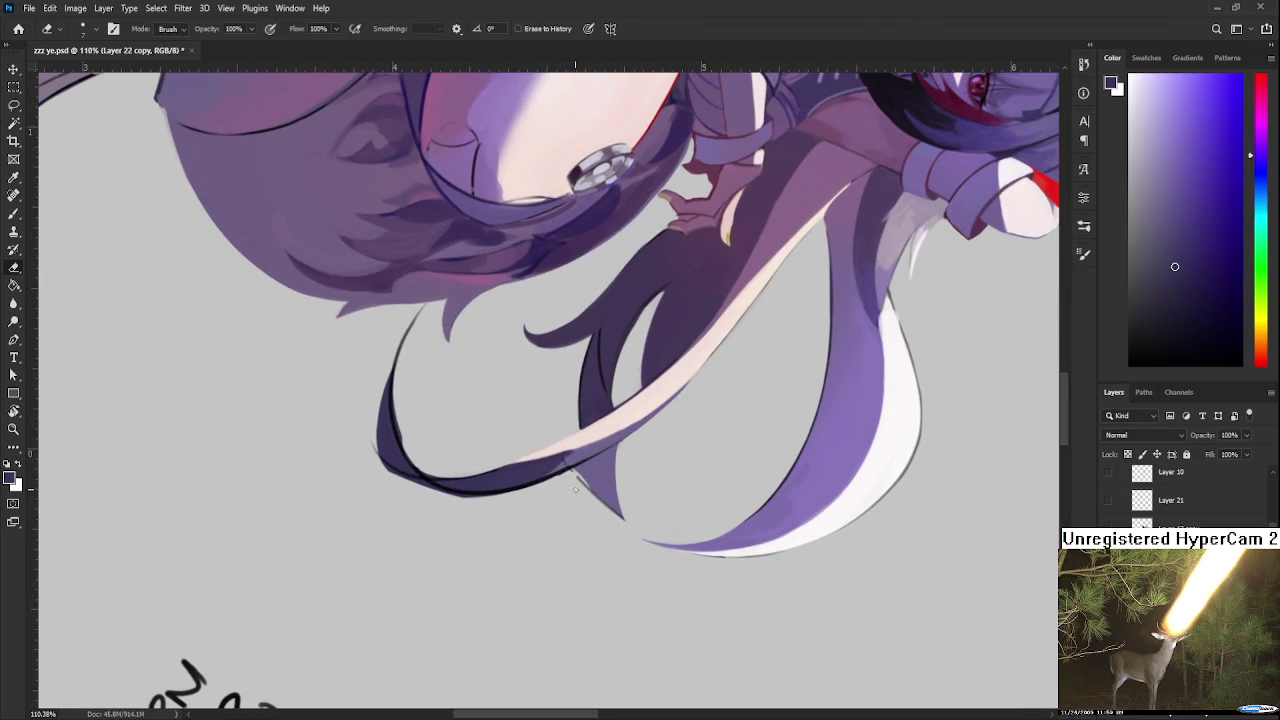
mouse_move(581, 487)
left_mouse_down()
mouse_move(628, 441)
mouse_move(584, 482)
mouse_move(599, 480)
mouse_move(617, 506)
mouse_move(596, 495)
left_mouse_up()
Step: Sample lavender from the hair and paint a thin curling strand beneath the dark loop
key("b")
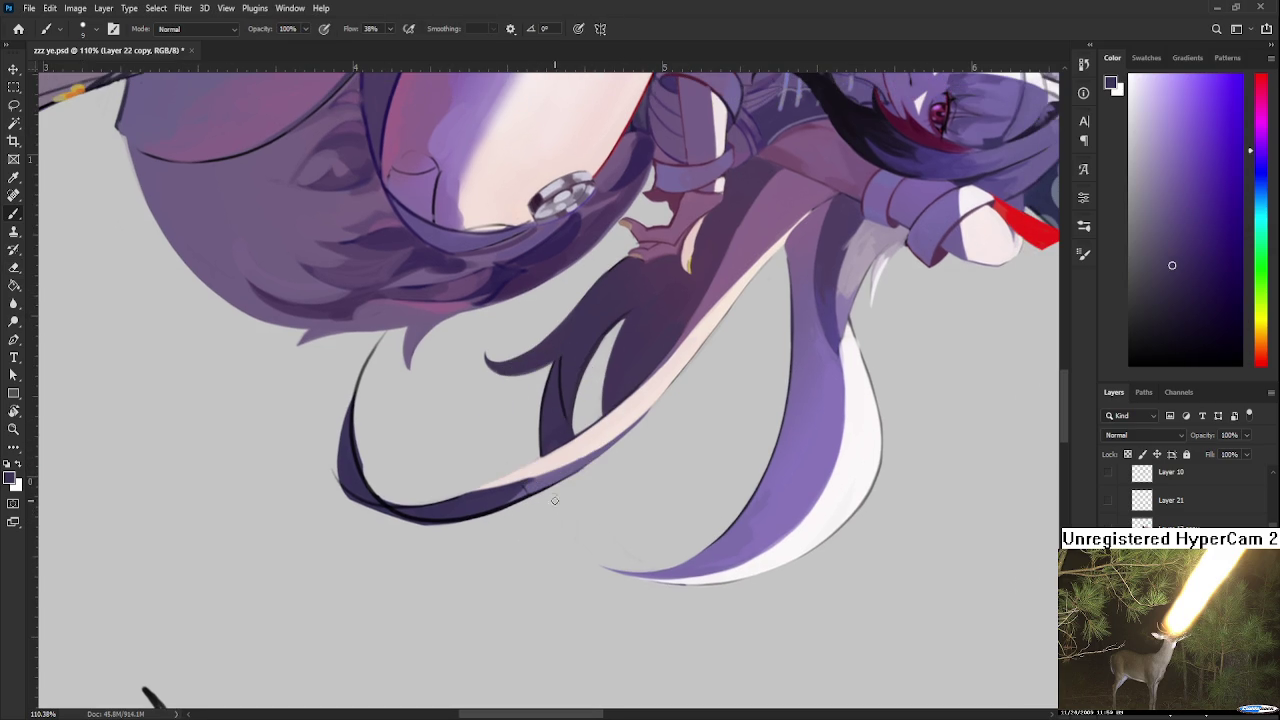
left_click(699, 557, "alt")
left_click_drag(548, 490, 594, 542)
mouse_move(575, 472)
left_mouse_down()
mouse_move(600, 545)
mouse_move(568, 498)
mouse_move(556, 505)
mouse_move(550, 486)
mouse_move(572, 478)
mouse_move(578, 506)
mouse_move(565, 495)
left_mouse_up()
Step: Refine the new strand's tip with light erasing and a dark edge stroke
key("e")
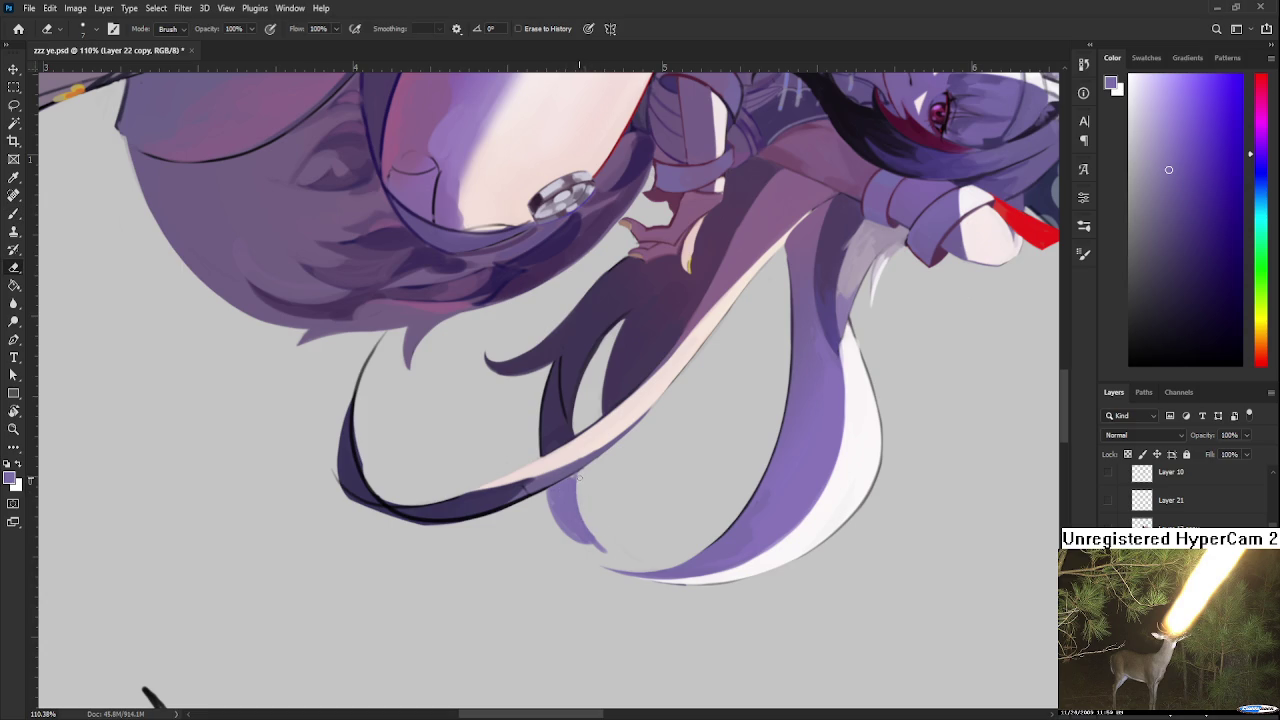
left_click_drag(574, 478, 600, 550)
key("b")
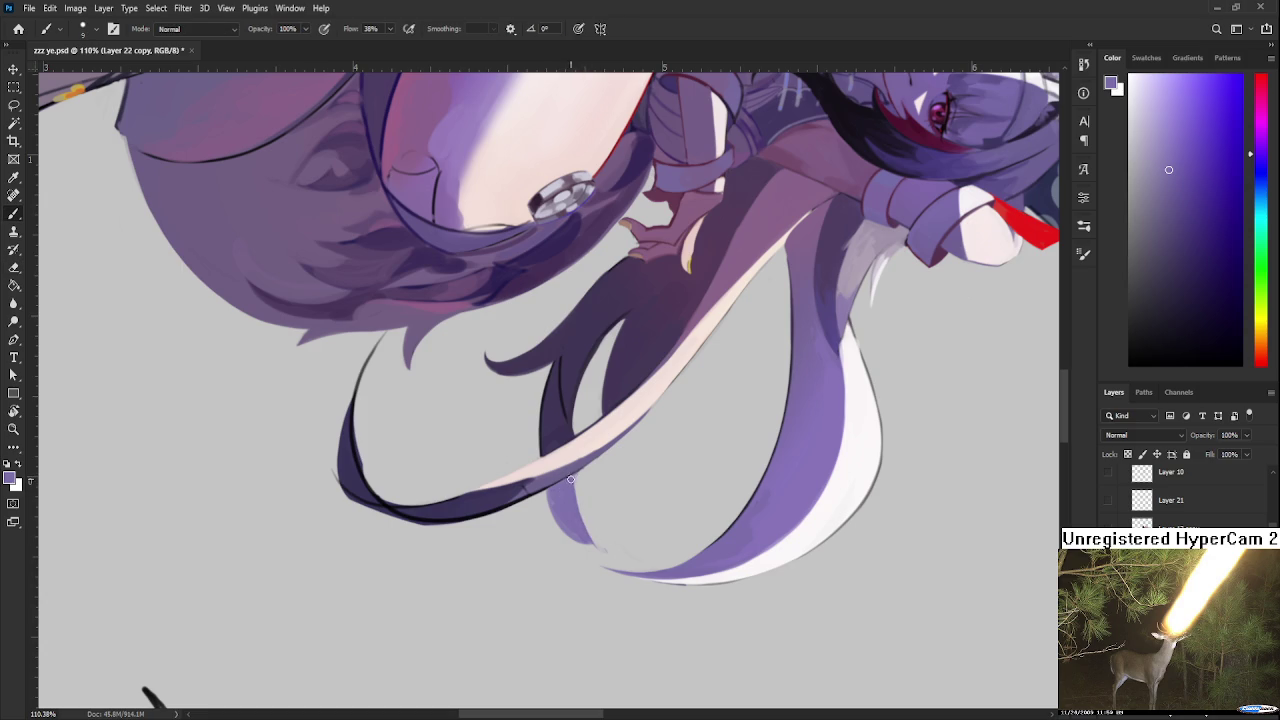
key("e")
mouse_move(555, 491)
left_mouse_down()
mouse_move(608, 548)
mouse_move(613, 536)
left_mouse_up()
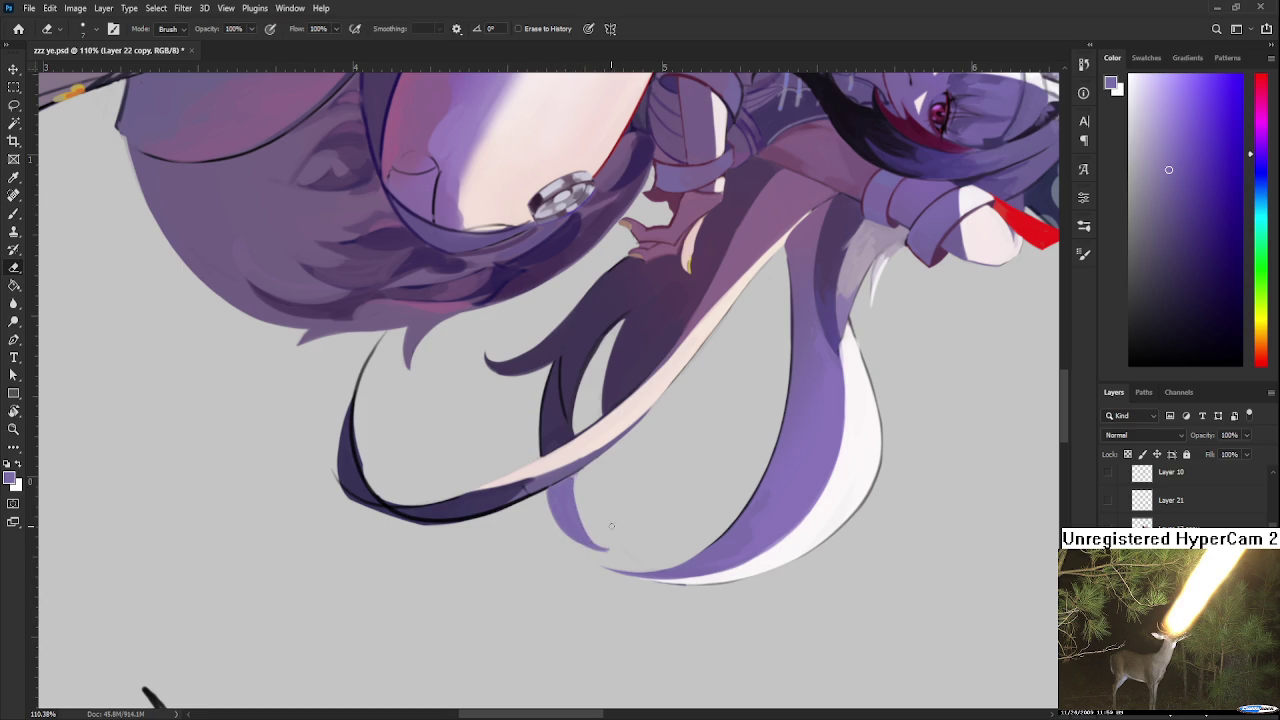
mouse_move(574, 478)
left_mouse_down()
mouse_move(604, 552)
mouse_move(620, 542)
mouse_move(606, 552)
mouse_move(620, 545)
mouse_move(604, 529)
left_mouse_up()
key("b")
key("e")
key("b")
key("e")
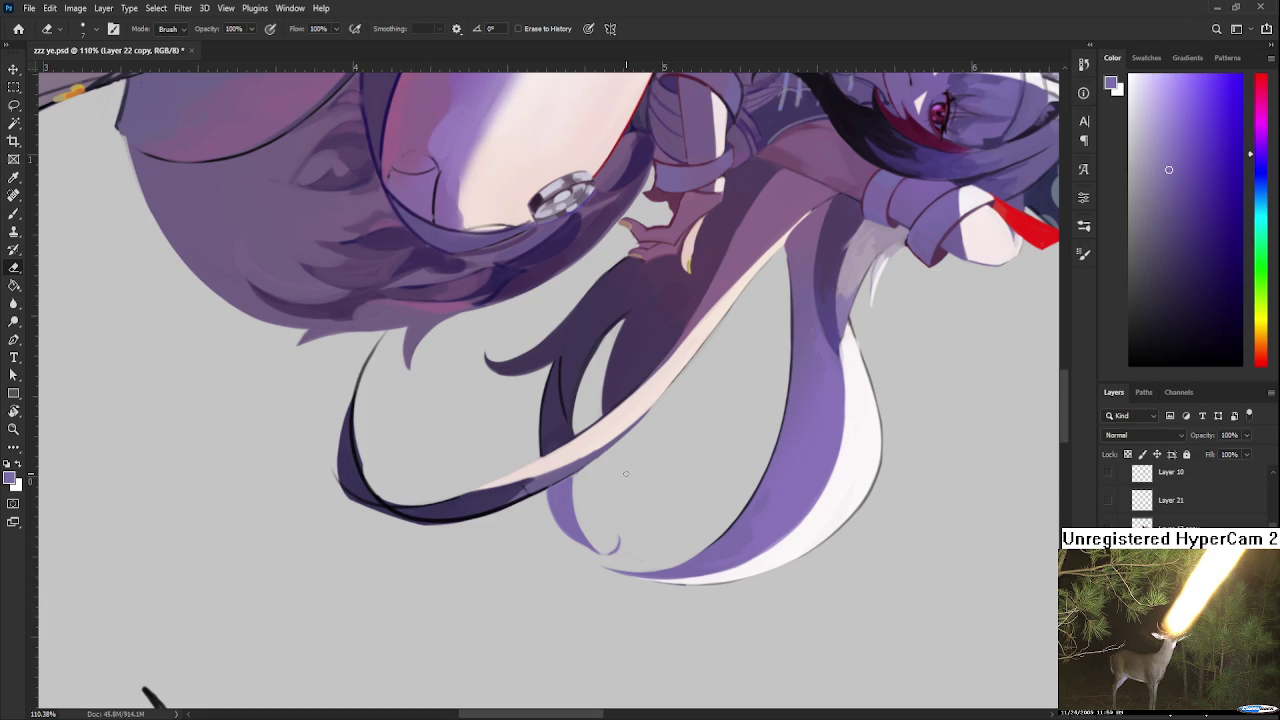
Step: Erase along the dark curling hair strand's inner edge and bottom curve to thin and lighten it
scroll(608, 461, "up", 1)
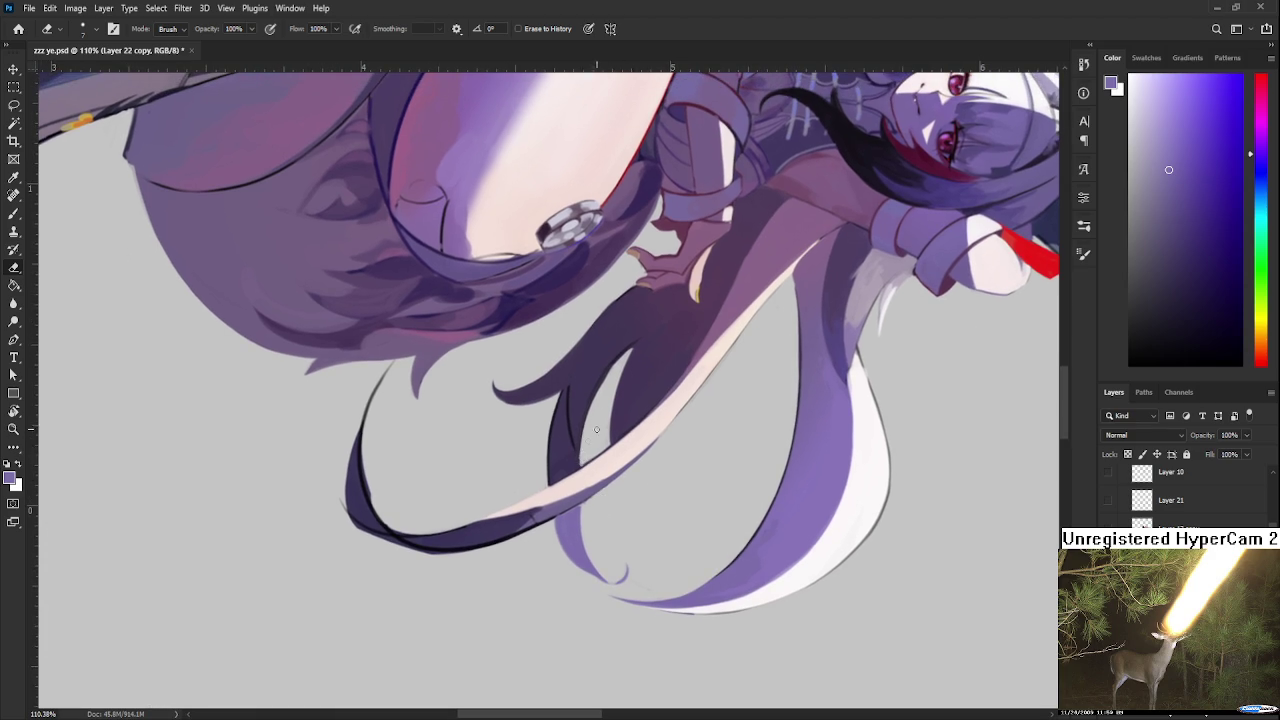
key("b")
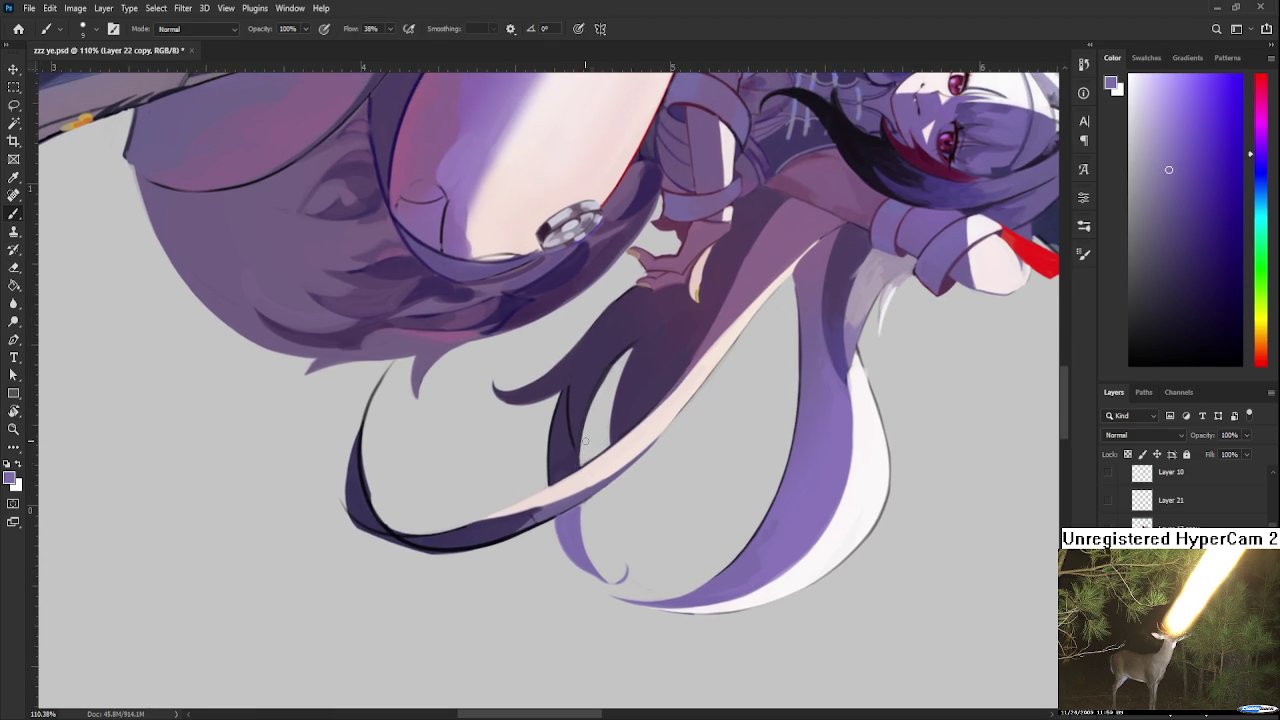
key("e")
mouse_move(584, 441)
left_mouse_down()
mouse_move(693, 407)
mouse_move(430, 412)
mouse_move(434, 378)
mouse_move(441, 475)
left_mouse_up()
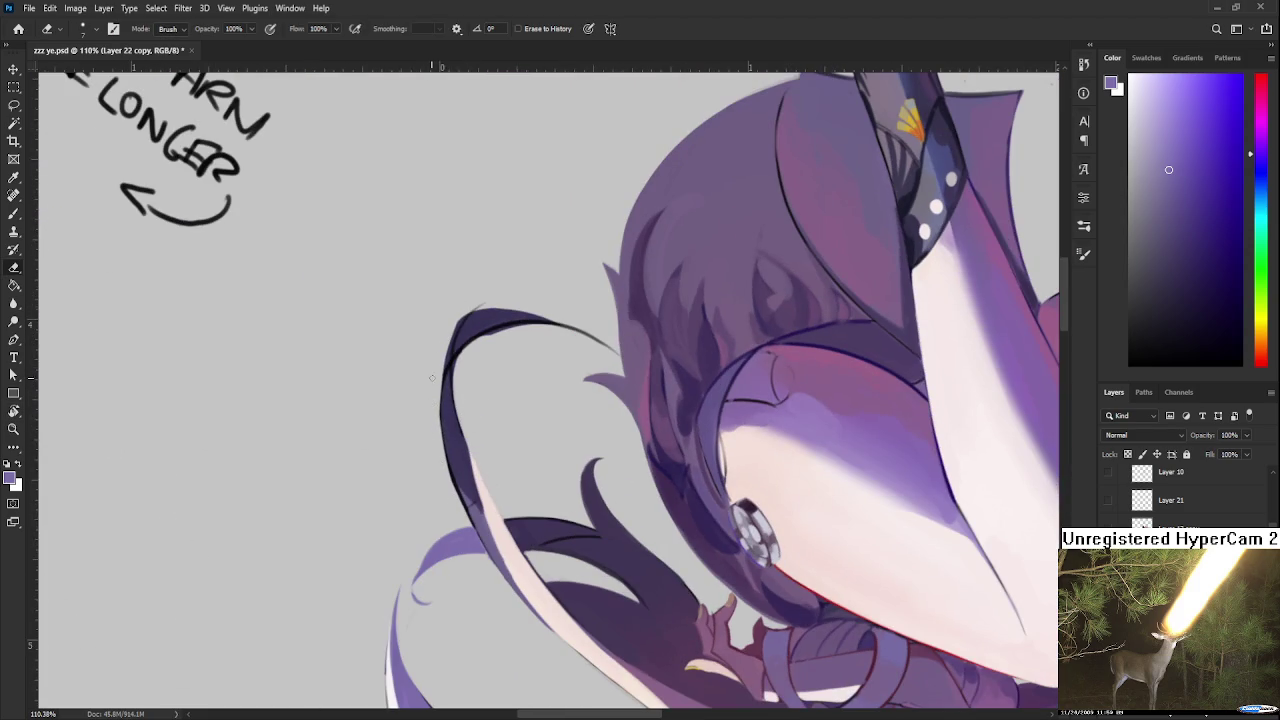
mouse_move(440, 370)
left_mouse_down()
mouse_move(449, 390)
mouse_move(437, 373)
mouse_move(482, 370)
left_mouse_up()
key("r")
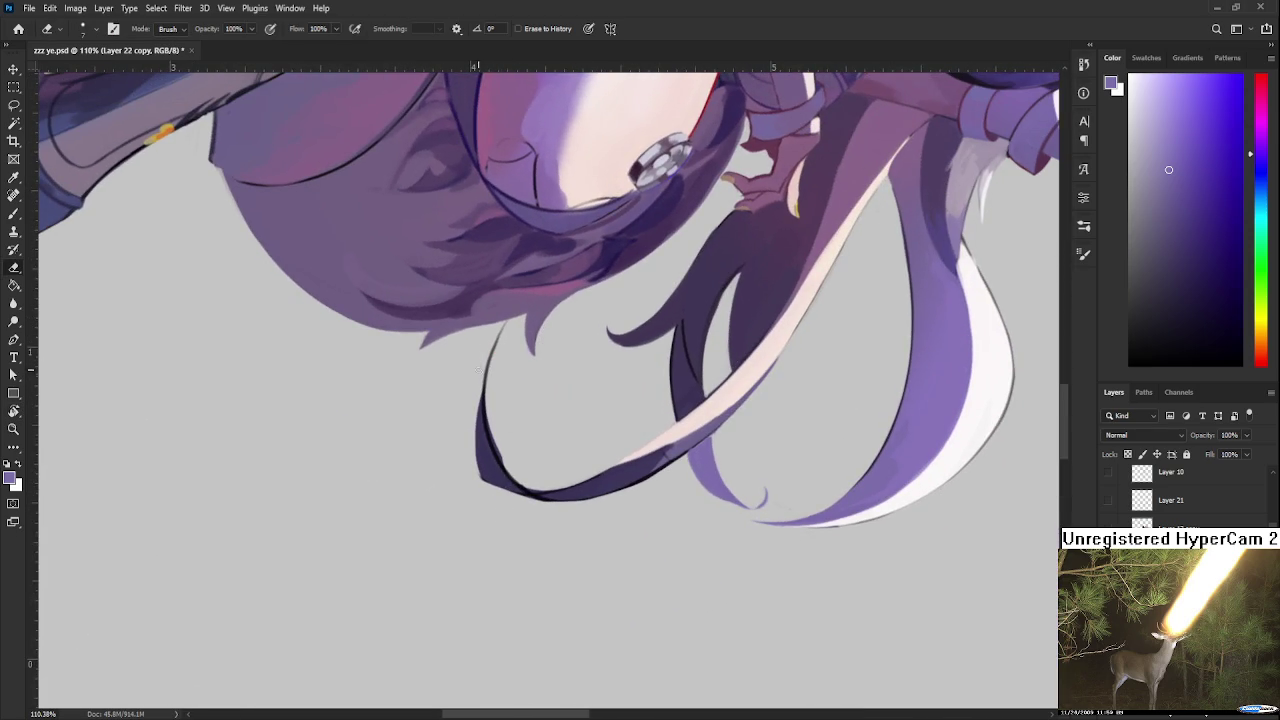
left_click_drag(476, 420, 480, 480)
left_click_drag(491, 428, 488, 332)
mouse_move(488, 382)
left_mouse_down()
mouse_move(496, 460)
mouse_move(524, 486)
left_mouse_up()
left_click_drag(492, 440, 546, 496)
Step: Rotate the canvas so the face is upright again
key("r")
left_click_drag(571, 449, 475, 430)
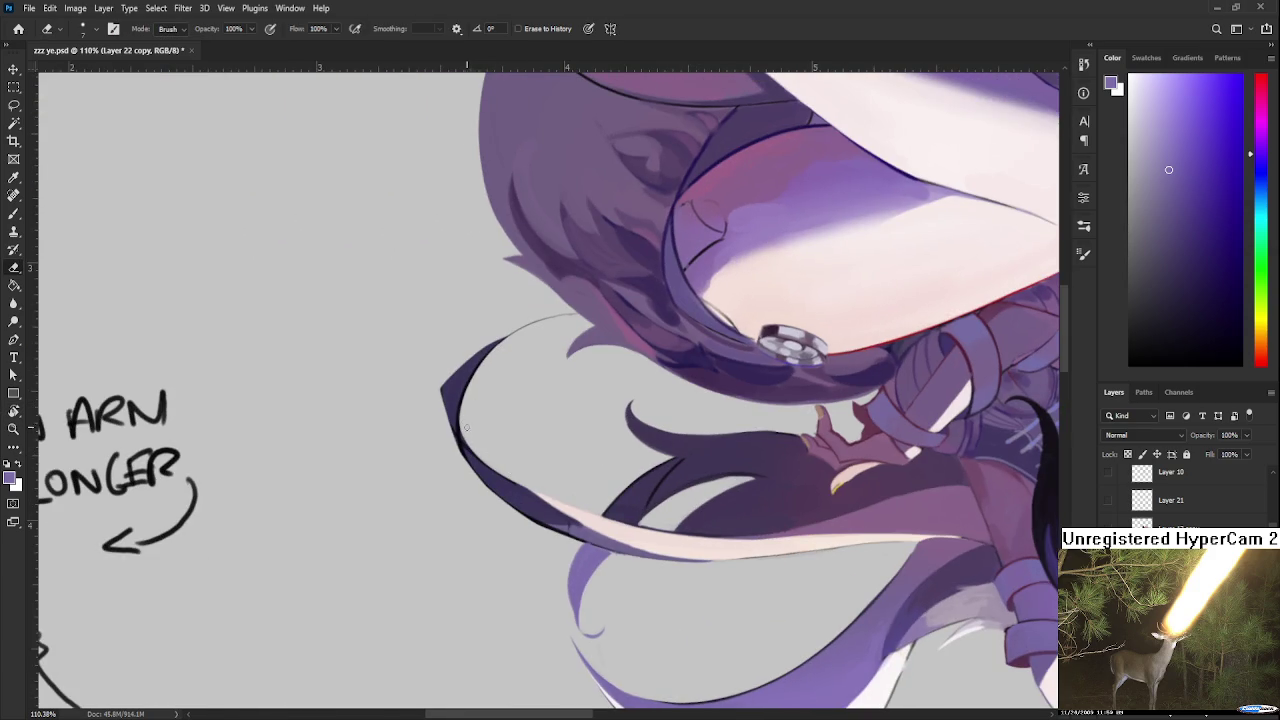
key("r")
left_click_drag(585, 460, 460, 352)
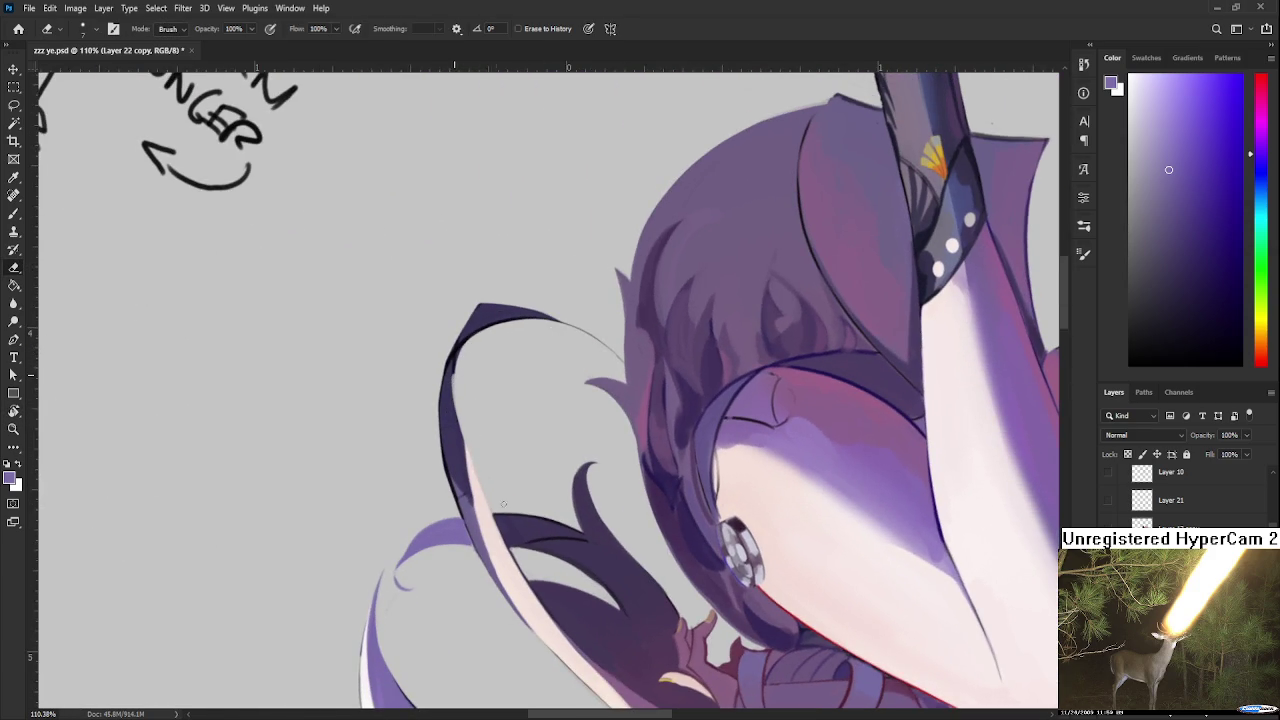
Step: Paint a light pink highlight along the curling hair strand's inner edge
key("b")
left_click(474, 466, "alt")
left_click_drag(466, 478, 500, 578)
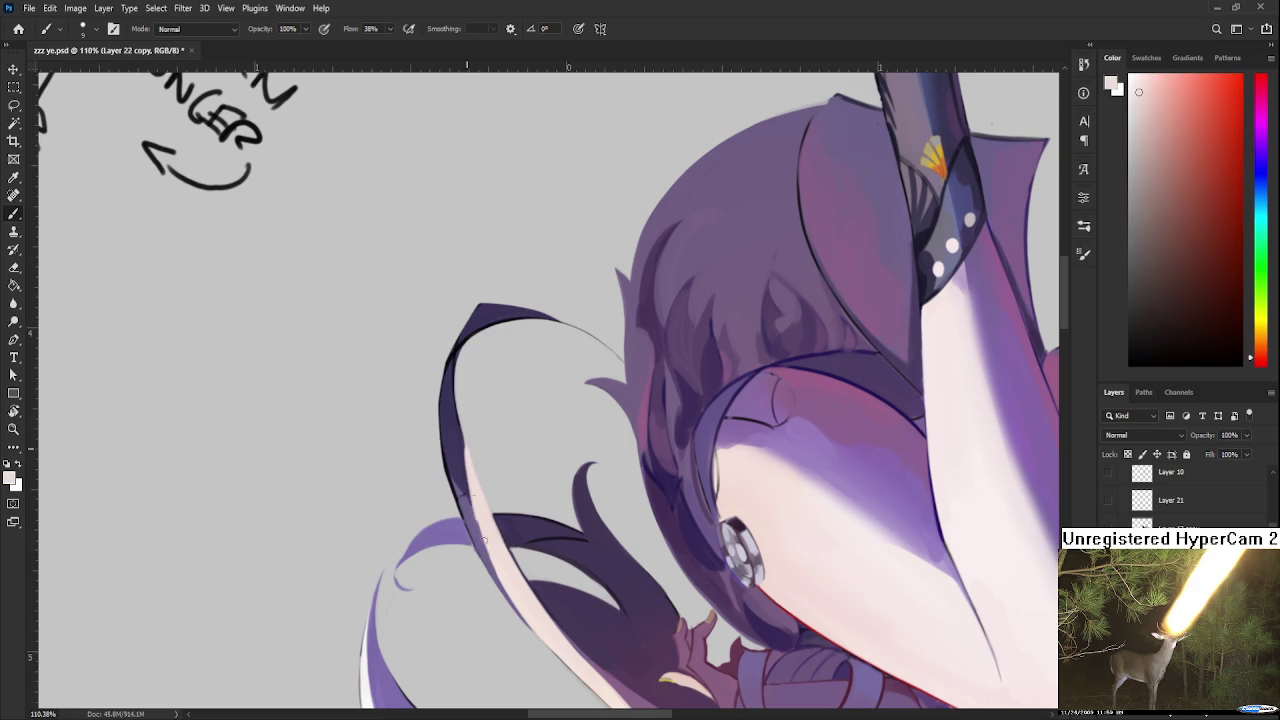
left_click_drag(466, 468, 508, 574)
key("r")
mouse_move(485, 519)
left_mouse_down()
mouse_move(520, 420)
mouse_move(478, 418)
left_mouse_up()
Step: Sample light lavender, light pink and dark purple from the hair to compare colours
left_click(477, 447, "alt")
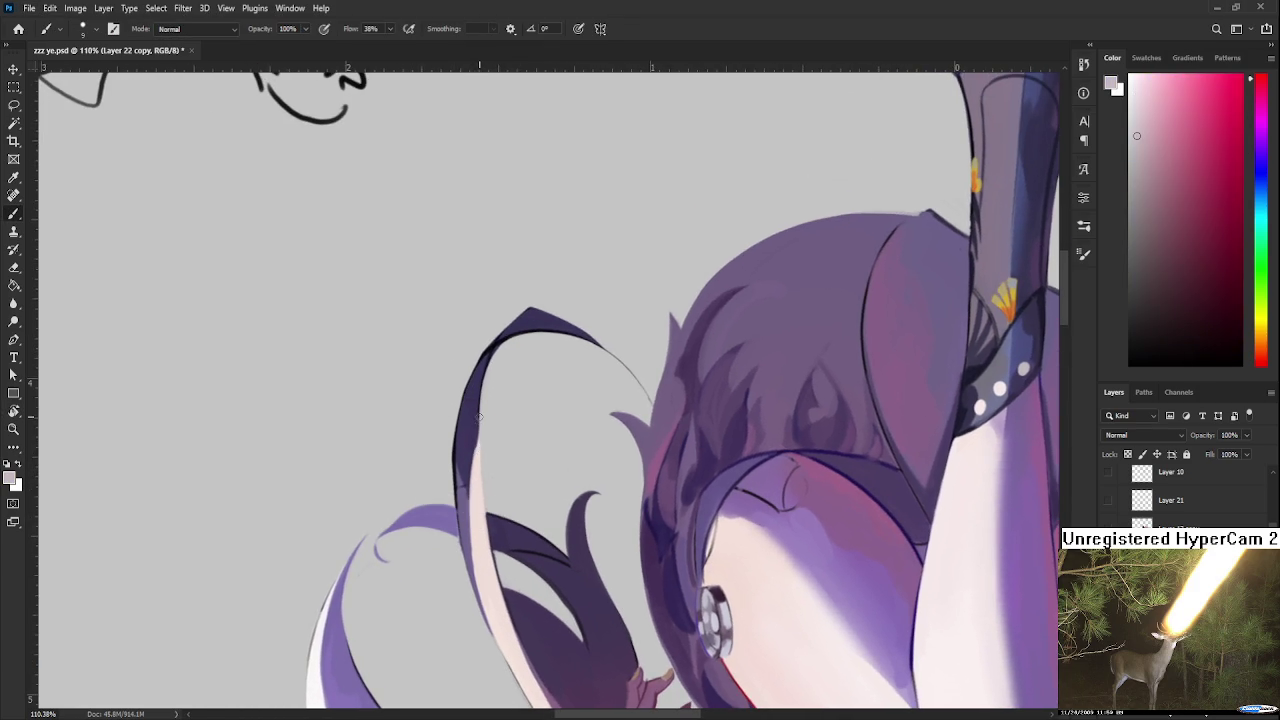
left_click(476, 428, "alt")
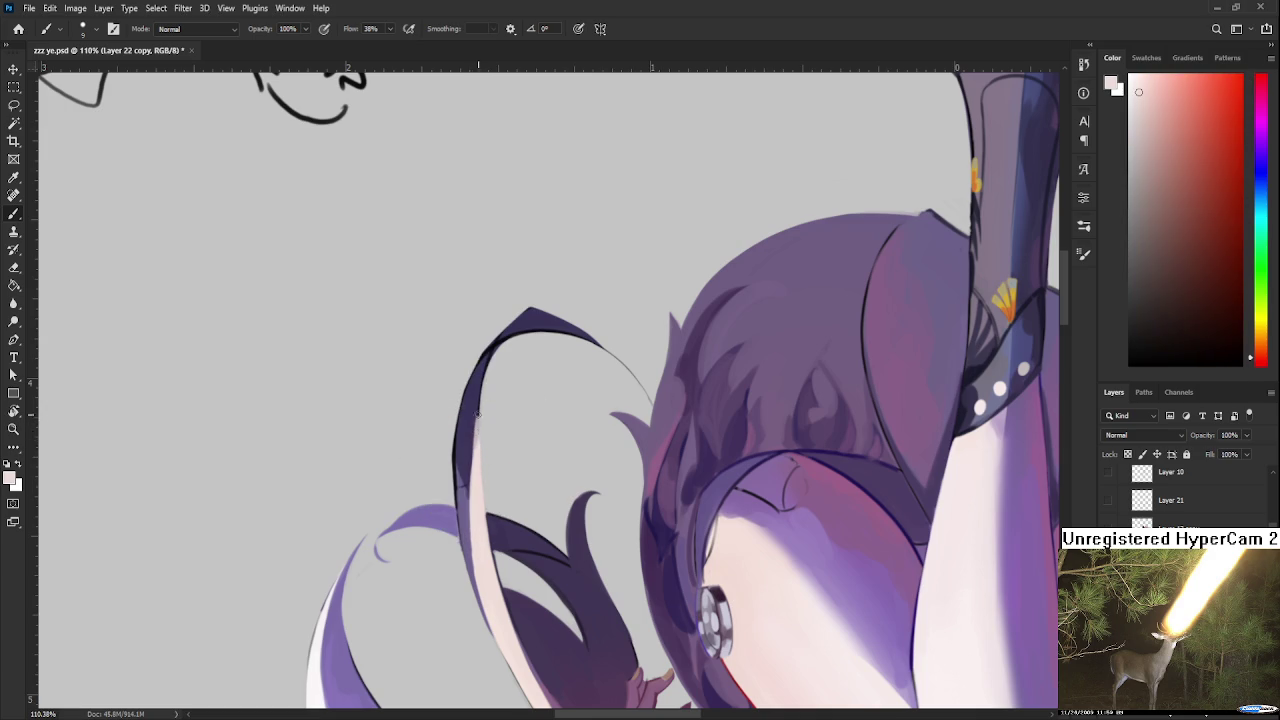
left_click(473, 422, "alt")
left_click(468, 460, "alt")
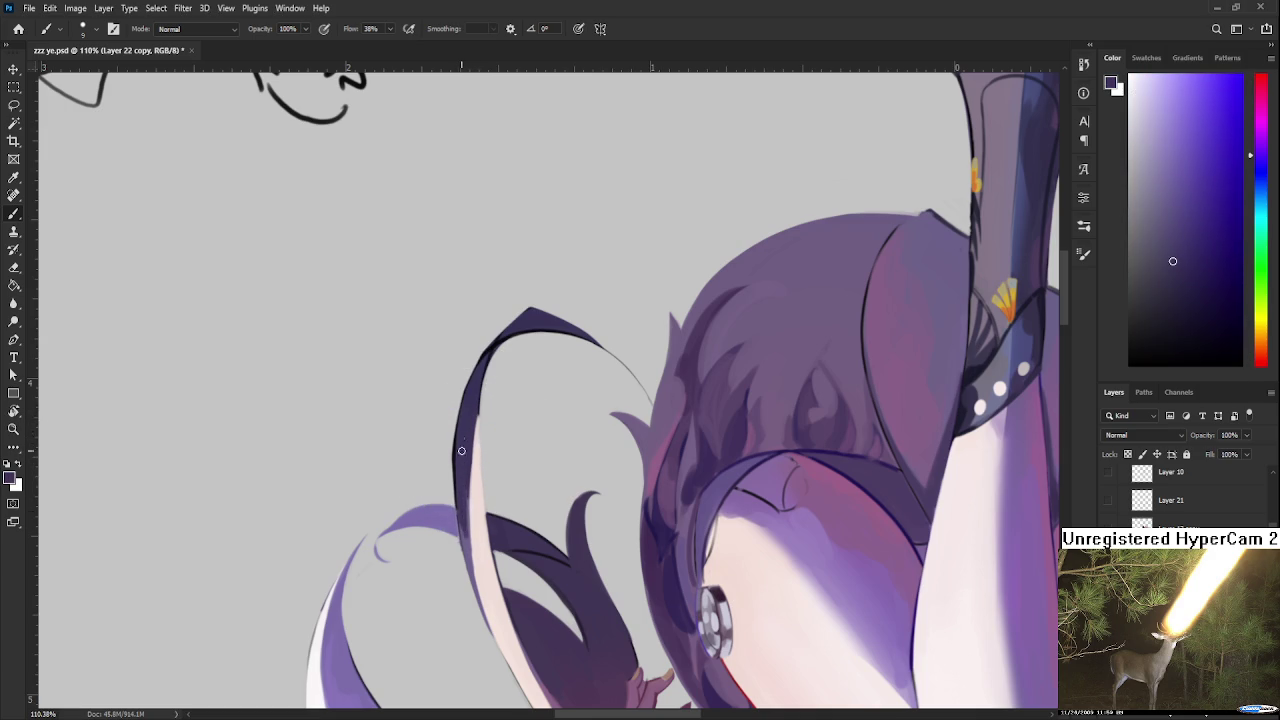
left_click(475, 484, "alt")
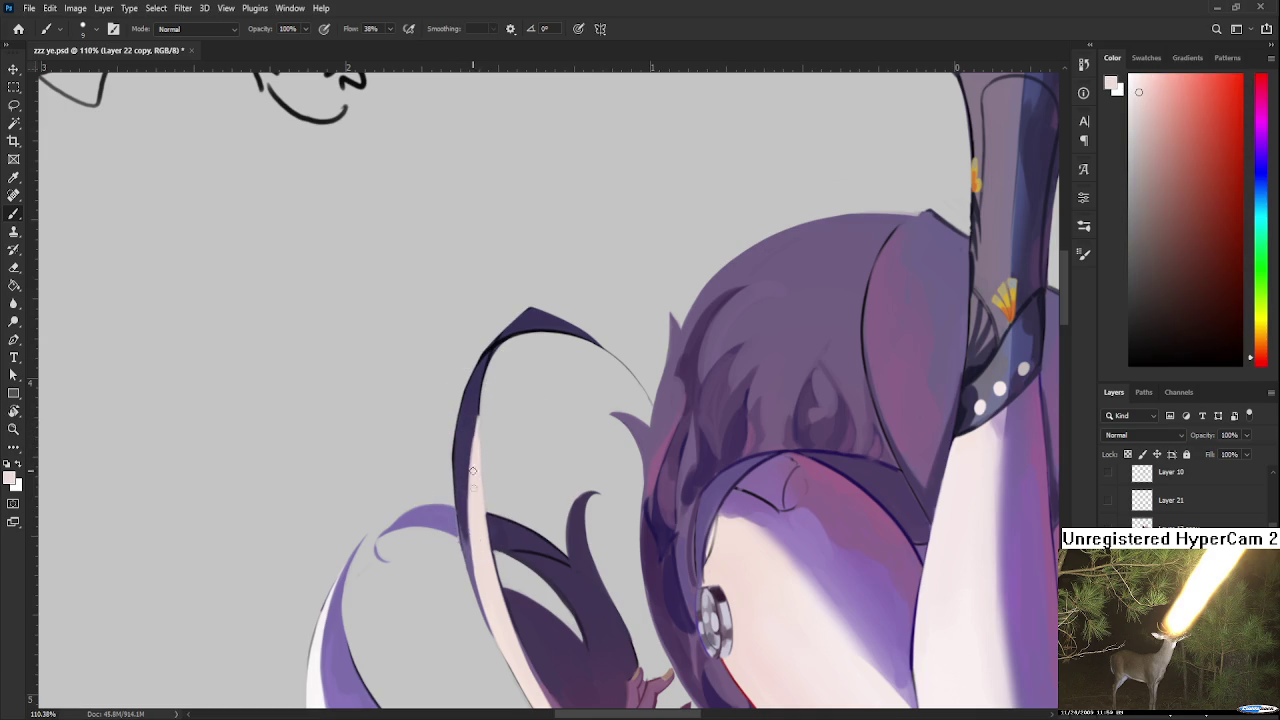
key("e")
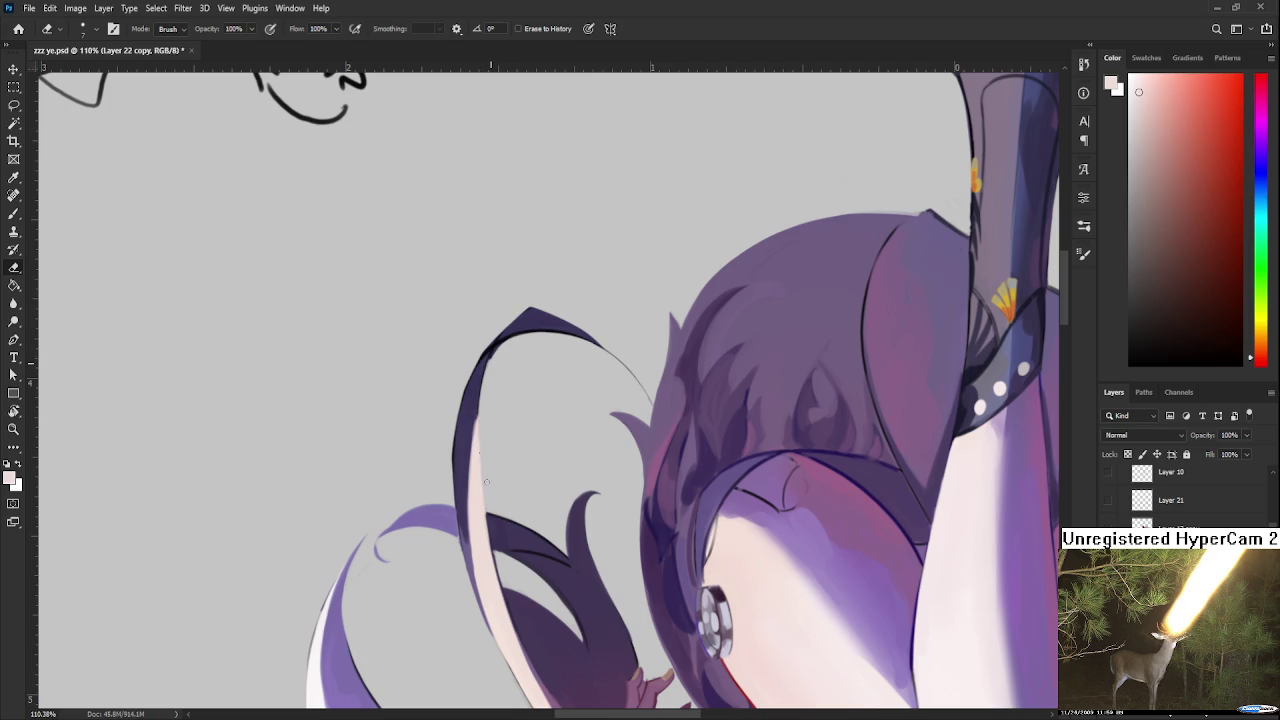
key("b")
left_click(466, 434, "alt")
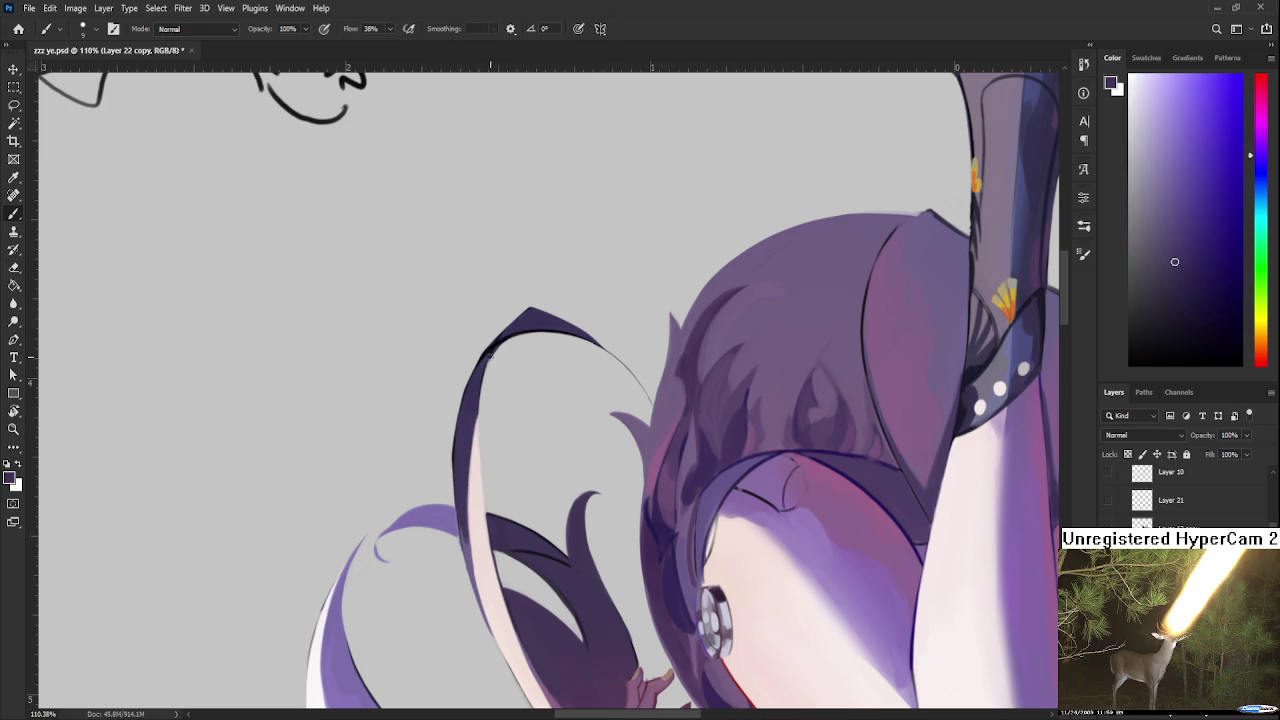
Step: Switch to the Eraser and turn the canvas to about -113 degrees
key("e")
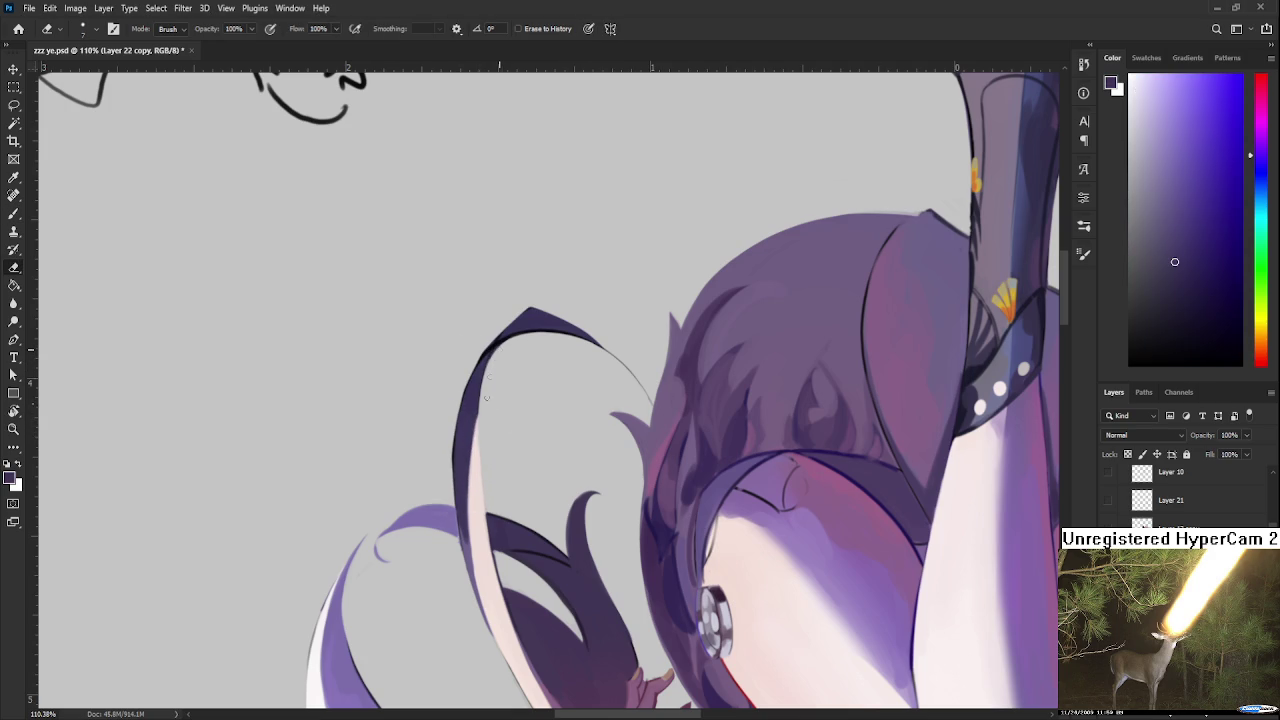
left_click_drag(479, 573, 477, 480)
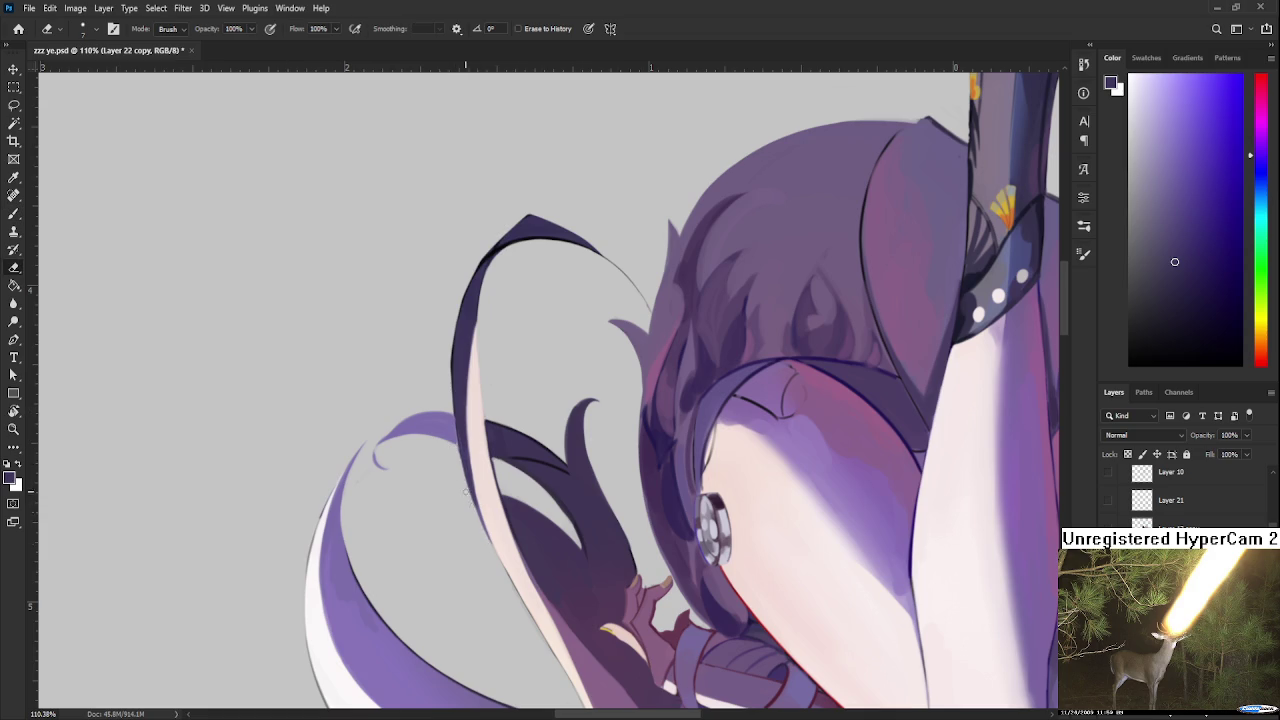
key("r")
mouse_move(580, 548)
left_mouse_down()
mouse_move(603, 358)
mouse_move(513, 592)
left_mouse_up()
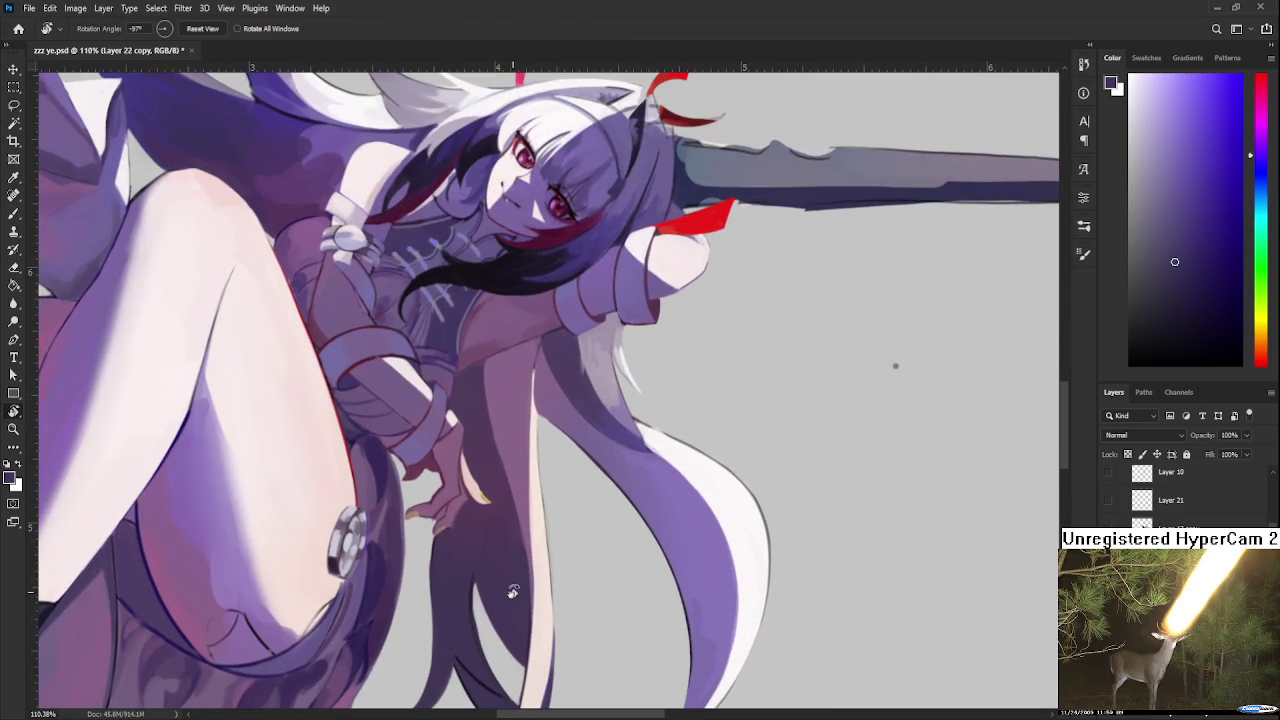
Step: Lighten one edge of the dark hair strand near the hand, then resample the hair colour
key("b")
left_click(499, 386, "alt")
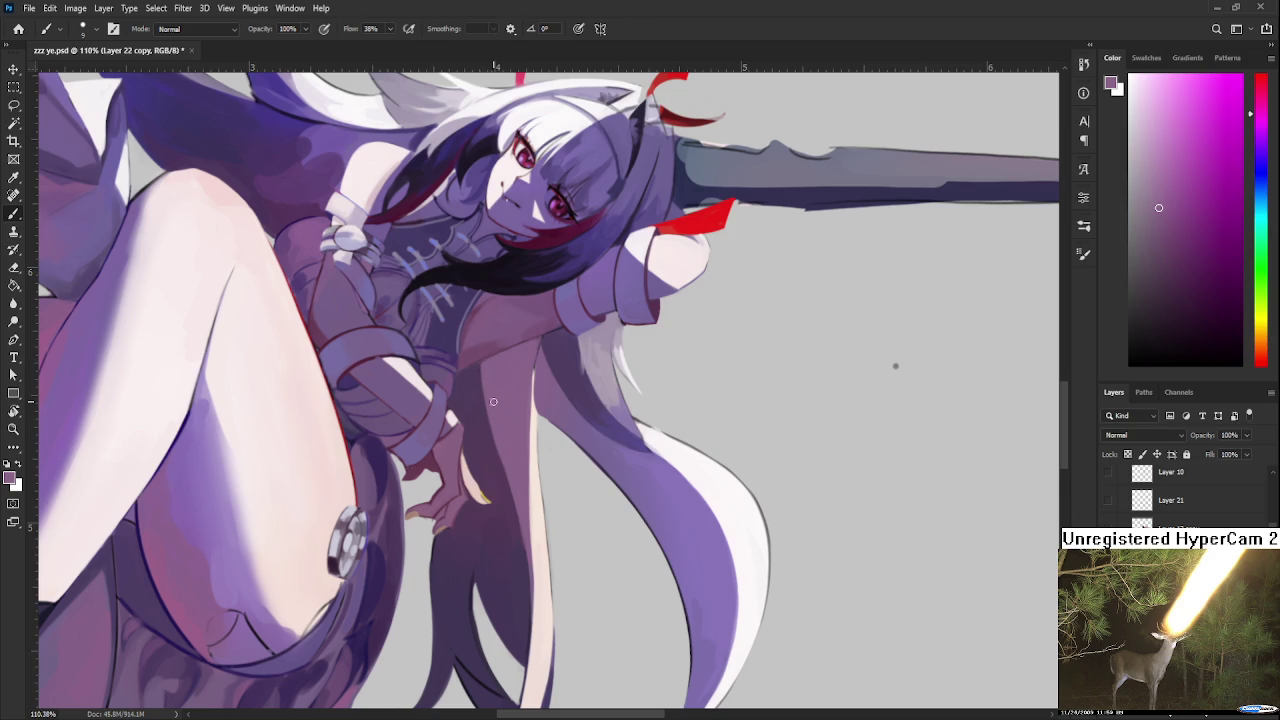
key("e")
scroll(507, 487, "down", 5)
left_click_drag(504, 478, 530, 557)
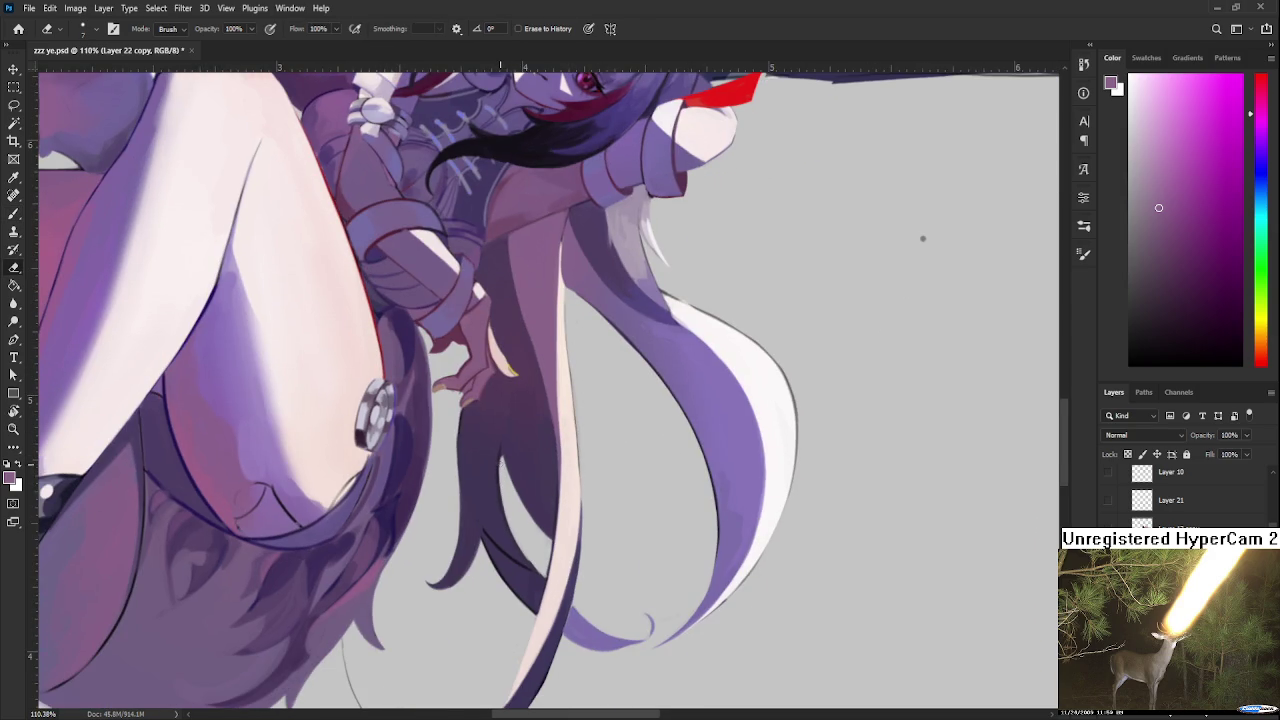
key("b")
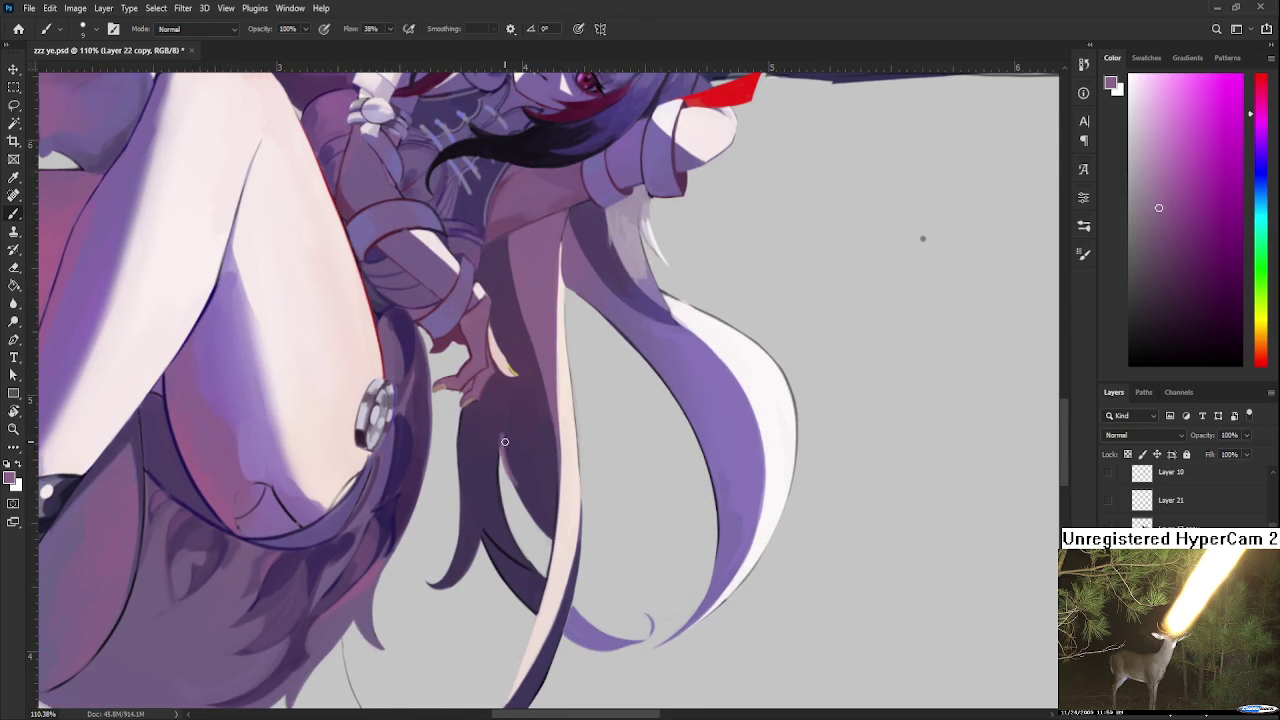
left_click(508, 432, "alt")
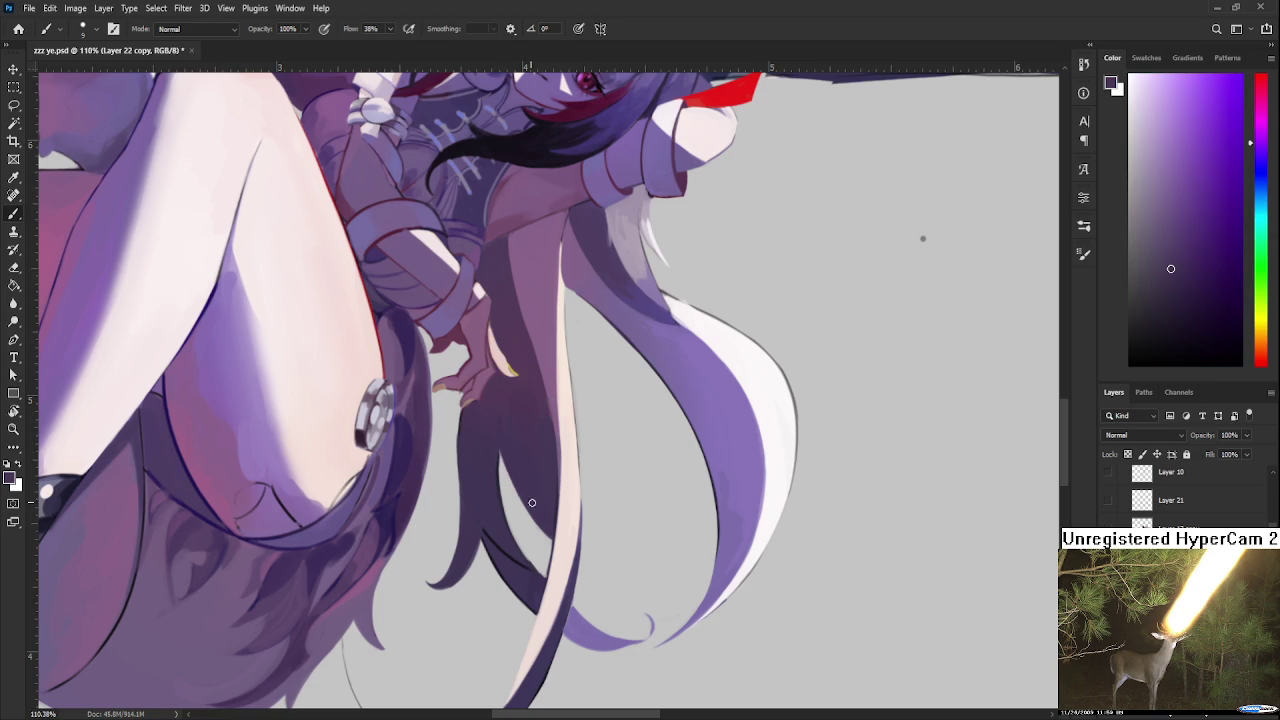
Step: Rotate and zoom the view to check the whole figure, ending at about 87 degrees
key("r")
left_click_drag(534, 538, 671, 377)
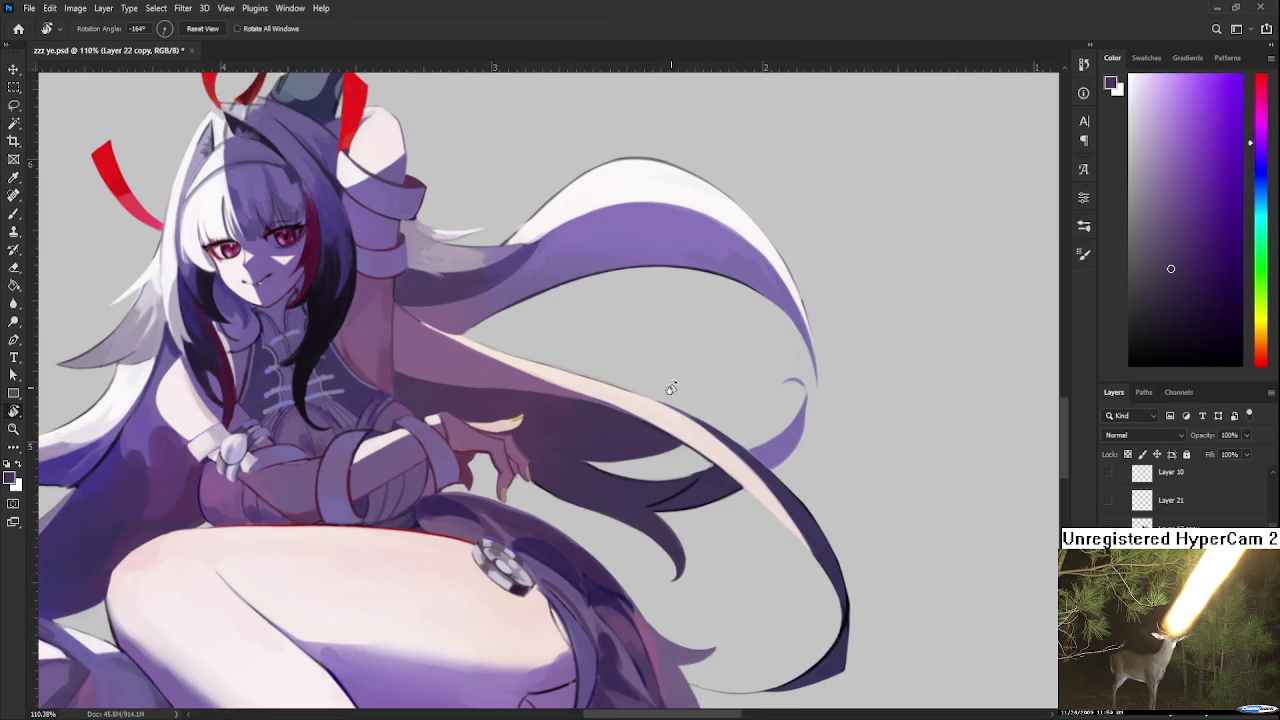
scroll(671, 380, "down", 3)
scroll(667, 400, "down", 2)
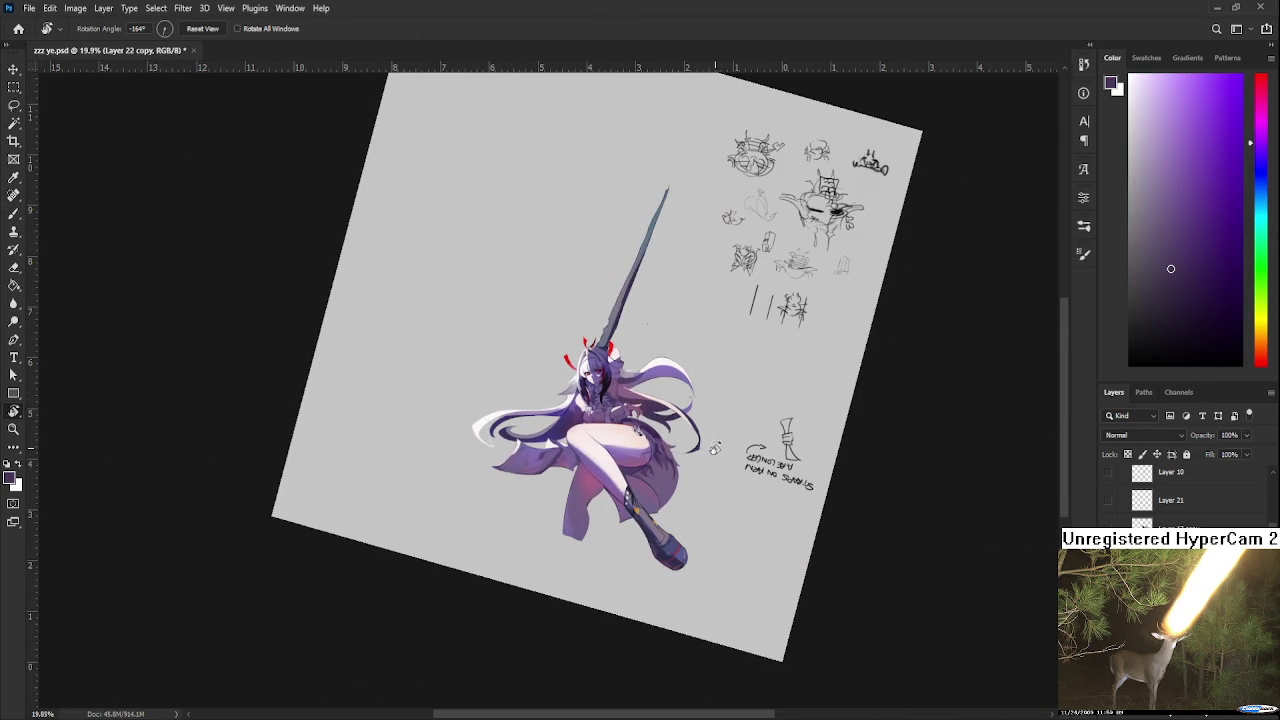
scroll(697, 449, "up", 1)
scroll(680, 460, "up", 2)
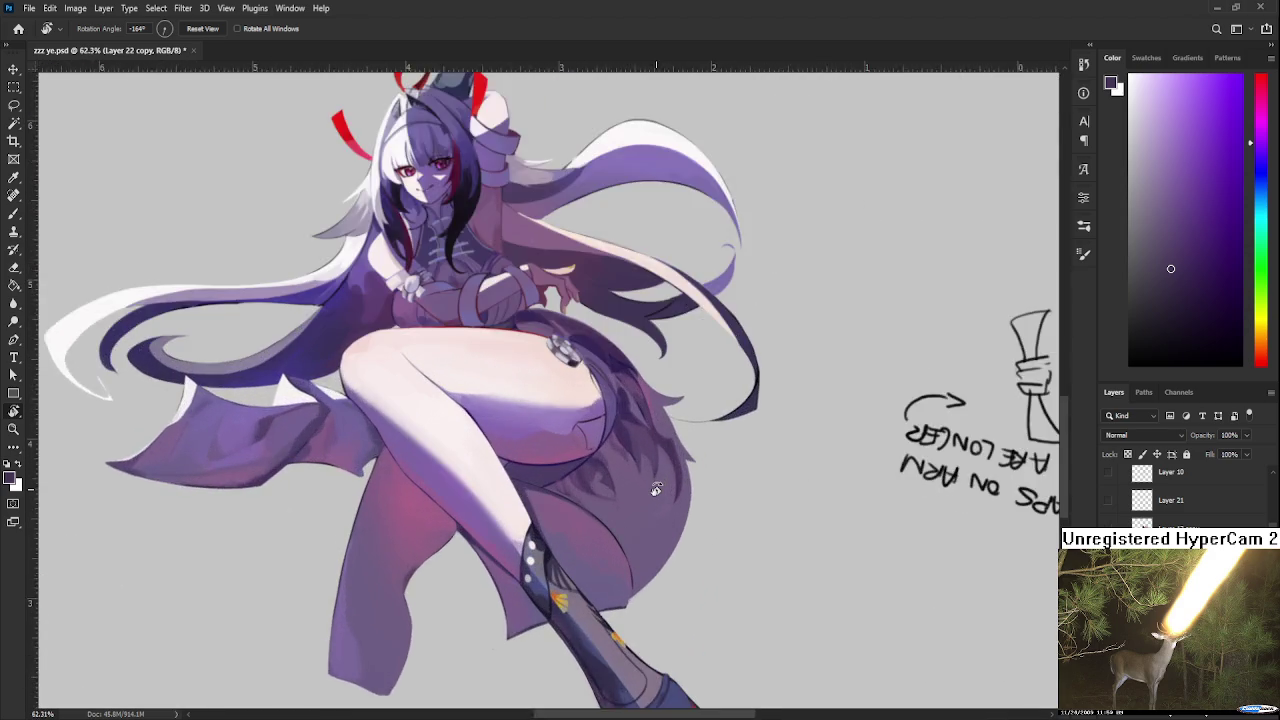
scroll(660, 472, "up", 2)
scroll(641, 485, "up", 1)
left_click_drag(641, 485, 530, 456)
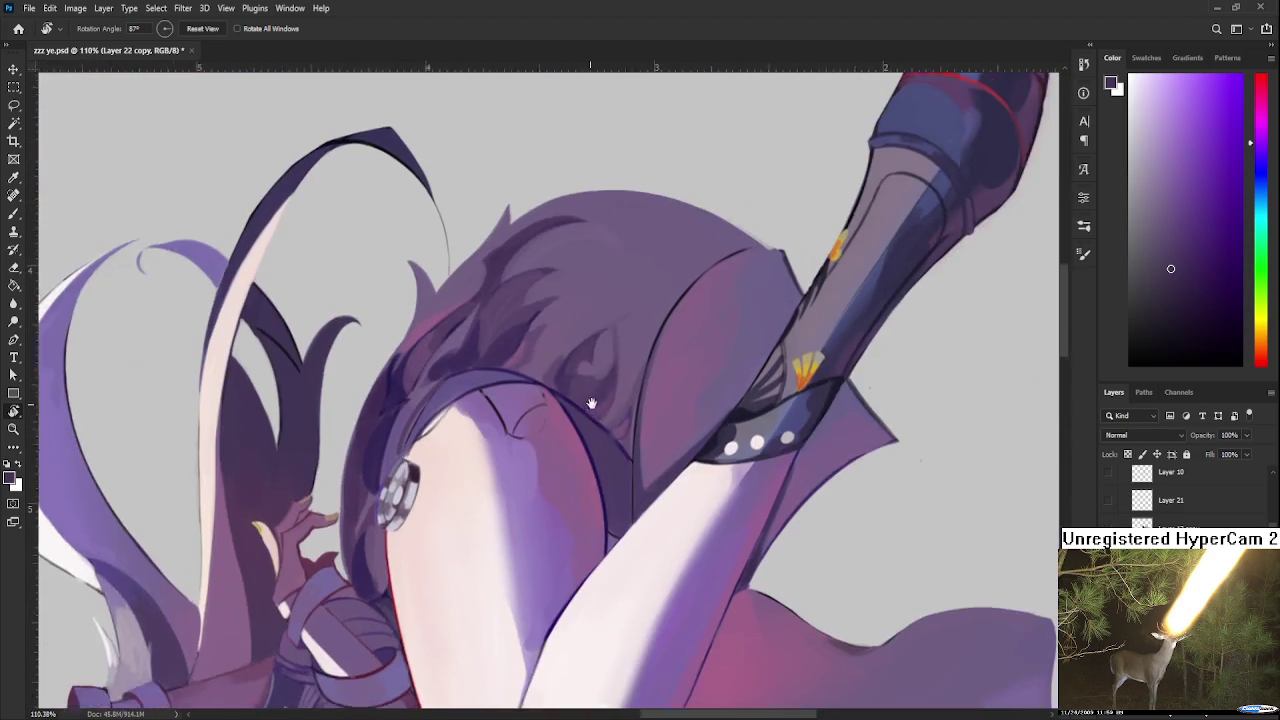
scroll(530, 456, "up", 2)
Step: Sample dark purple and draw the upper hair-edge outline, undoing strokes to retry
key("b")
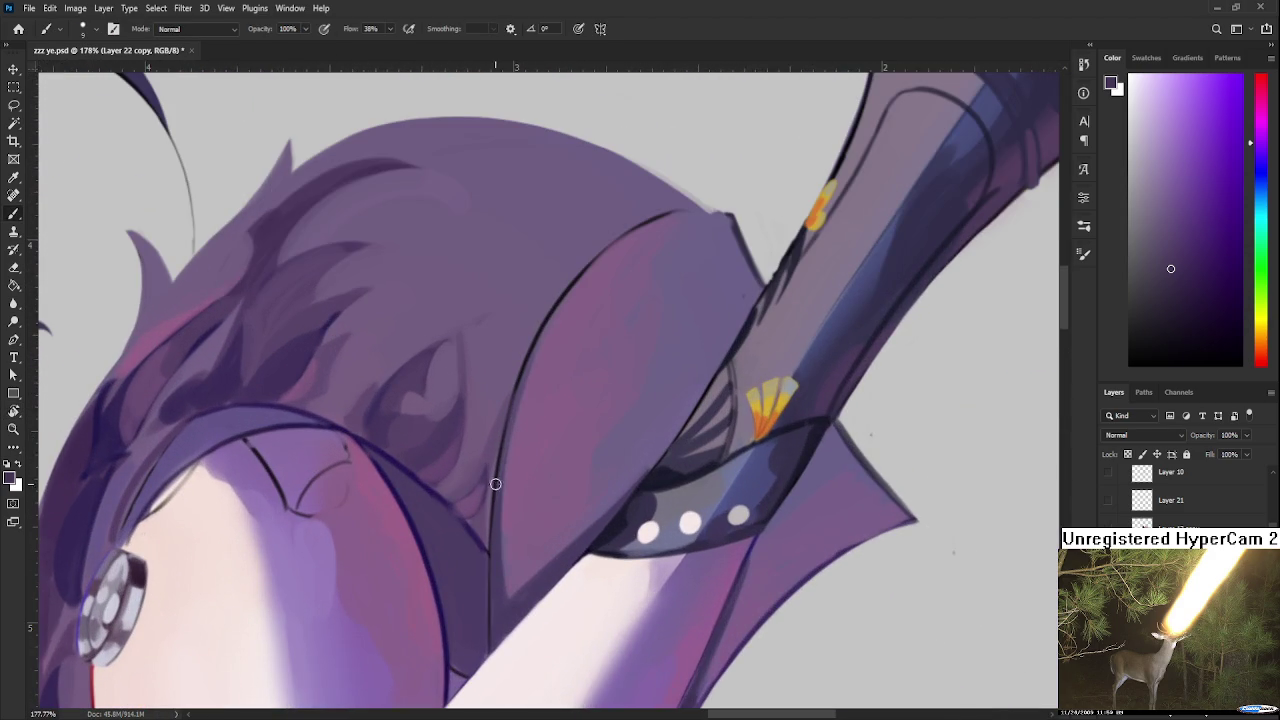
left_click(409, 515, "alt")
left_click(409, 513, "alt")
left_click_drag(648, 222, 514, 520)
key("ctrl+z")
left_click_drag(658, 216, 497, 478)
key("ctrl+z")
Step: Redraw the lower hair-edge outline and darken it with a bolder stroke
mouse_move(656, 216)
left_mouse_down()
mouse_move(534, 340)
mouse_move(492, 604)
left_mouse_up()
key("ctrl+z")
left_click_drag(652, 218, 492, 648)
key("ctrl+z")
left_click_drag(540, 342, 485, 636)
key("ctrl+z")
left_click_drag(528, 362, 483, 633)
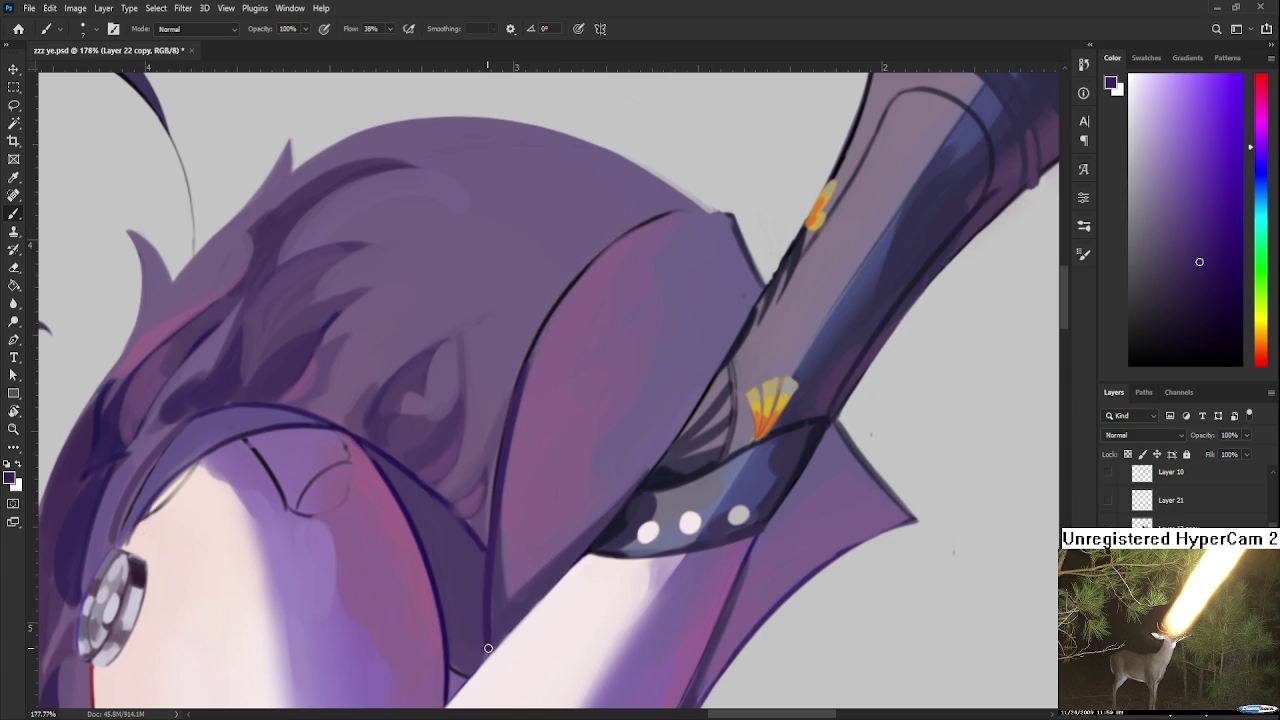
scroll(489, 648, "up", 2)
mouse_move(502, 456)
left_mouse_down()
mouse_move(640, 277)
mouse_move(679, 262)
mouse_move(523, 509)
left_mouse_up()
Step: Extend the dark outline down the skirt's edge and paint its pointed tip lighter purple
key("r")
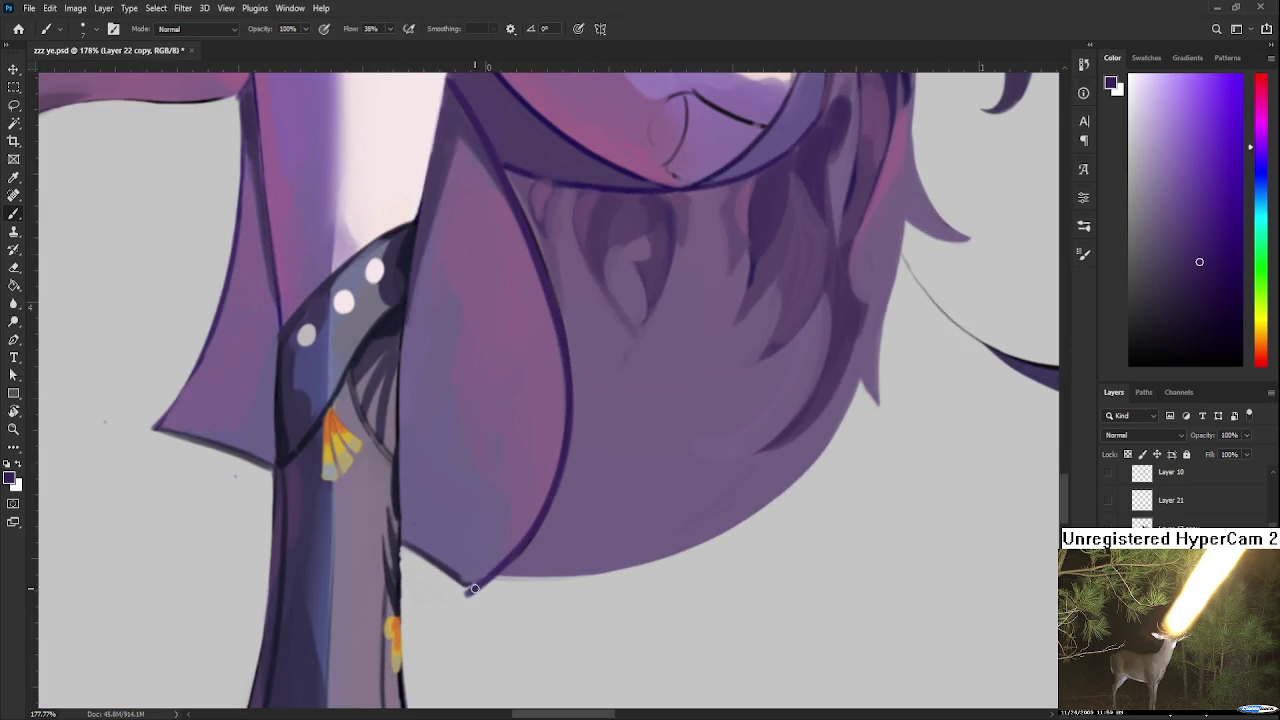
left_click_drag(535, 528, 466, 586)
left_click(468, 565, "alt")
left_click_drag(506, 555, 517, 542)
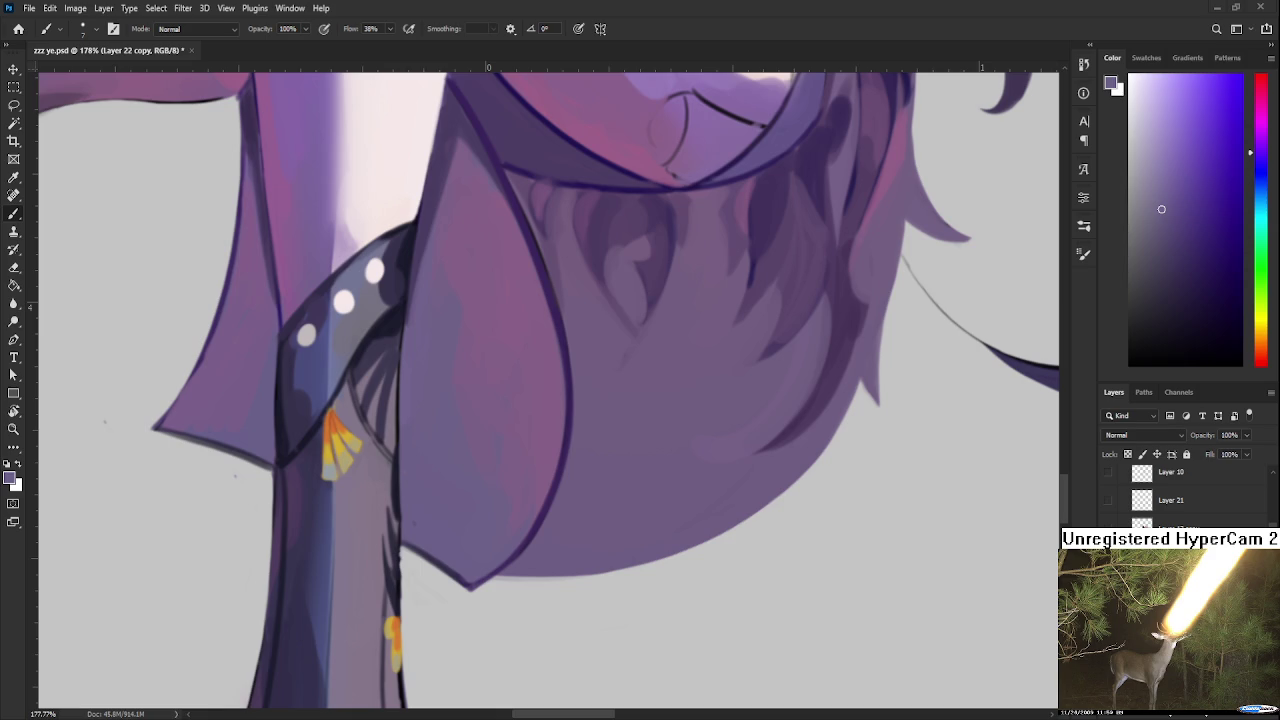
scroll(548, 390, "down", 1)
Step: Zoom and rotate the canvas so the figure stands upright
scroll(548, 390, "down", 2)
scroll(548, 390, "down", 2)
scroll(548, 390, "up", 4)
scroll(548, 390, "down", 3)
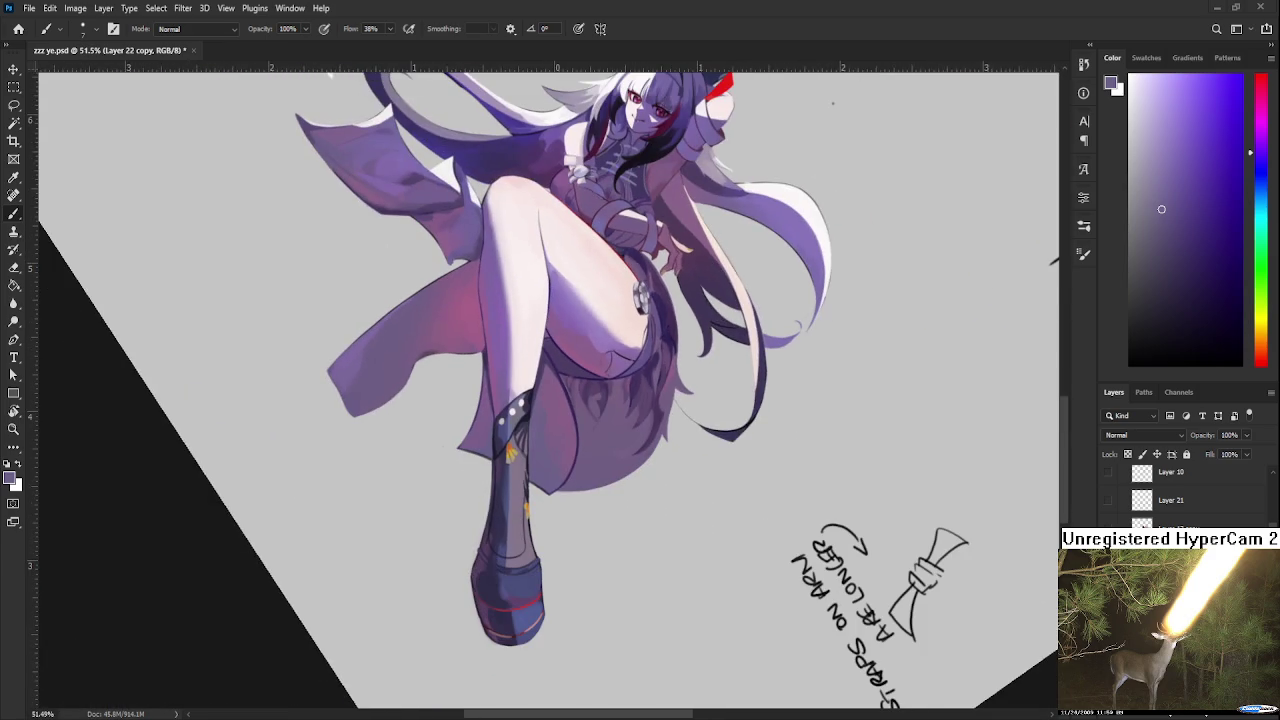
key("r")
left_click_drag(558, 429, 600, 474)
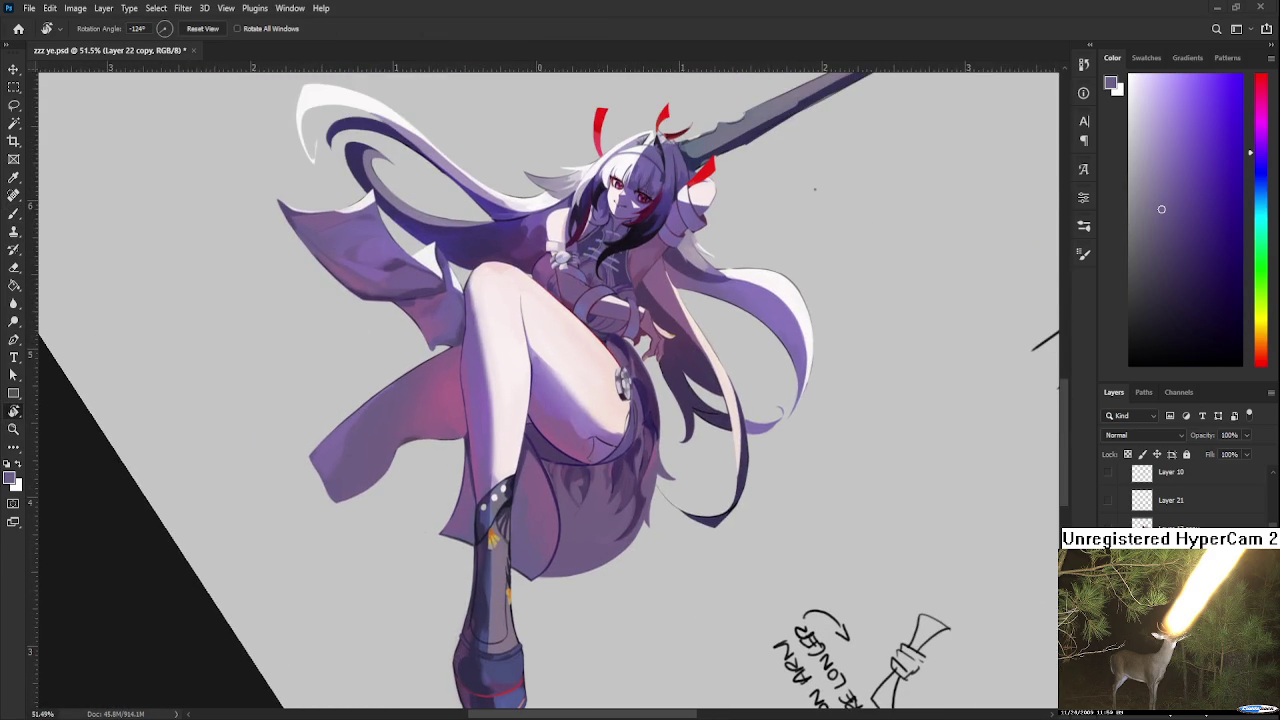
left_click_drag(622, 624, 643, 578)
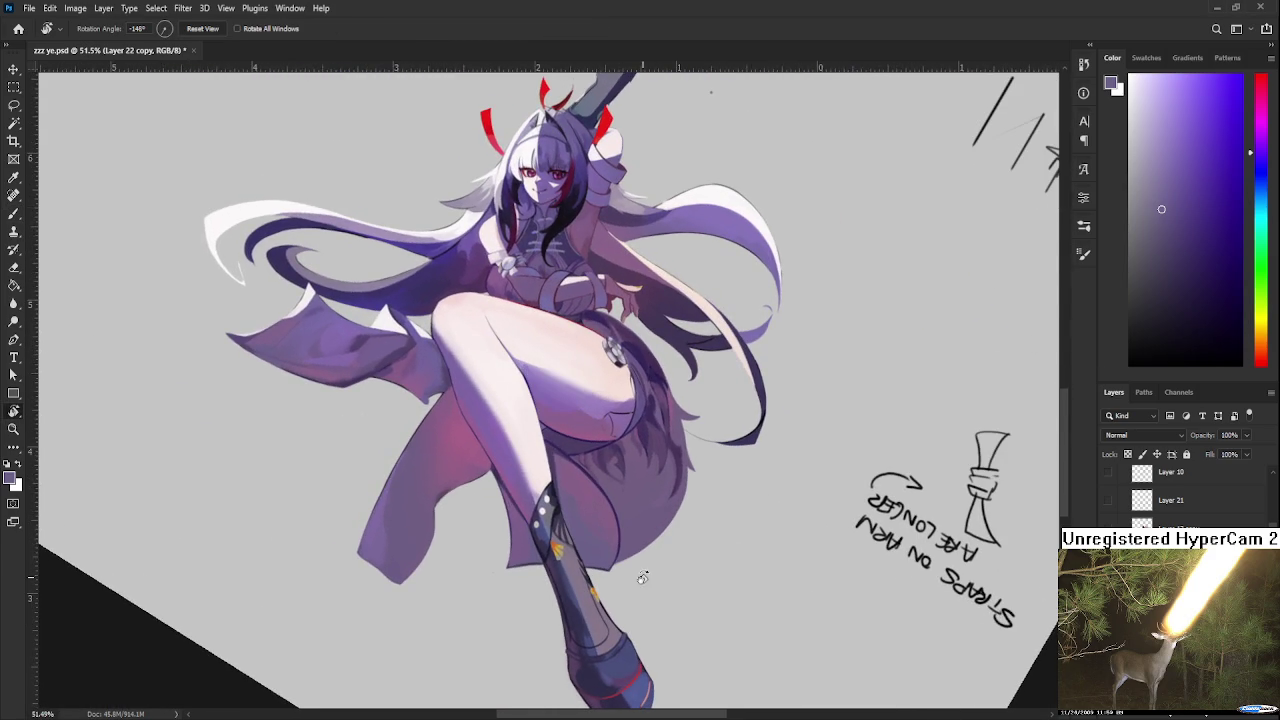
scroll(697, 557, "up", 2)
Step: Sample white as the paint colour, make Layer 28 active, and move to the thigh
key("b")
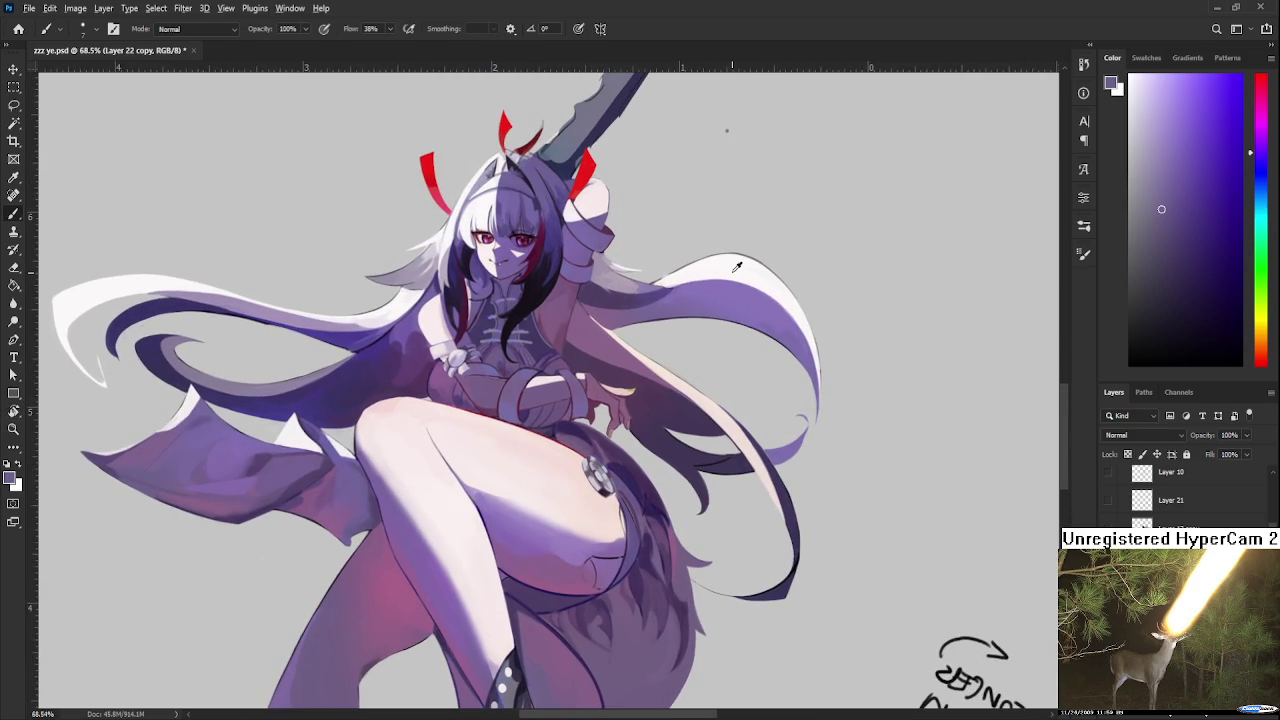
left_click(736, 268, "alt")
scroll(610, 538, "up", 2)
key("ctrl+shift+alt+n")
left_click_drag(772, 646, 762, 543)
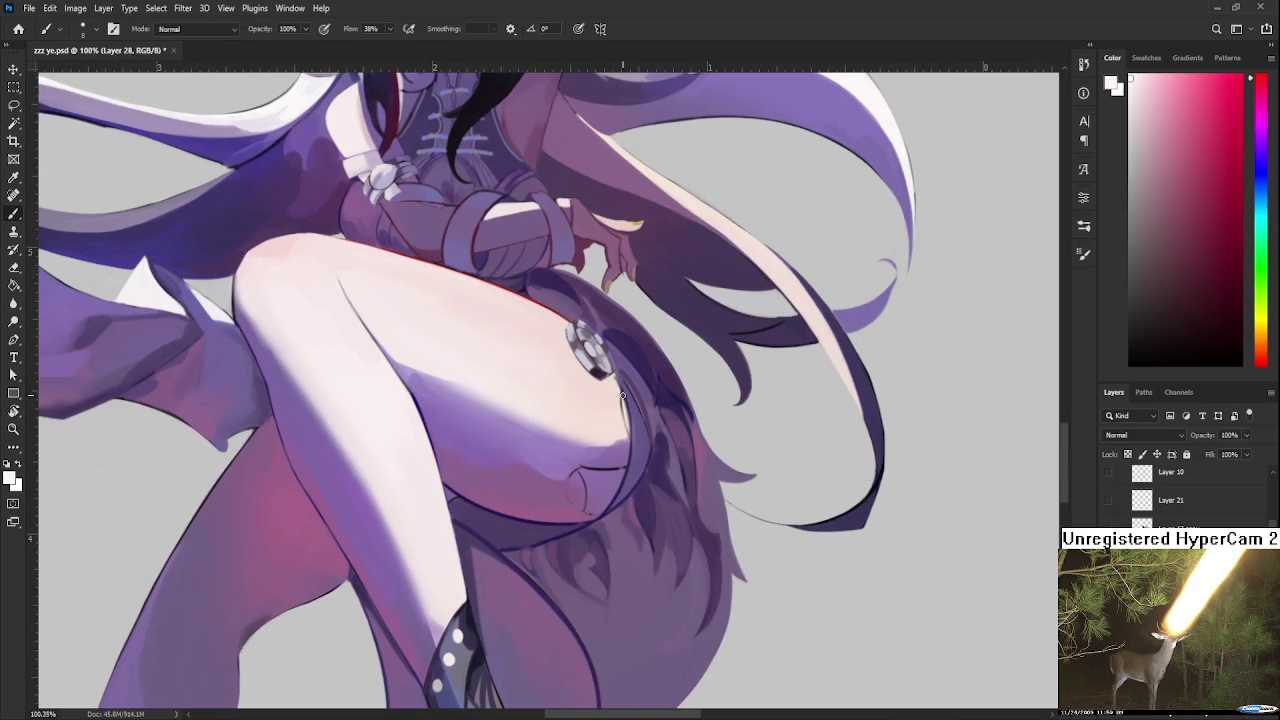
Step: Paint a thin white highlight loop along the thigh edge, redoing strokes as needed
left_click_drag(619, 380, 631, 440)
left_click_drag(620, 378, 634, 448)
key("r")
left_click_drag(620, 493, 632, 430)
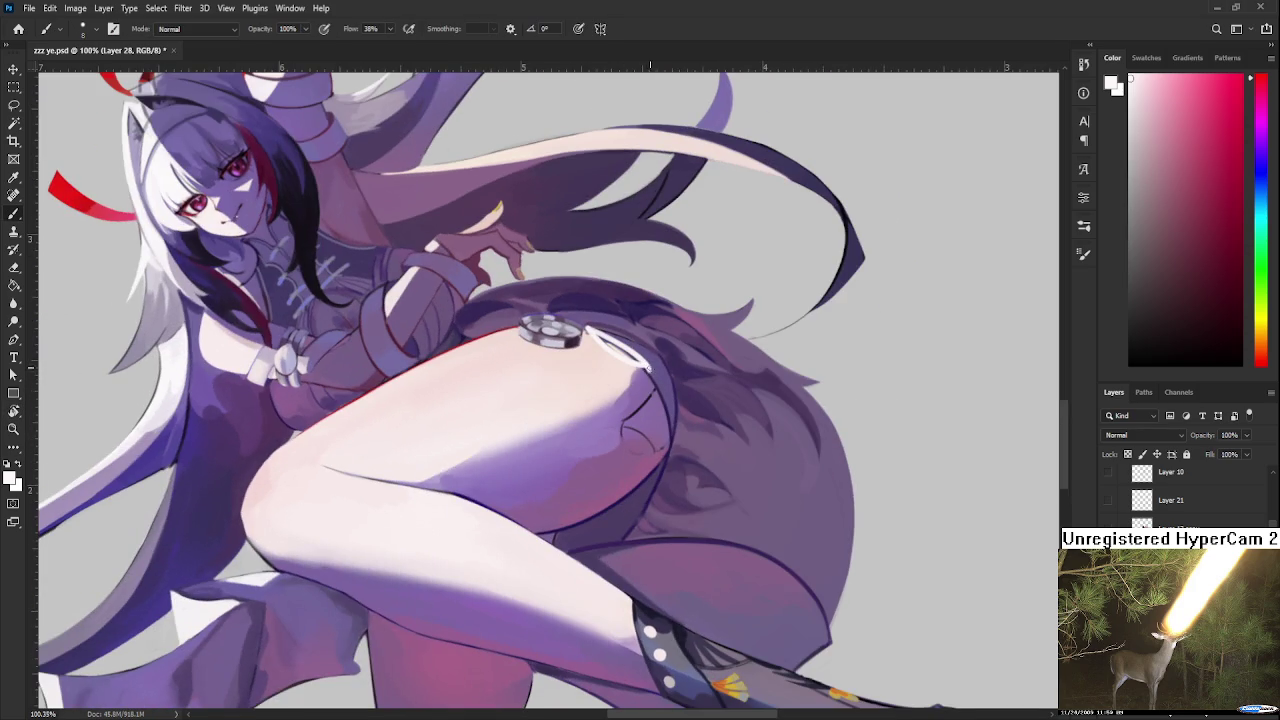
key("ctrl+z")
key("ctrl+shift+z")
key("ctrl+z")
left_click_drag(650, 385, 628, 428)
Step: Fill the highlight loop into a thick, solid white crescent
key("r")
left_click_drag(690, 390, 560, 560)
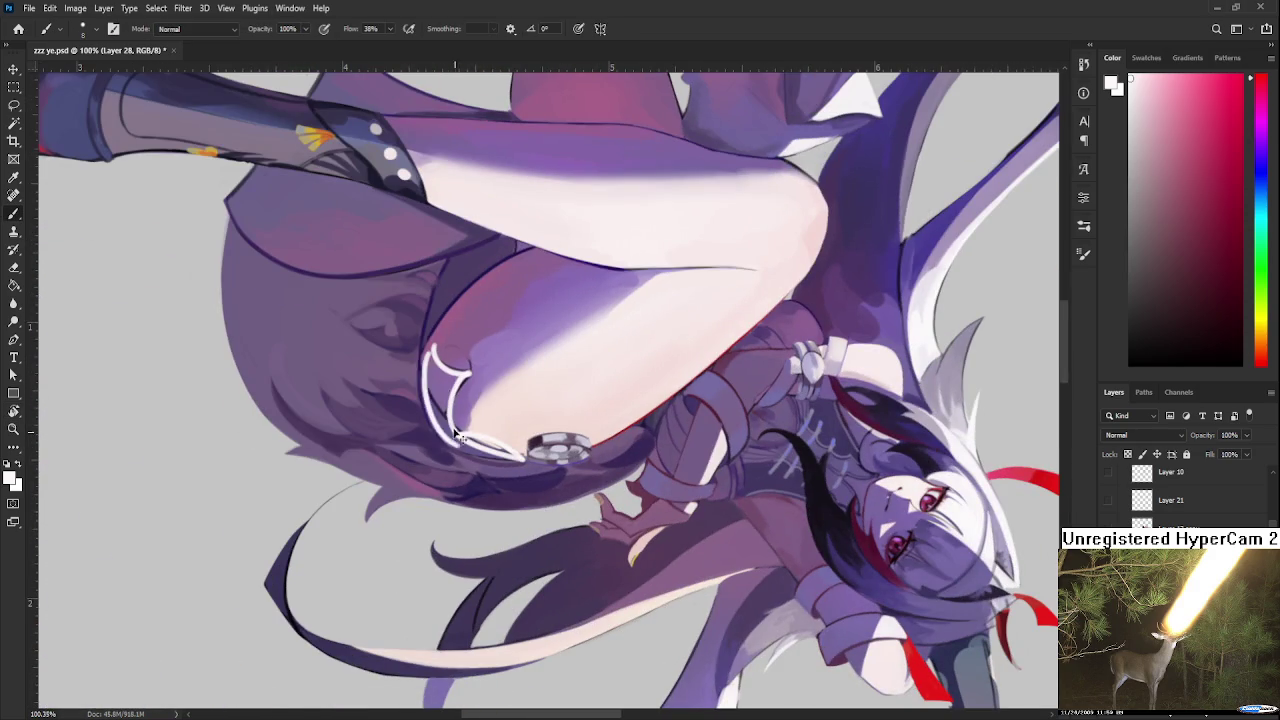
key("ctrl+z")
key("ctrl+shift+z")
key("ctrl+z")
key("ctrl+shift+z")
left_click_drag(433, 350, 450, 435)
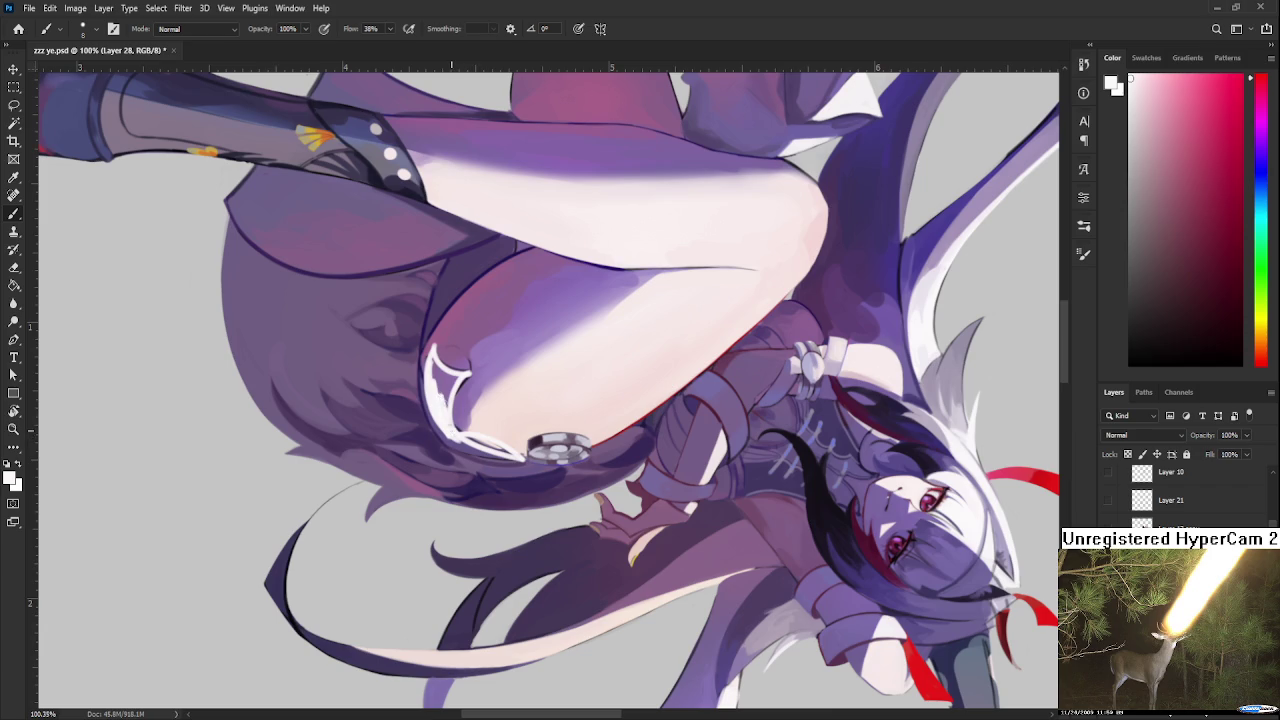
mouse_move(434, 366)
left_mouse_down()
mouse_move(446, 400)
mouse_move(454, 390)
mouse_move(440, 380)
left_mouse_up()
Step: Refine the crescent with the eraser and add white strokes inside it
key("e")
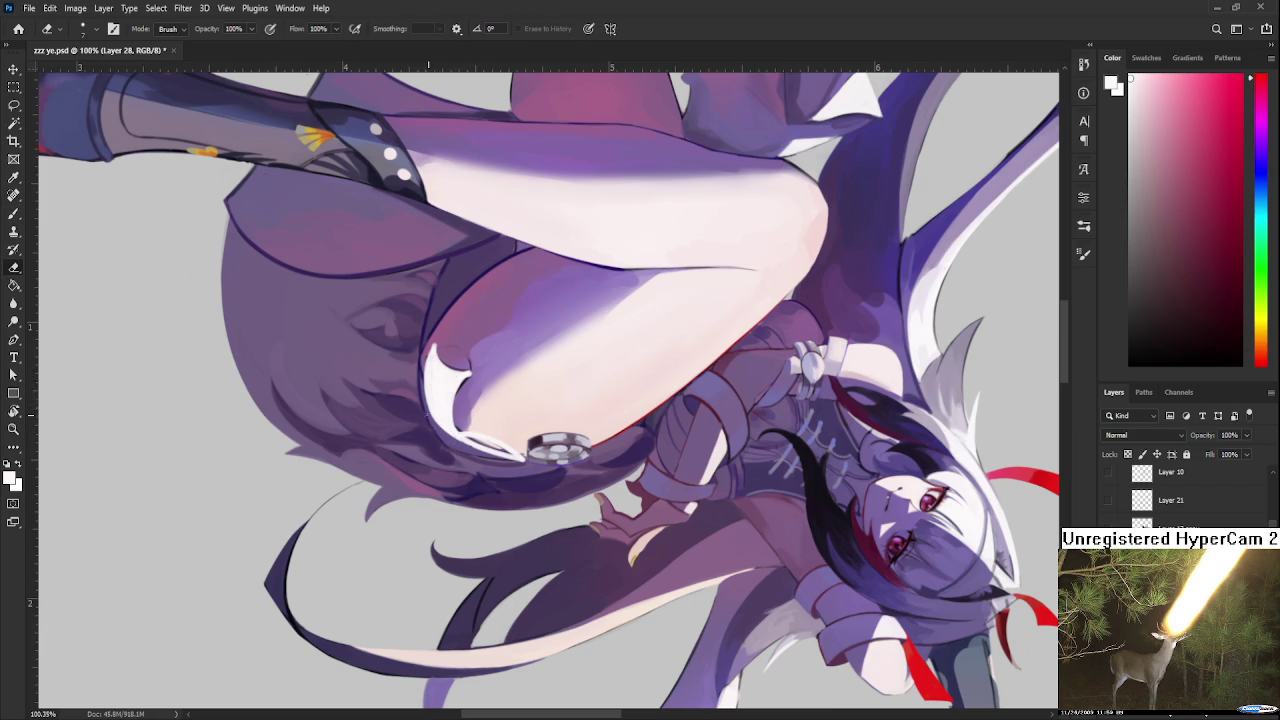
key("r")
left_click_drag(432, 415, 666, 390)
key("e")
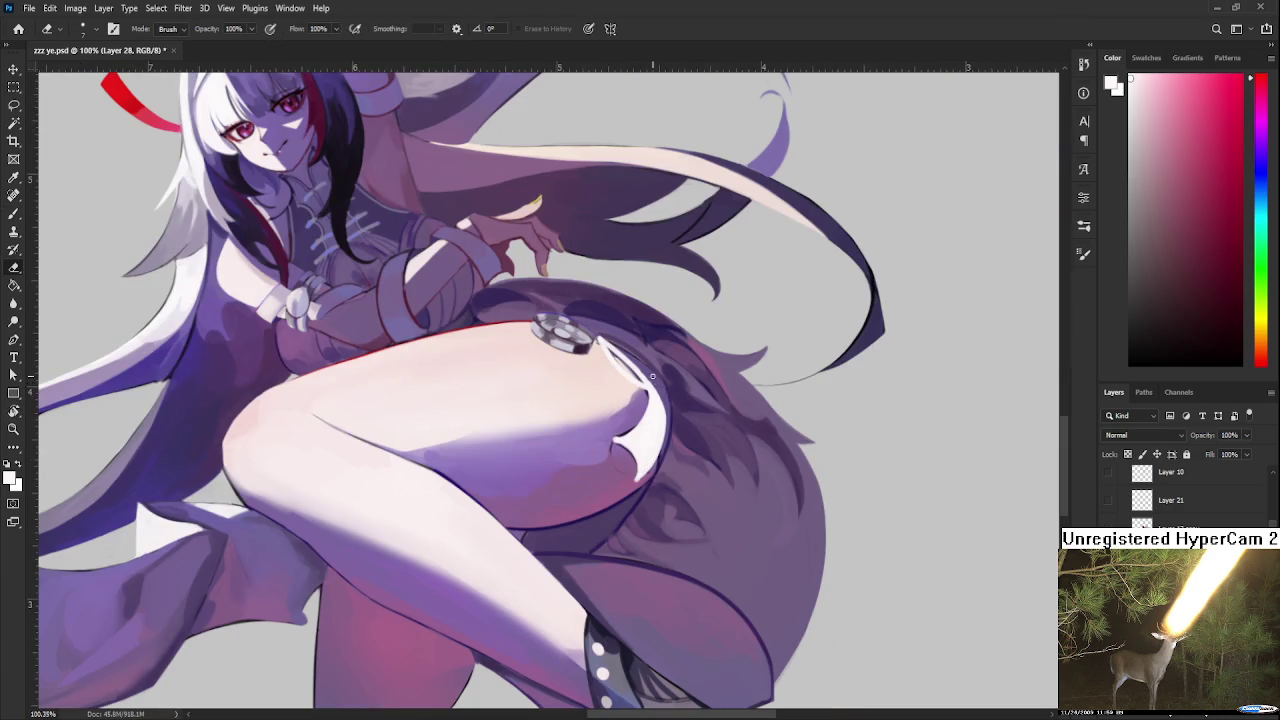
key("b")
mouse_move(616, 445)
left_mouse_down()
mouse_move(622, 478)
mouse_move(620, 440)
mouse_move(612, 458)
left_mouse_up()
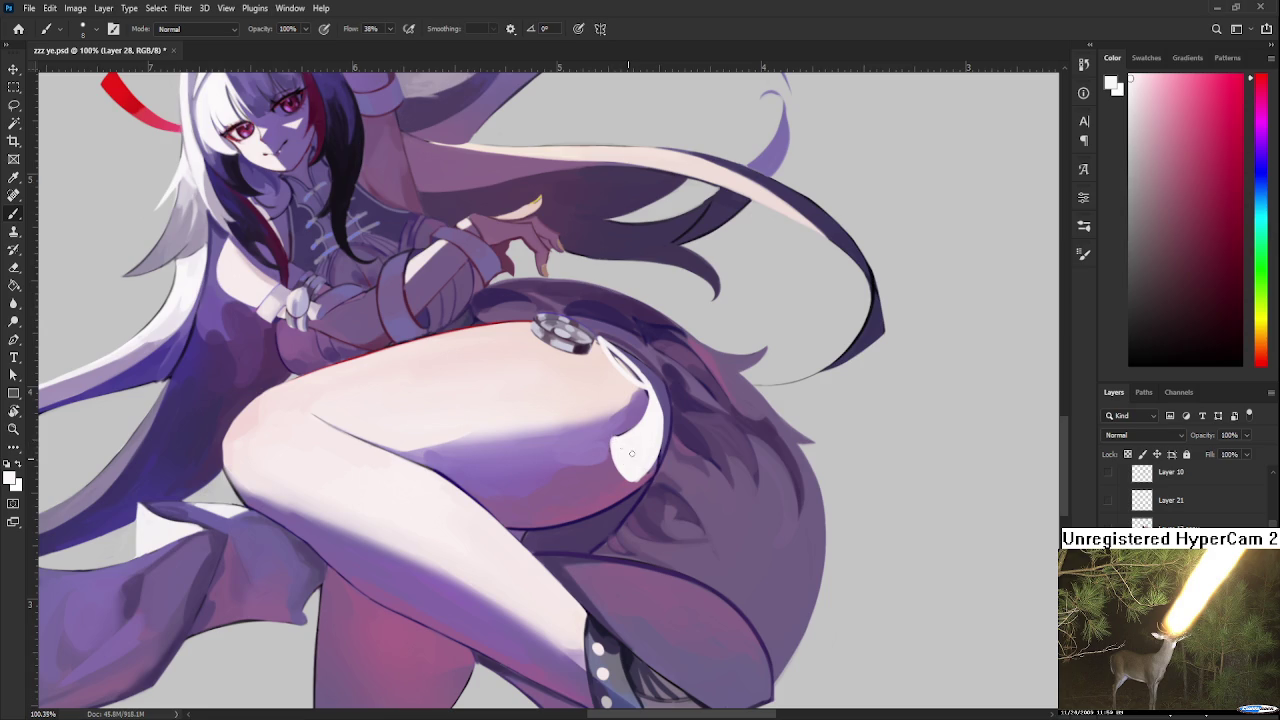
key("e")
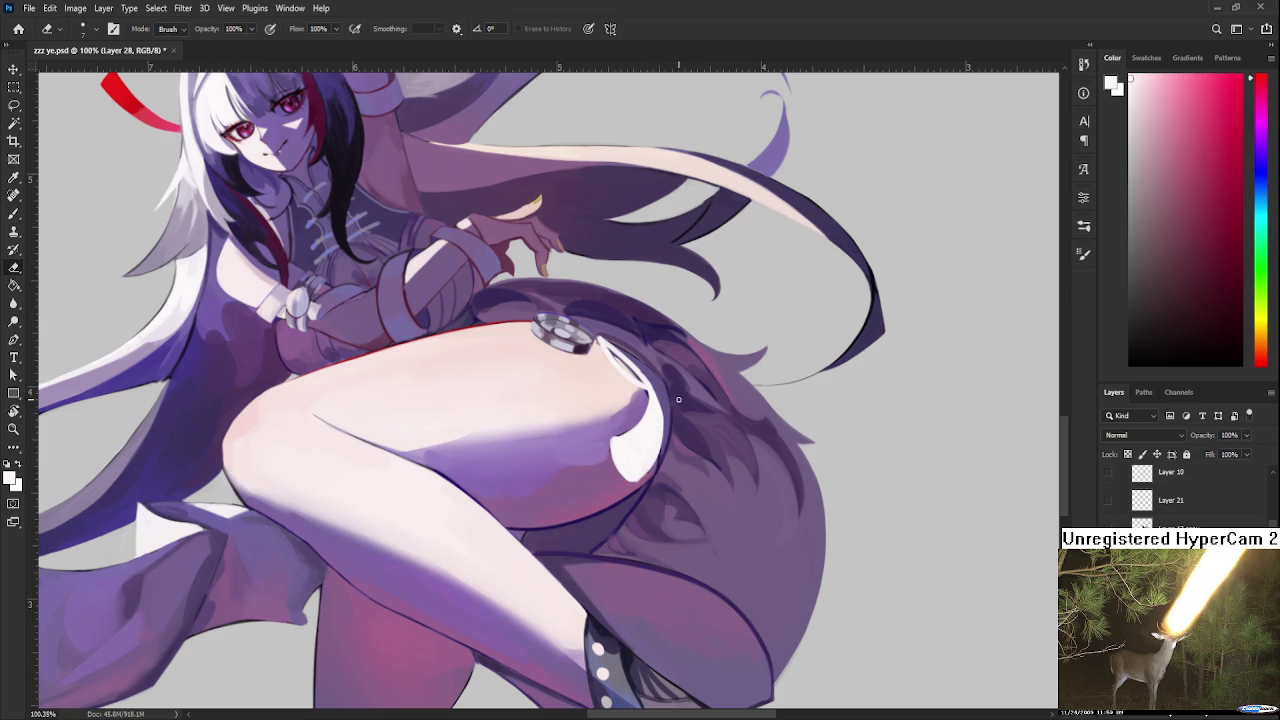
key("b")
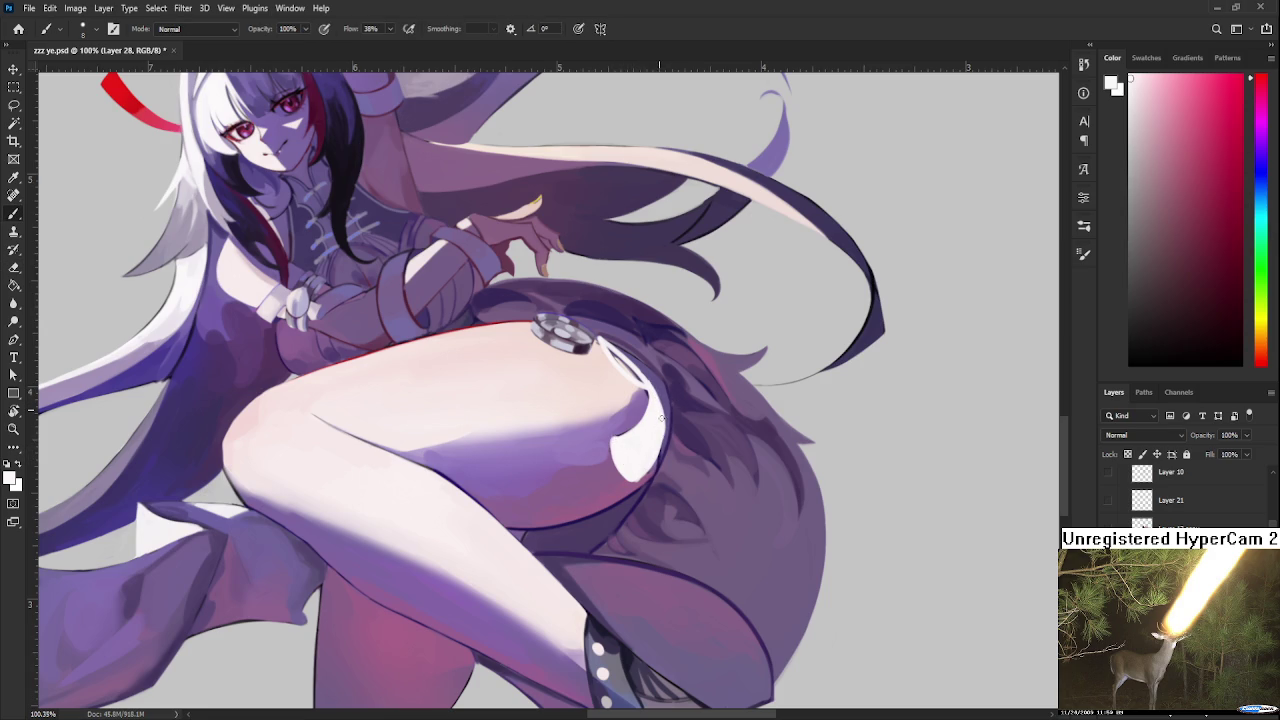
Step: Touch up the crescent's edges, then put the white highlight under Free Transform (Ctrl+T)
key("r")
left_click_drag(660, 407, 628, 388)
key("e")
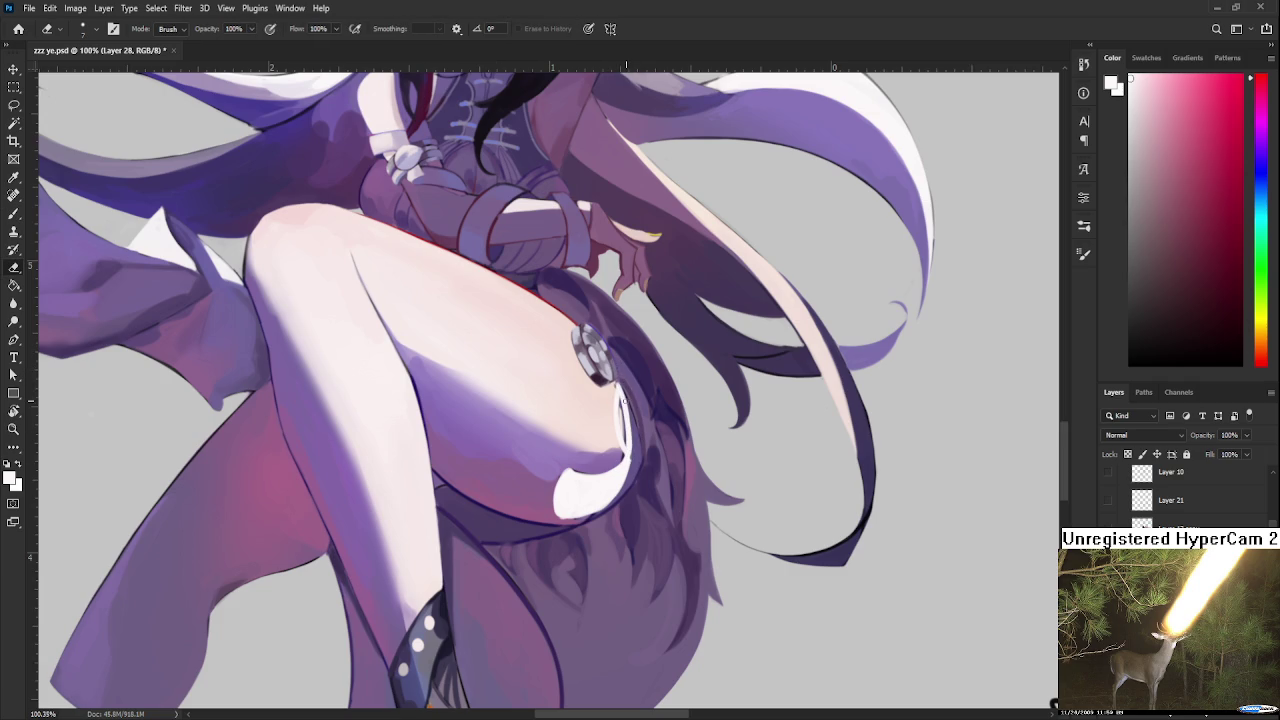
key("b")
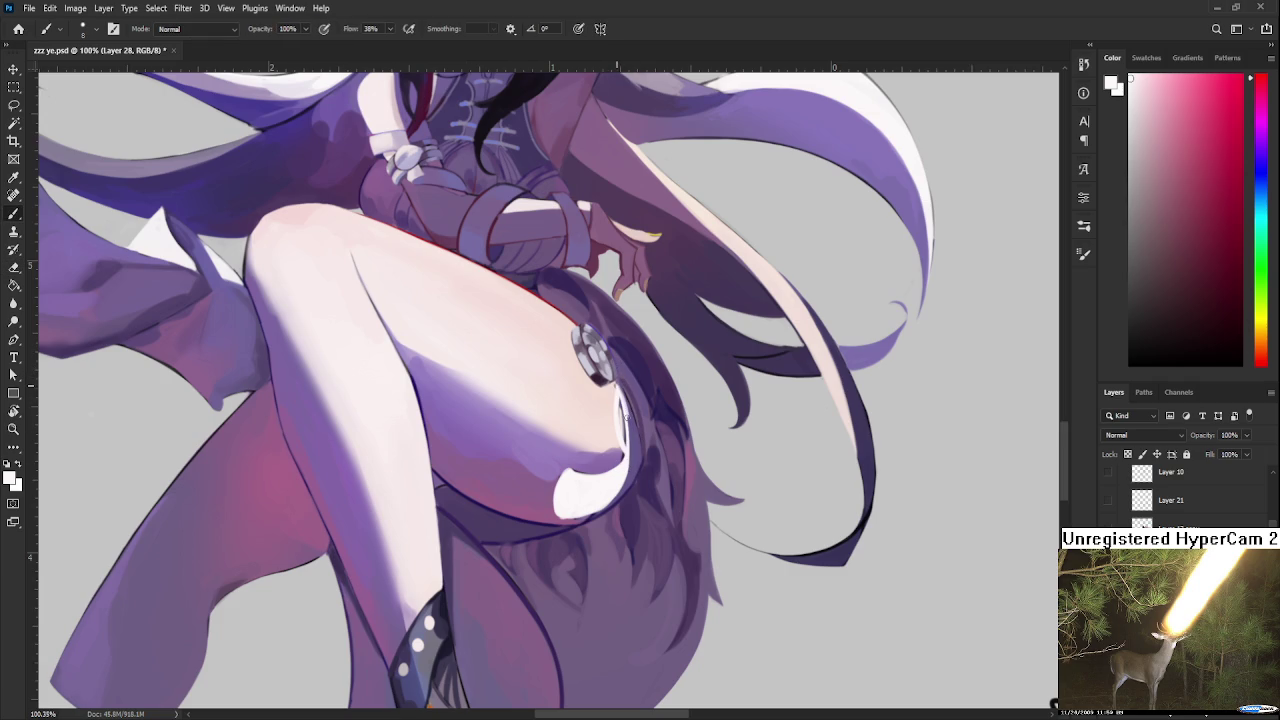
key("e")
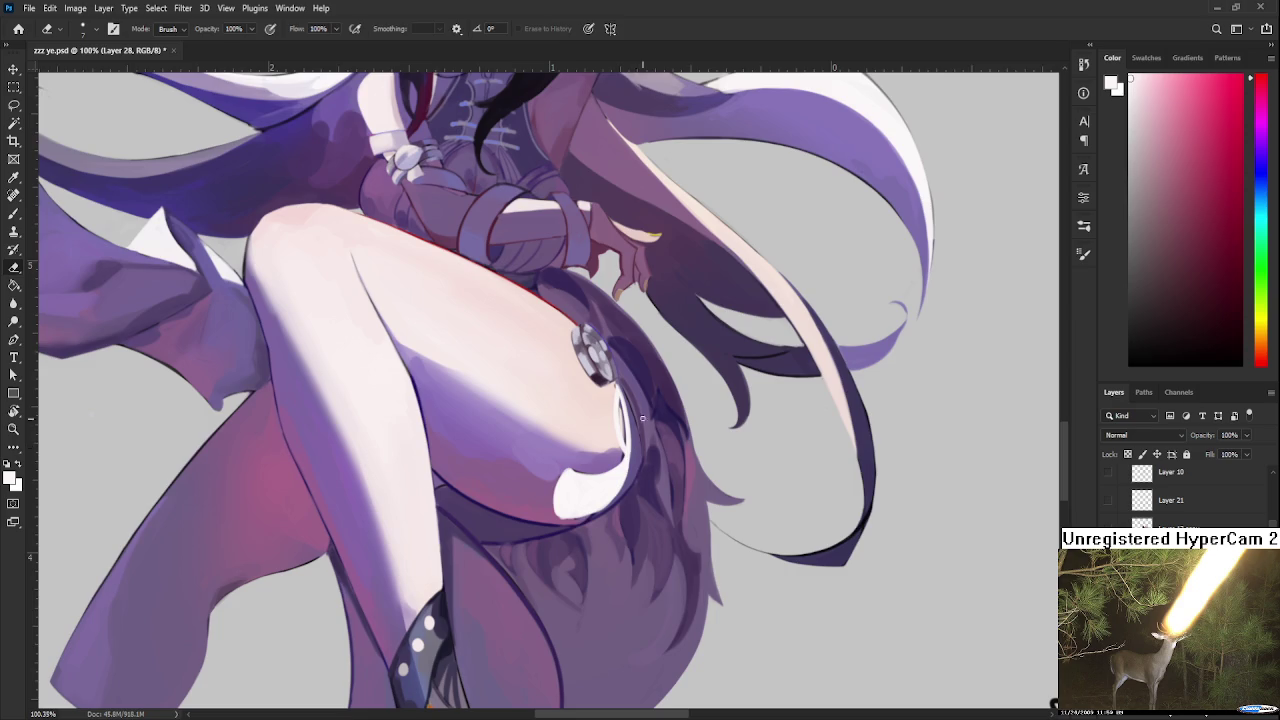
key("b")
mouse_move(637, 430)
left_mouse_down()
mouse_move(610, 424)
mouse_move(676, 350)
mouse_move(637, 450)
left_mouse_up()
key("r")
key("b")
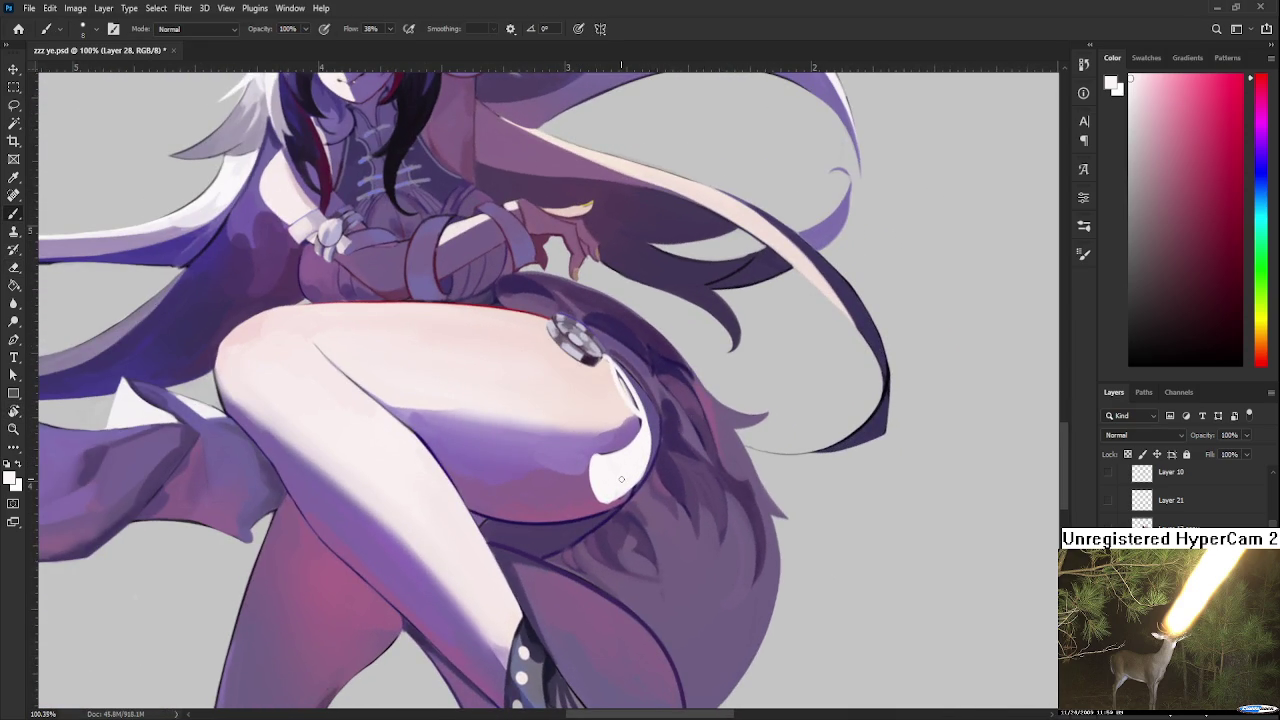
scroll(621, 479, "down", 3)
scroll(621, 479, "down", 2)
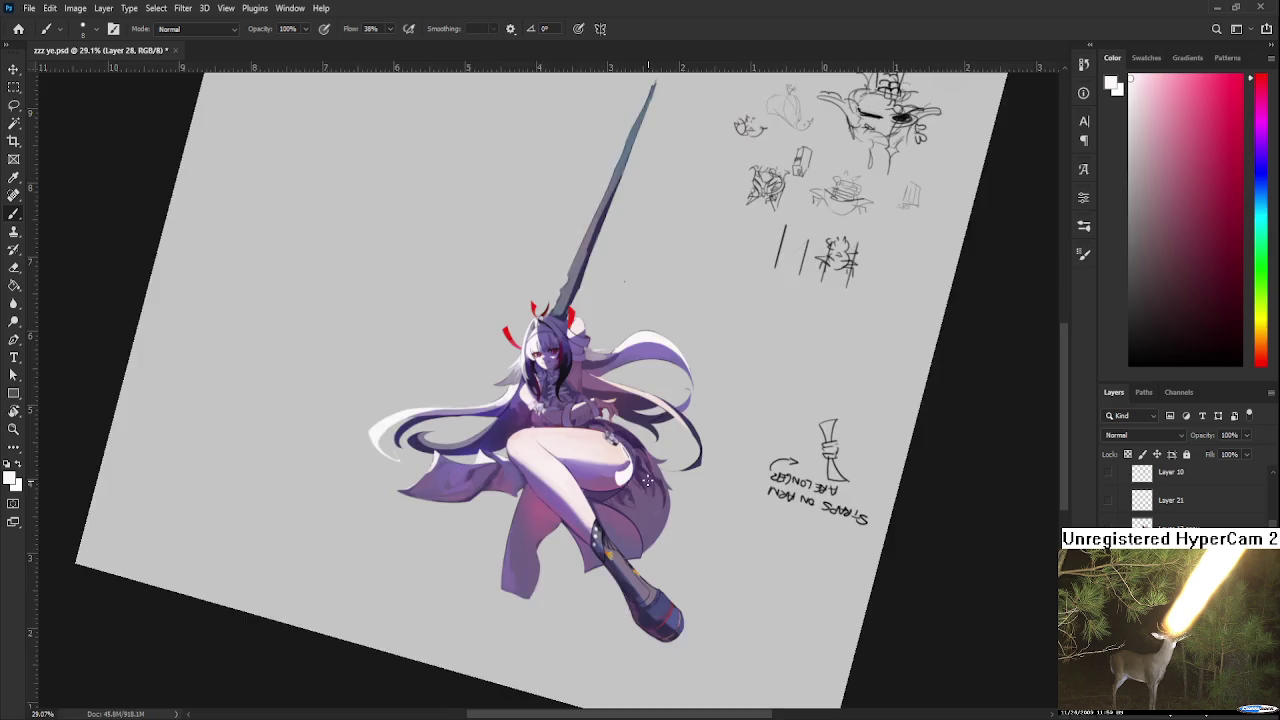
scroll(648, 484, "up", 3)
scroll(630, 484, "up", 2)
key("ctrl+t")
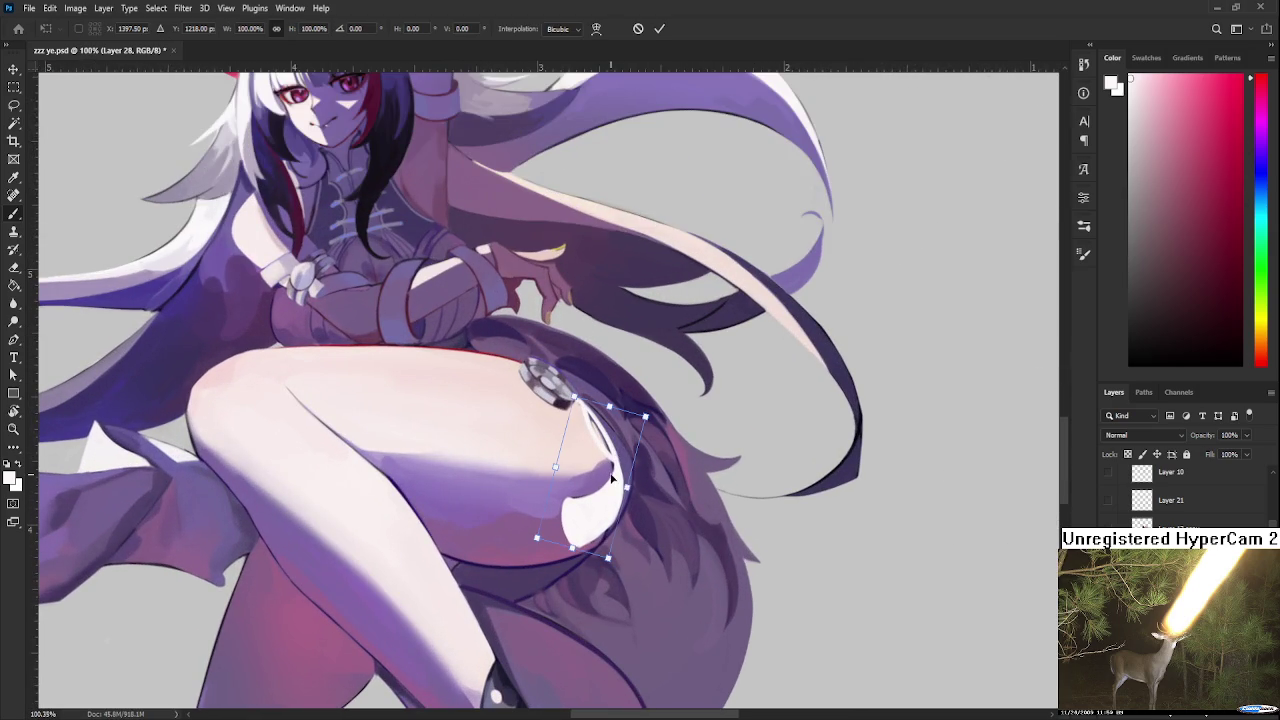
Step: Warp the white thigh highlight so its right side bulges outward, then commit
right_click(630, 490)
left_click(673, 384)
mouse_move(618, 490)
left_mouse_down()
mouse_move(614, 515)
mouse_move(643, 396)
left_mouse_up()
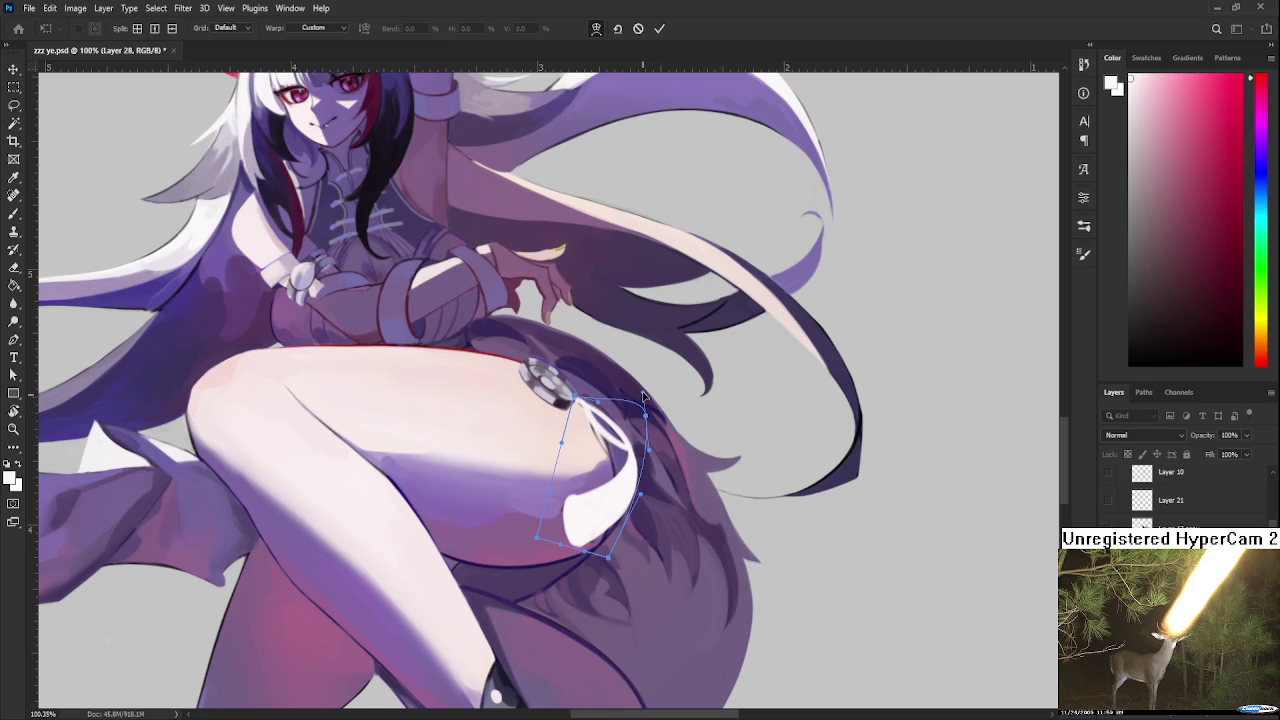
left_click(628, 507)
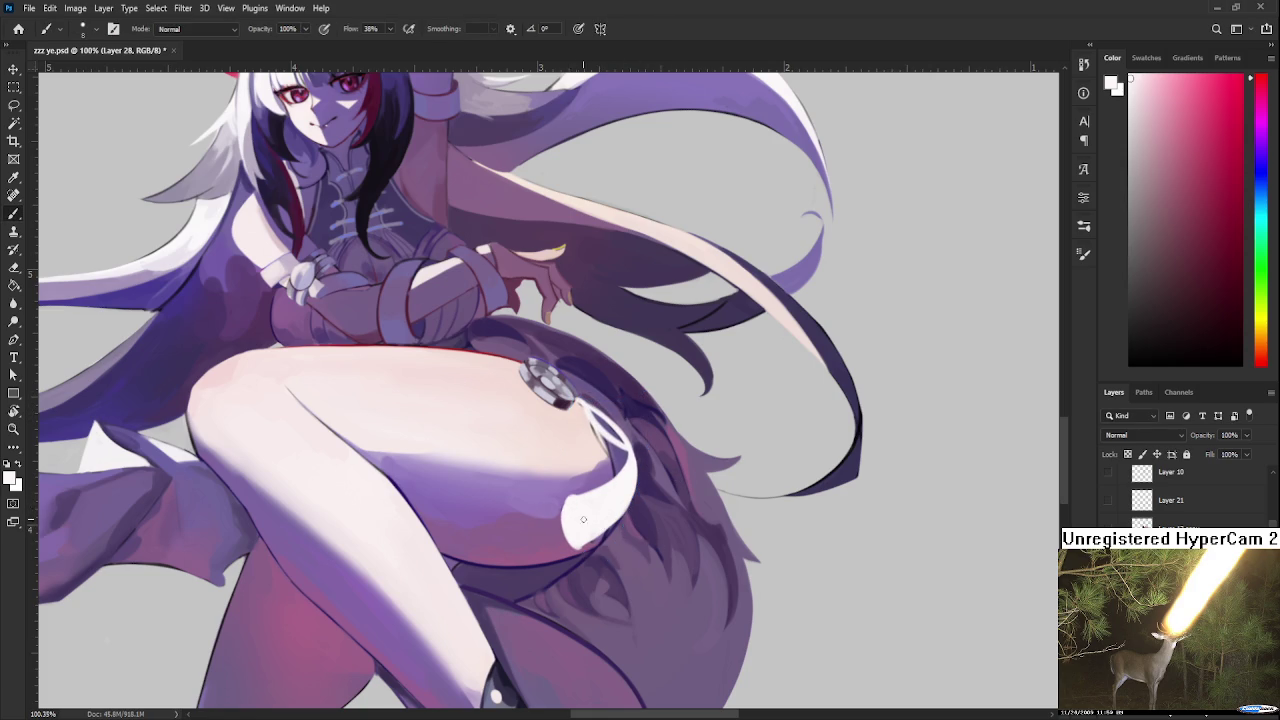
Step: Repaint the highlight's top in purple and its right edge in dark purple
key("e")
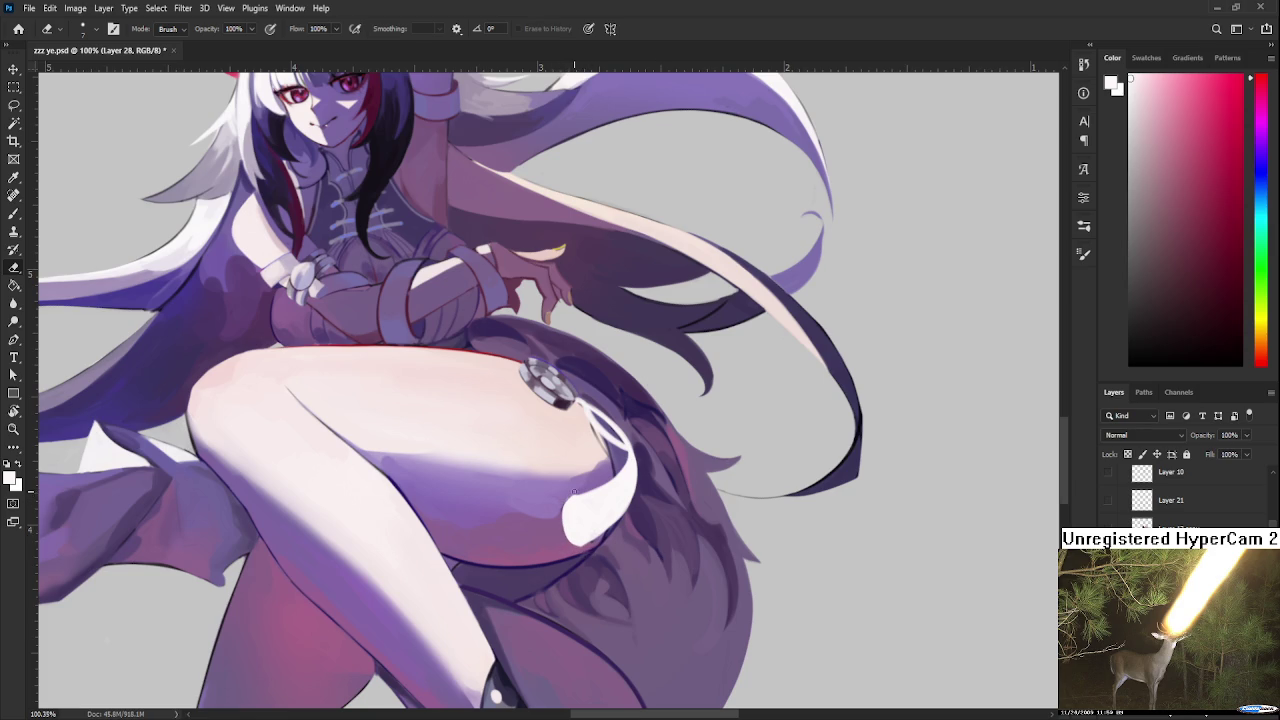
key("b")
left_click_drag(574, 491, 568, 496)
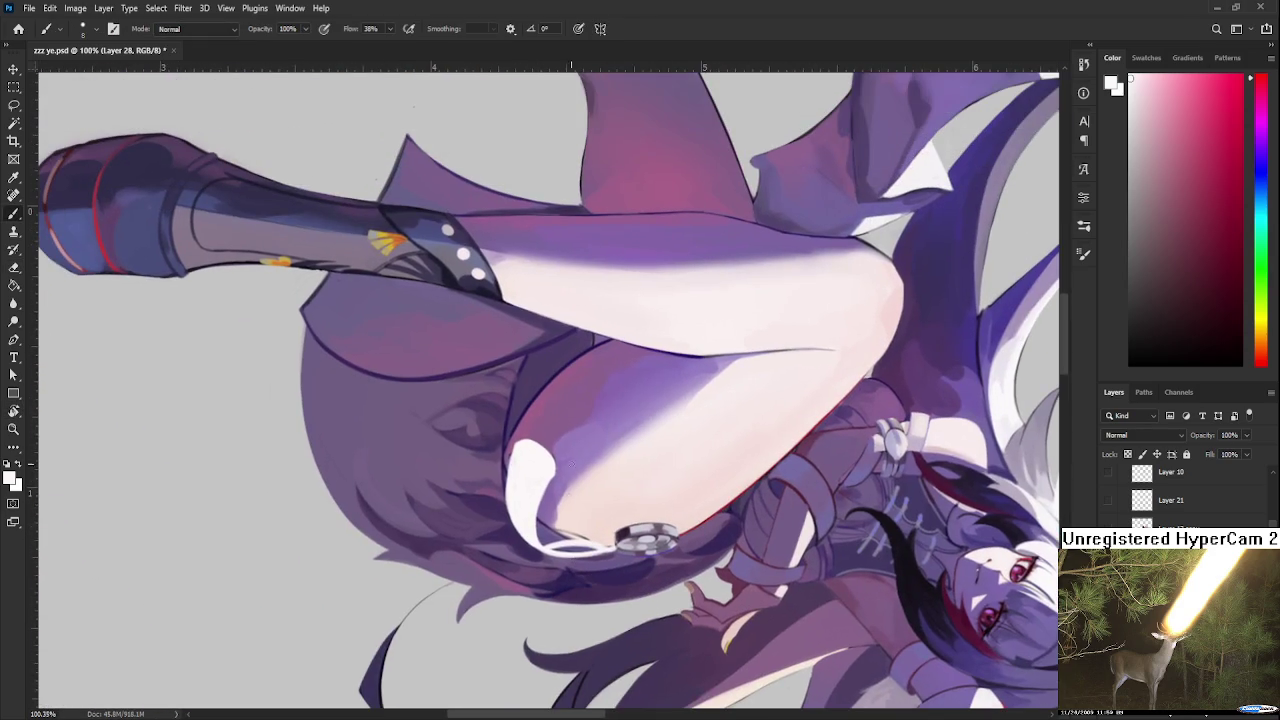
left_click(530, 424, "alt")
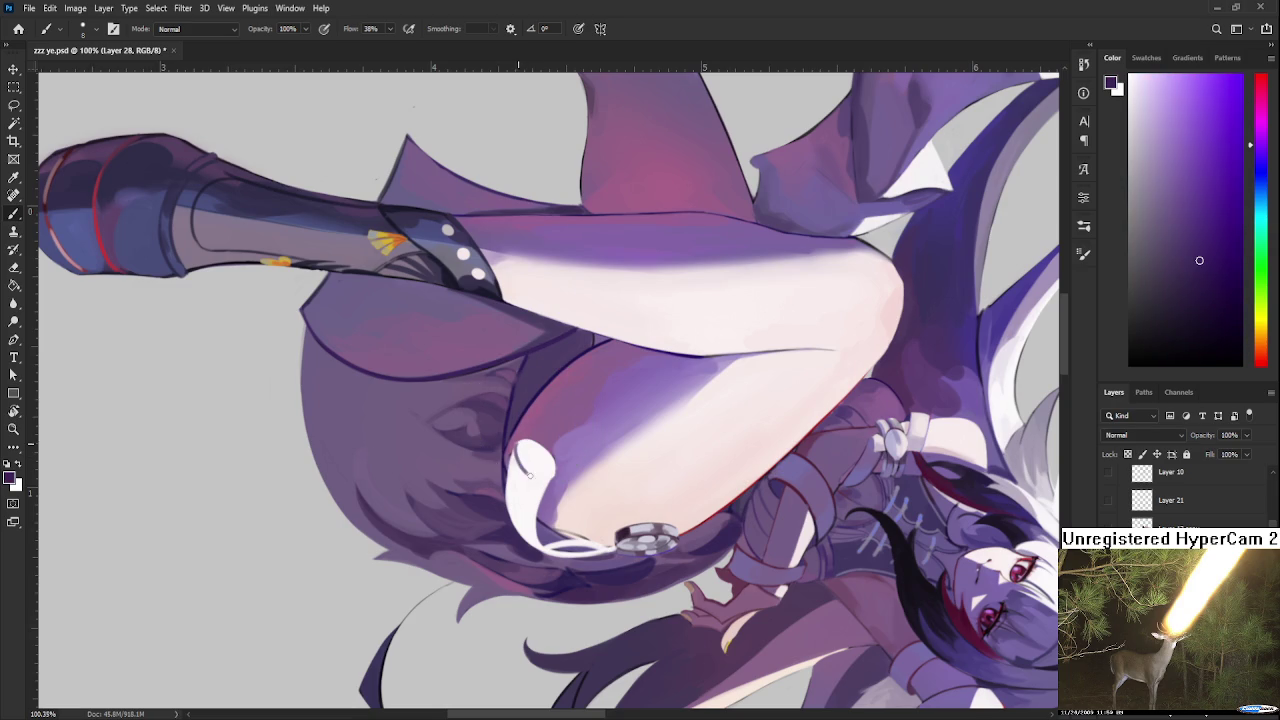
mouse_move(517, 445)
left_mouse_down()
mouse_move(540, 465)
mouse_move(615, 469)
left_mouse_up()
left_click(541, 468, "alt")
key("r")
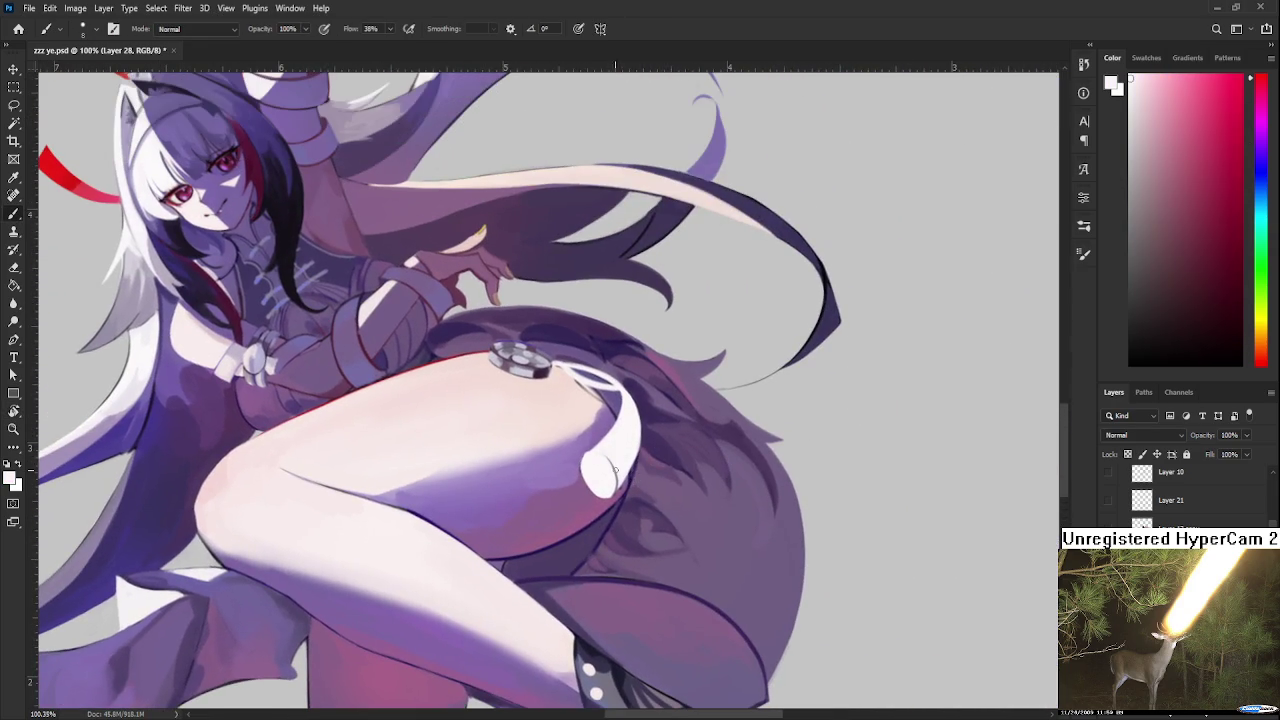
left_click(615, 469, "alt")
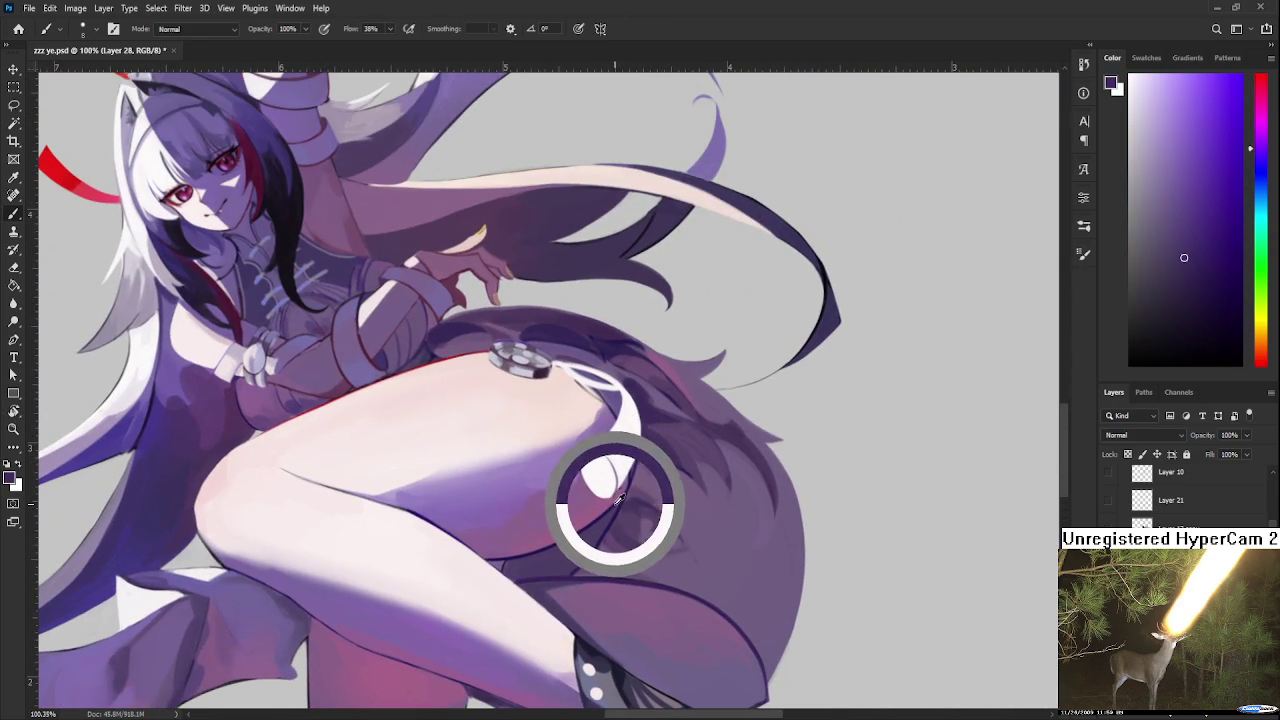
left_click_drag(633, 415, 605, 469)
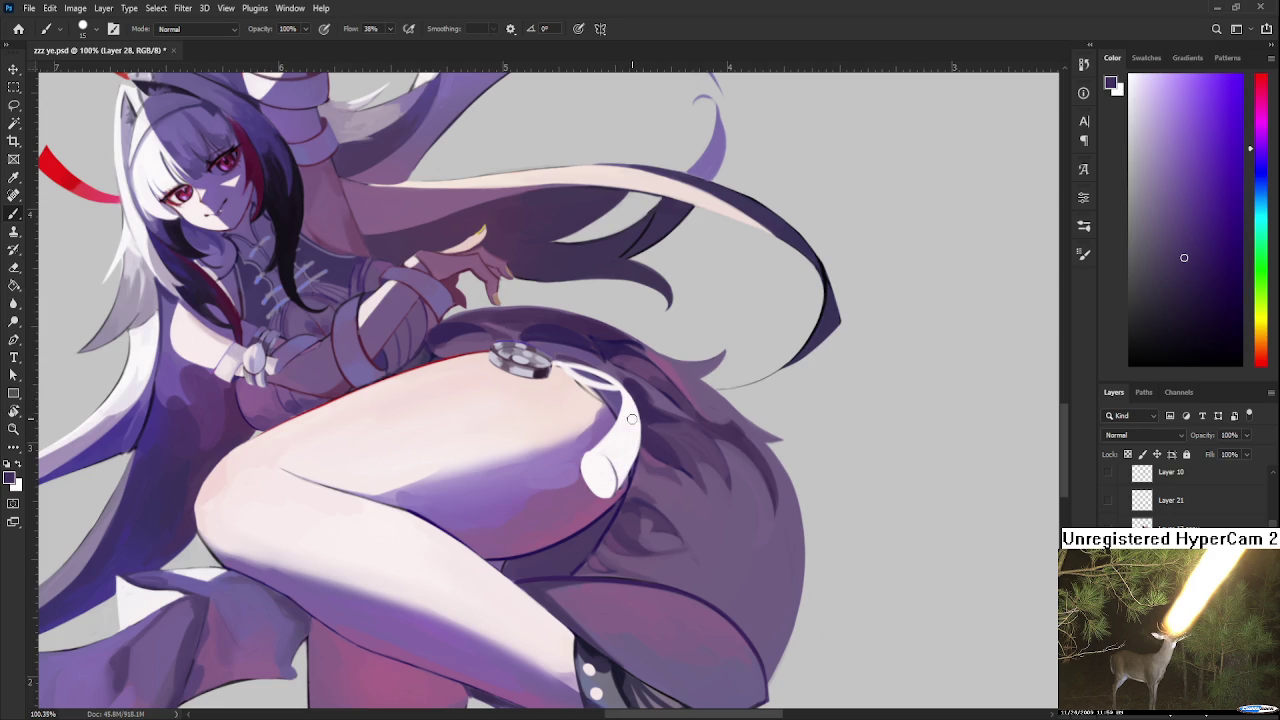
Step: Shade along the white highlight with muted light purple and mauve
left_click(626, 458, "alt")
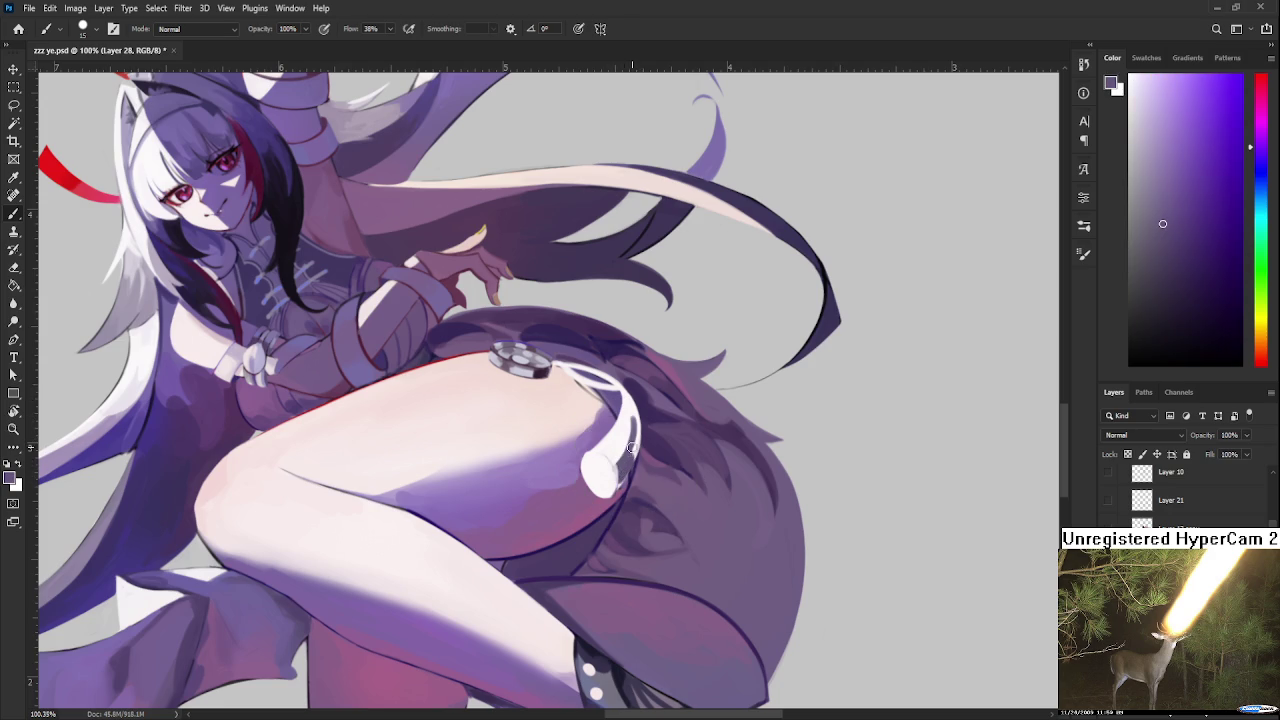
left_click(622, 455, "alt")
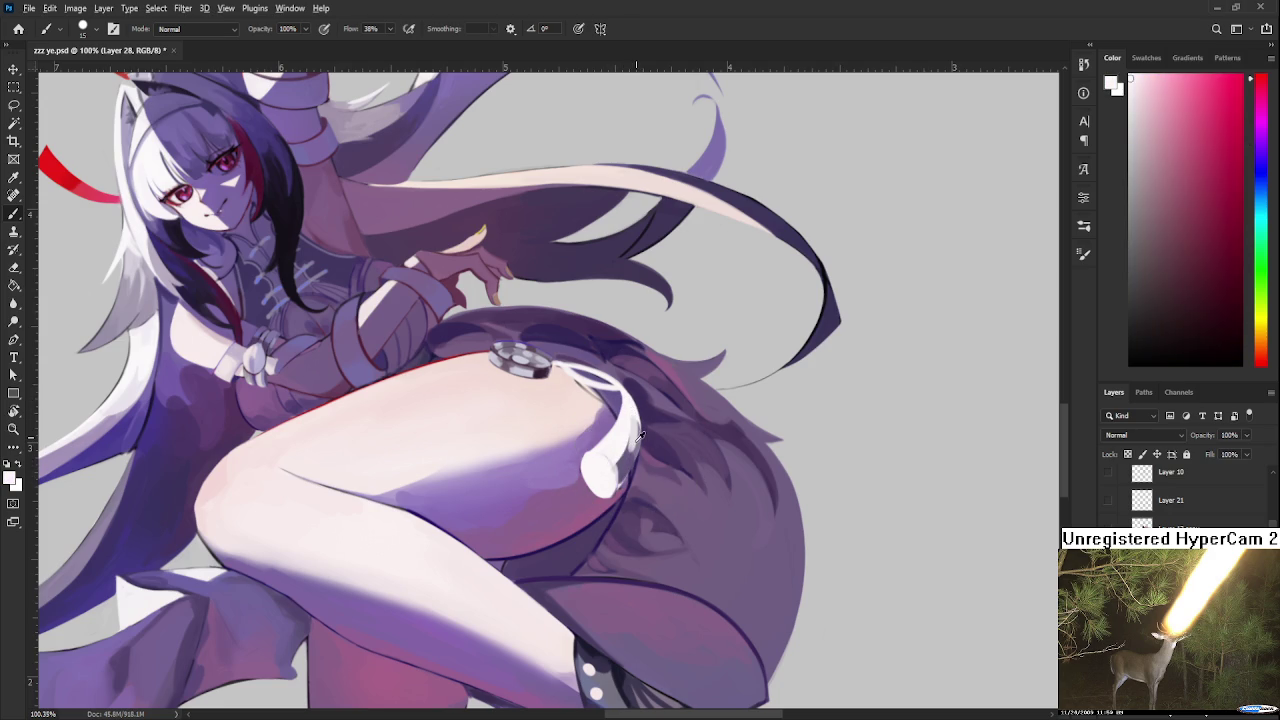
left_click(640, 436, "alt")
left_click_drag(630, 455, 626, 433)
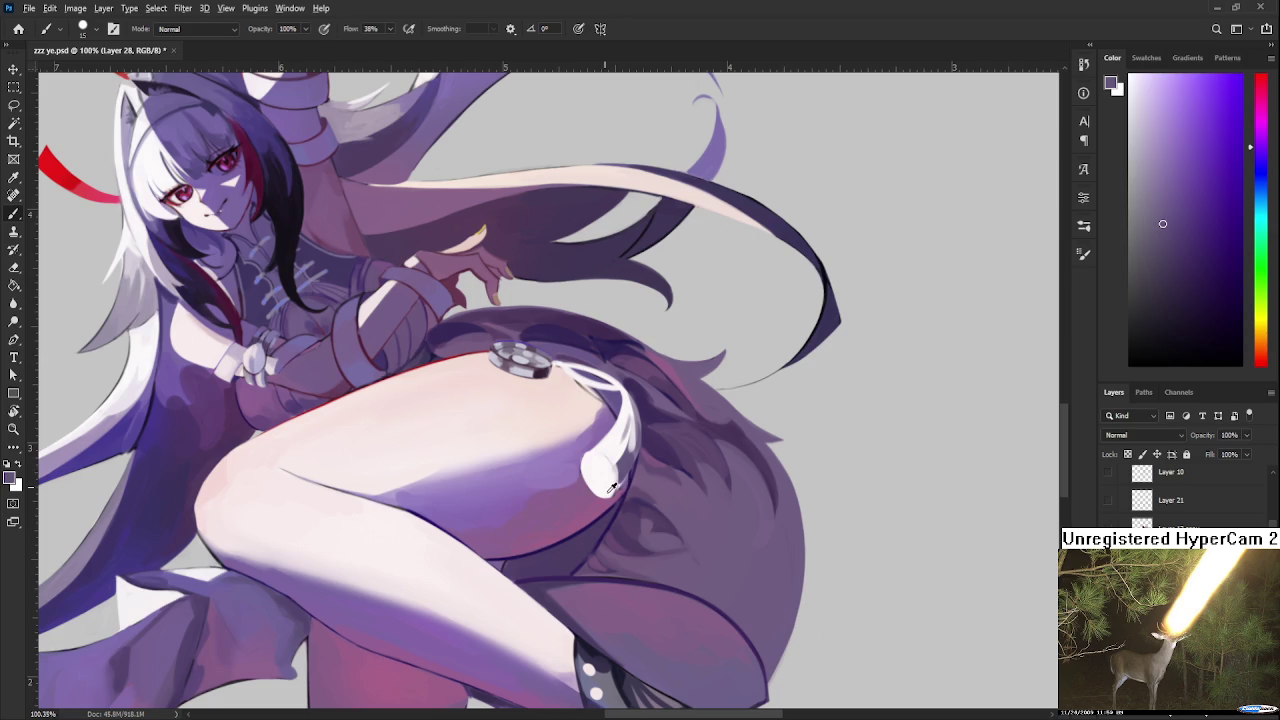
left_click(595, 519, "alt")
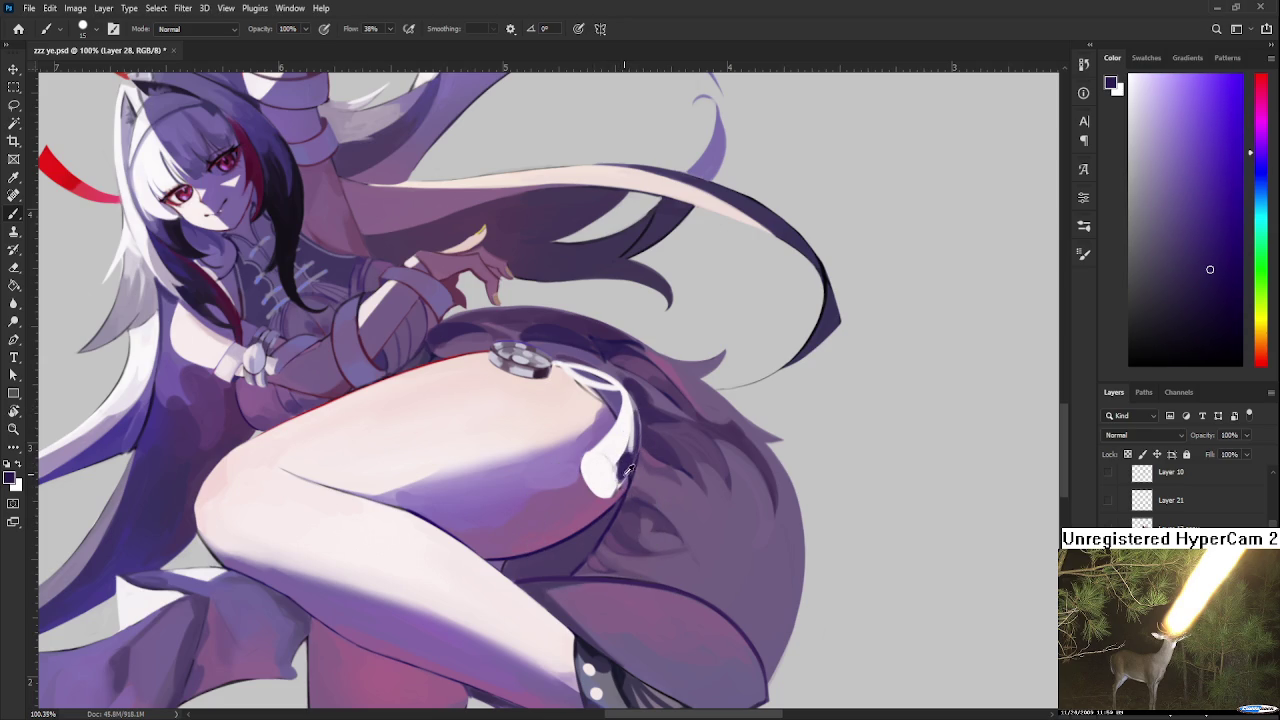
left_click(612, 468, "alt")
left_click(613, 490, "alt")
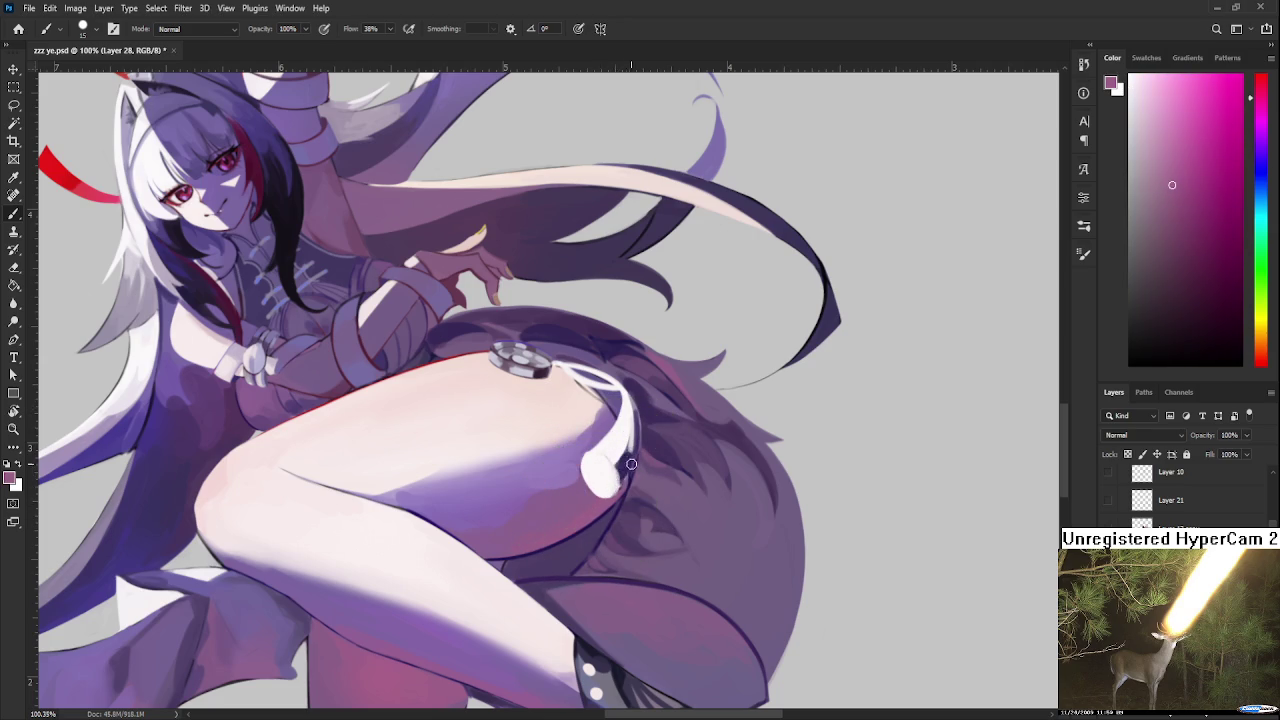
left_click_drag(629, 400, 621, 470)
left_click(592, 488, "alt")
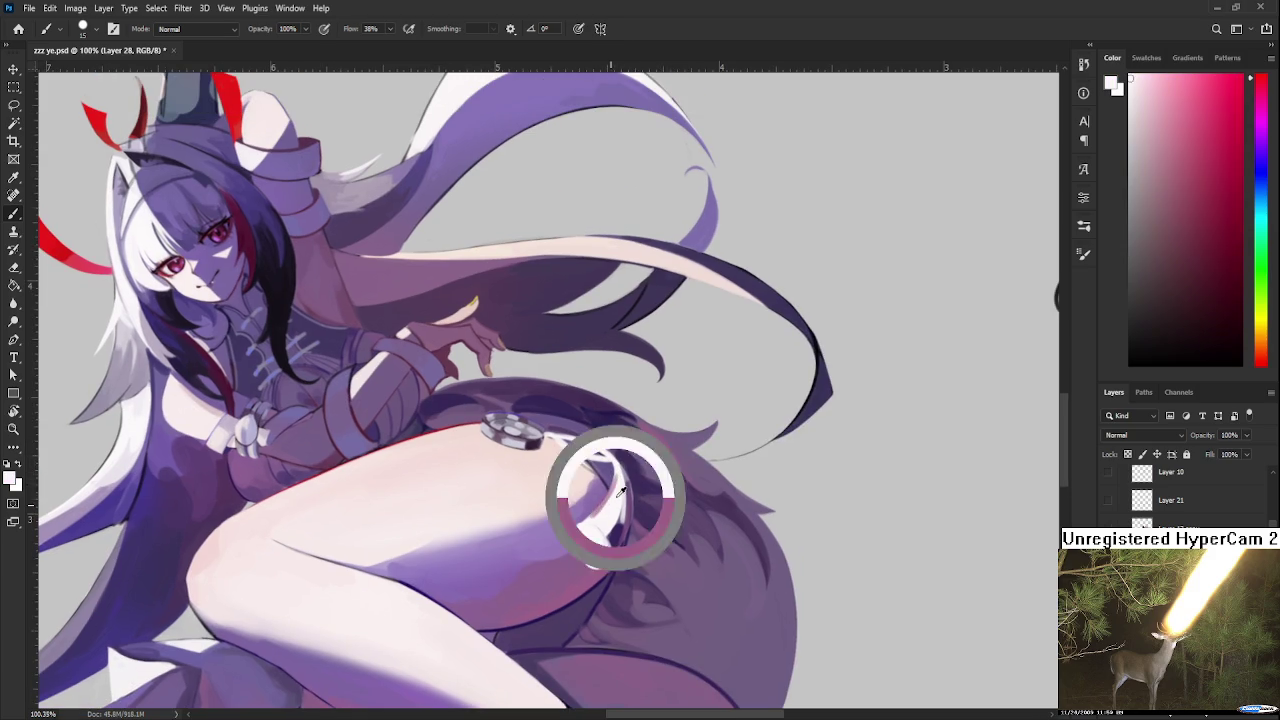
Step: Outline the white thigh highlight and darken the oval in dark purple
left_click(616, 518, "alt")
mouse_move(606, 546)
left_mouse_down()
mouse_move(582, 566)
mouse_move(604, 553)
mouse_move(596, 560)
left_mouse_up()
left_click(604, 530, "alt")
left_click(600, 542, "alt")
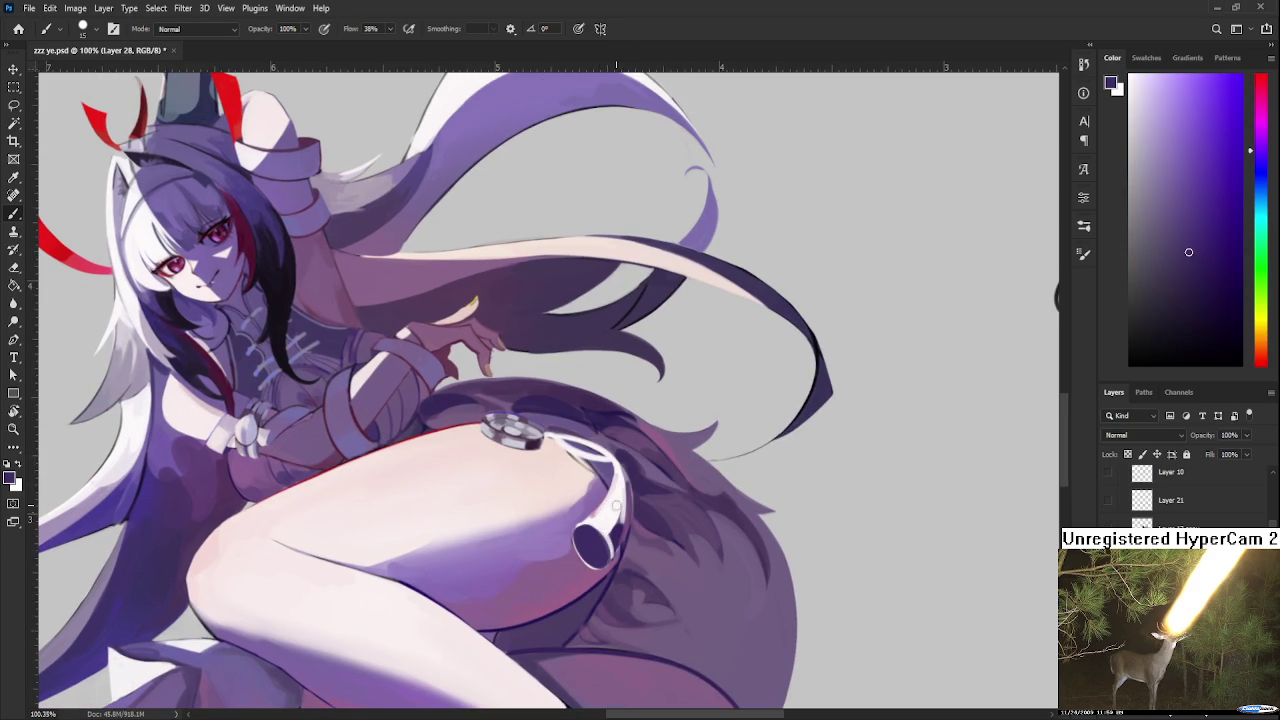
left_click(608, 510, "alt")
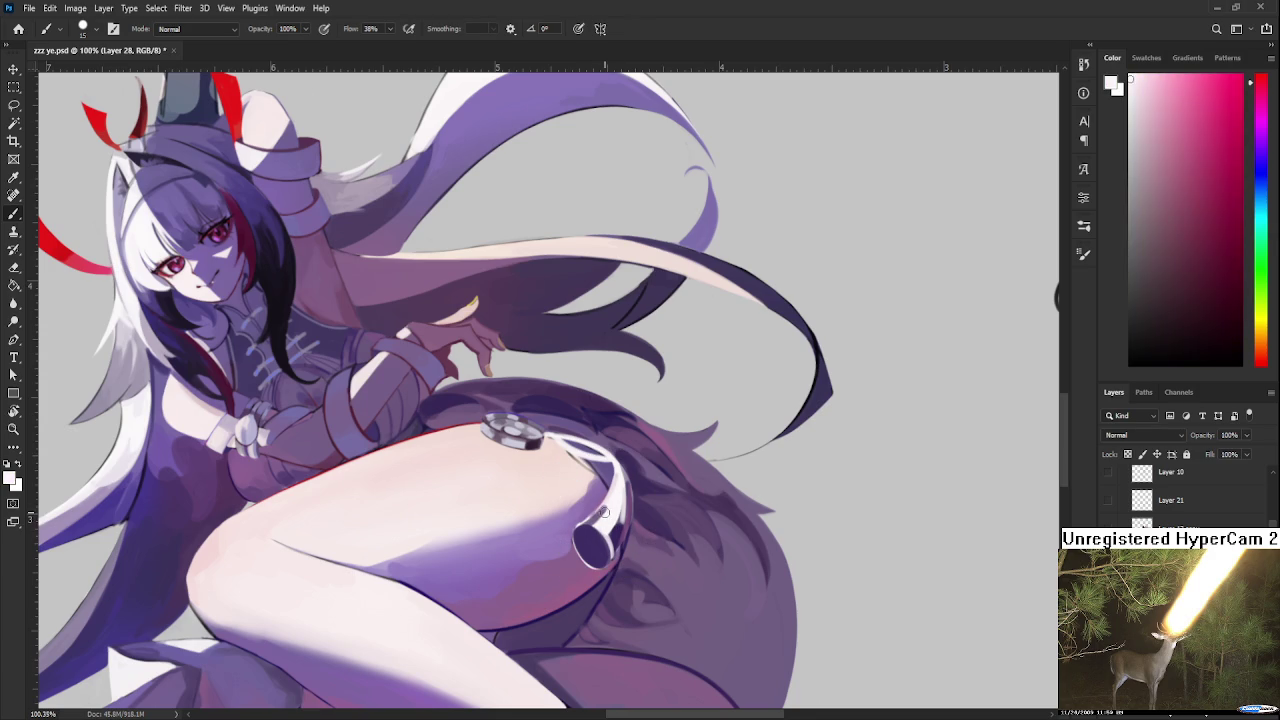
left_click(613, 498, "alt")
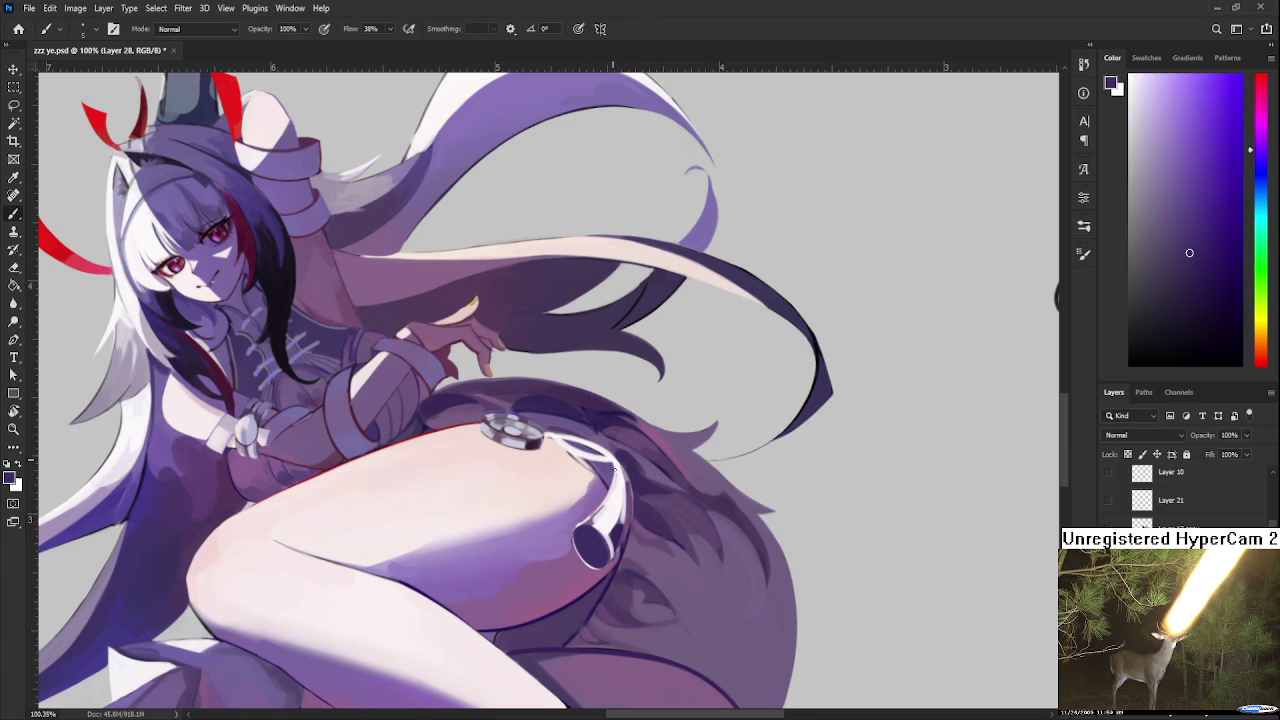
Step: Paint thin white highlights down the tassel's right edge, redoing one stroke
key("r")
left_click_drag(613, 466, 617, 485)
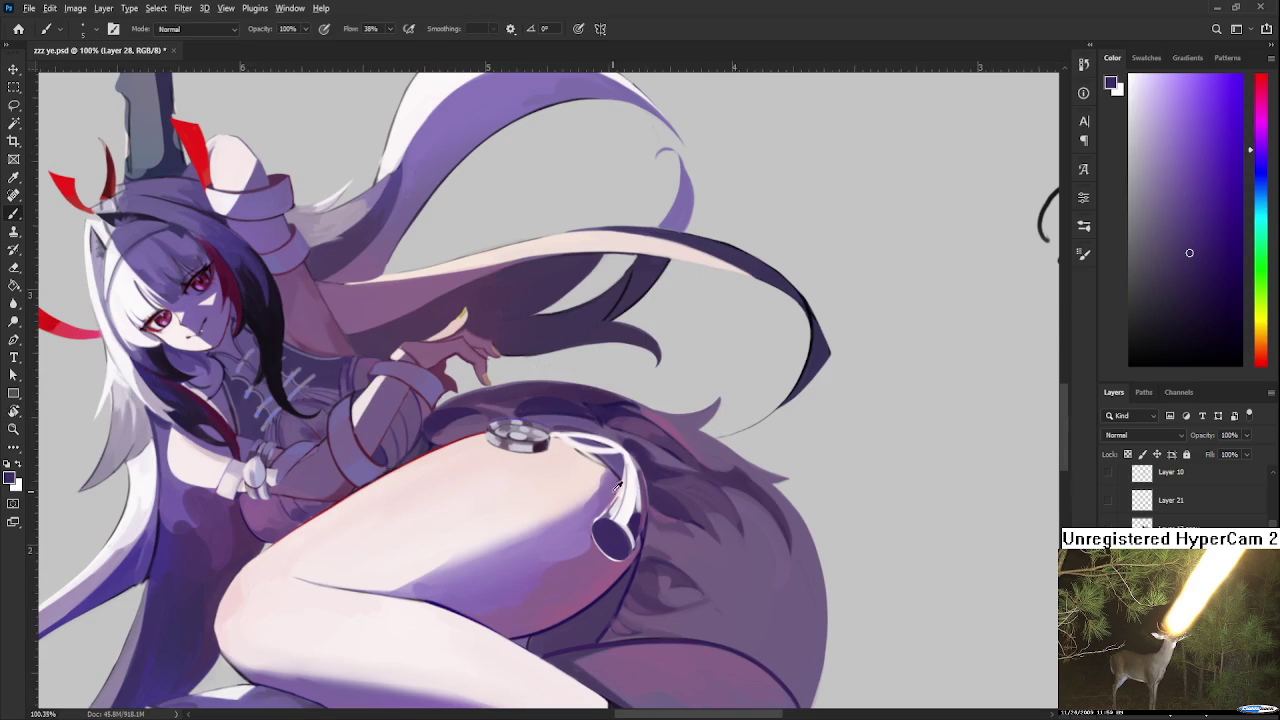
left_click(617, 485, "alt")
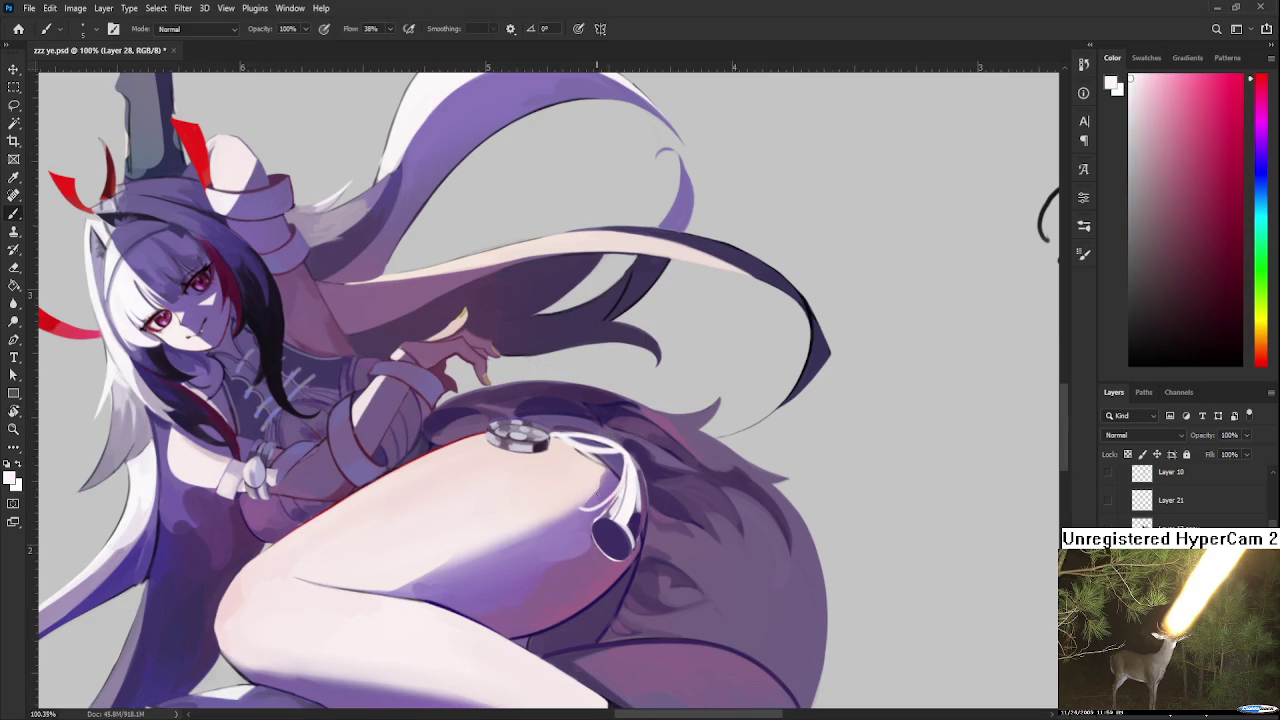
left_click_drag(624, 458, 627, 480)
left_click_drag(632, 482, 640, 556)
key("ctrl+z")
left_click_drag(644, 484, 647, 566)
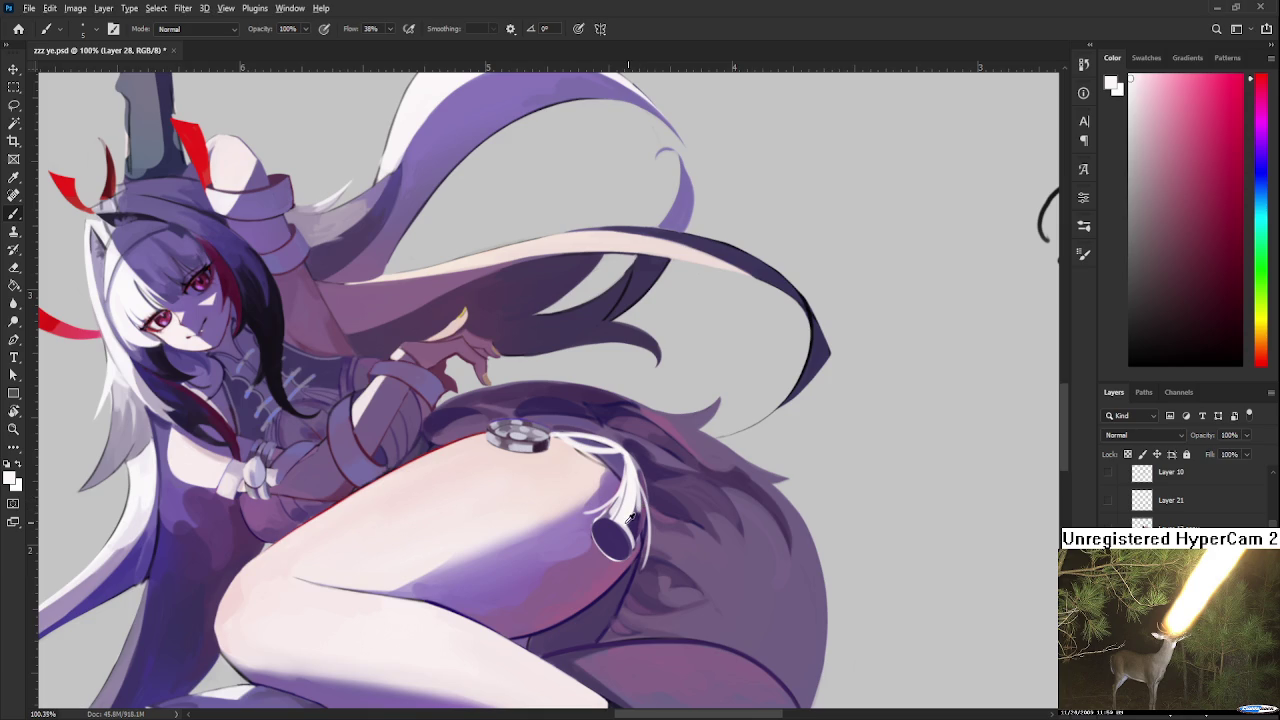
Step: Sample muted purple, dark purple and near-white tones from around the tassel
left_click(614, 525, "alt")
left_click(622, 520, "alt")
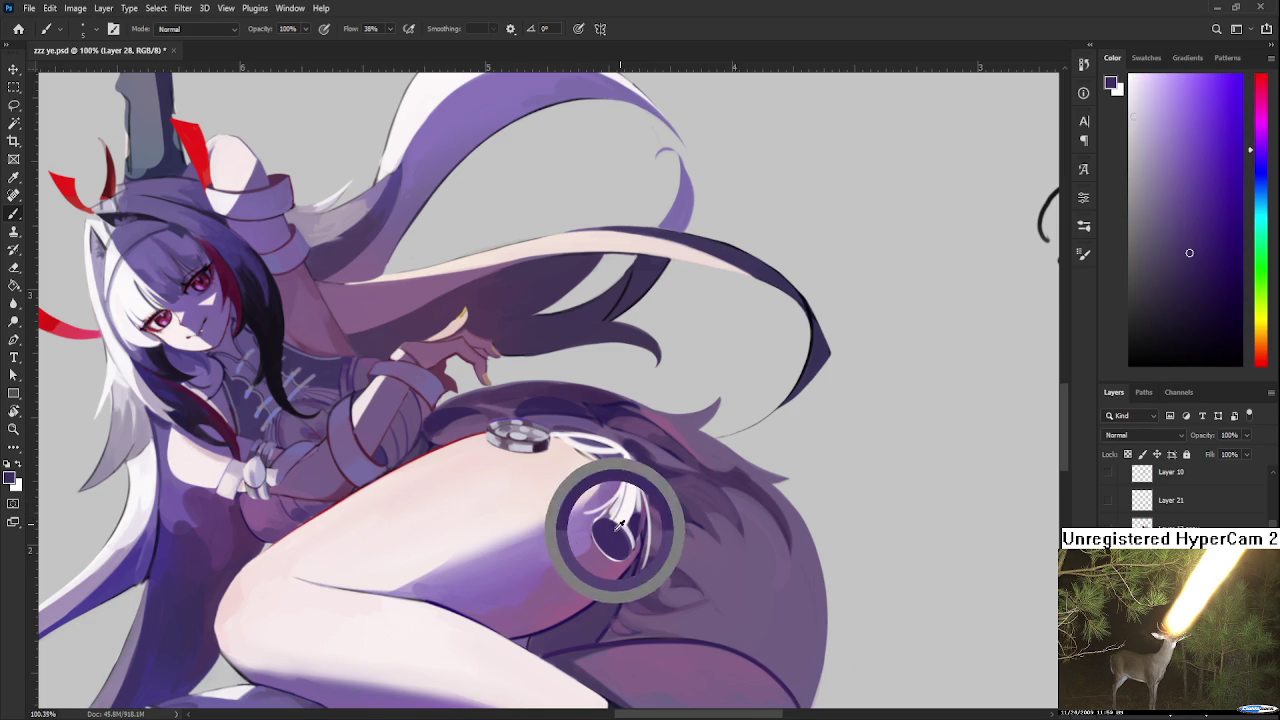
left_click(630, 512, "alt")
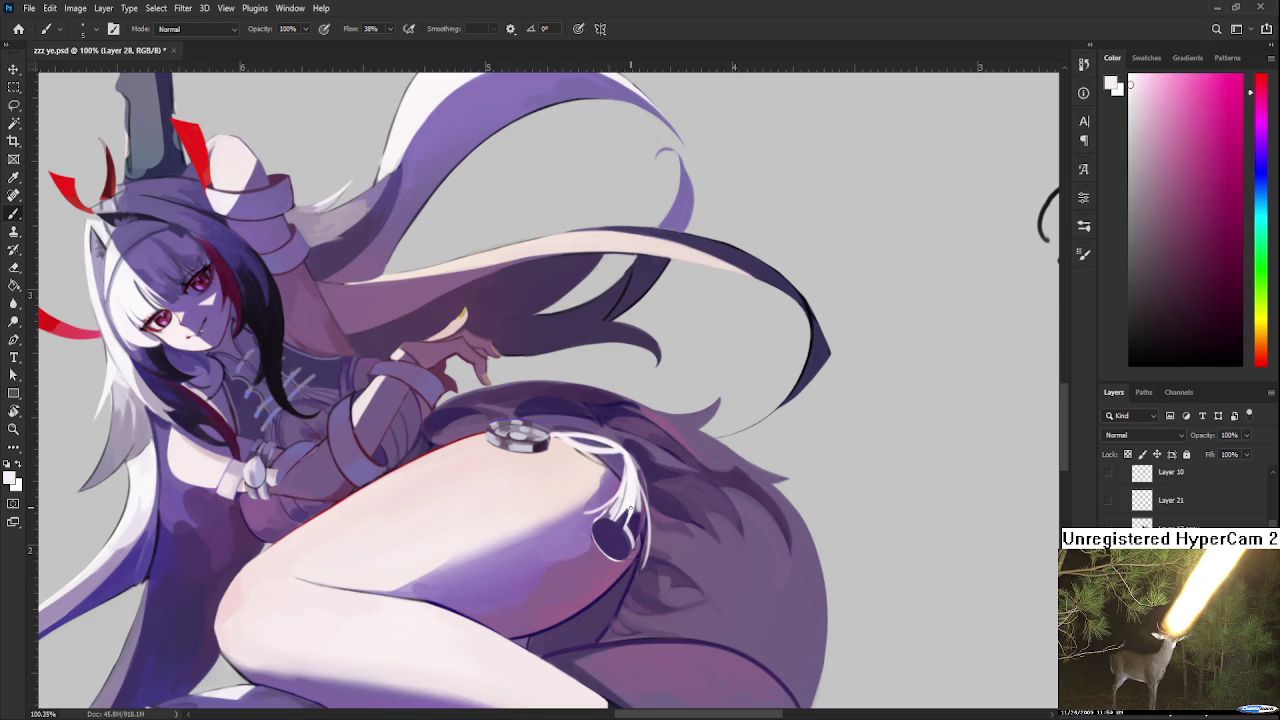
left_click(628, 498, "alt")
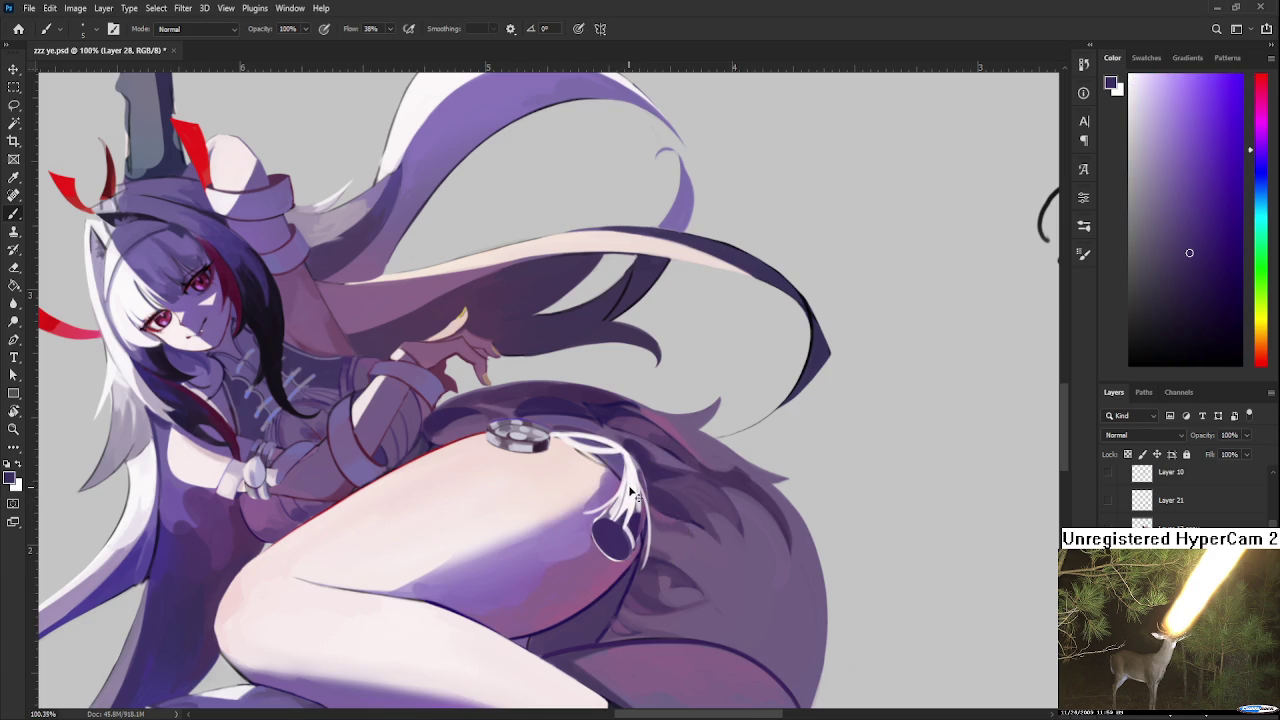
left_click(630, 485, "alt")
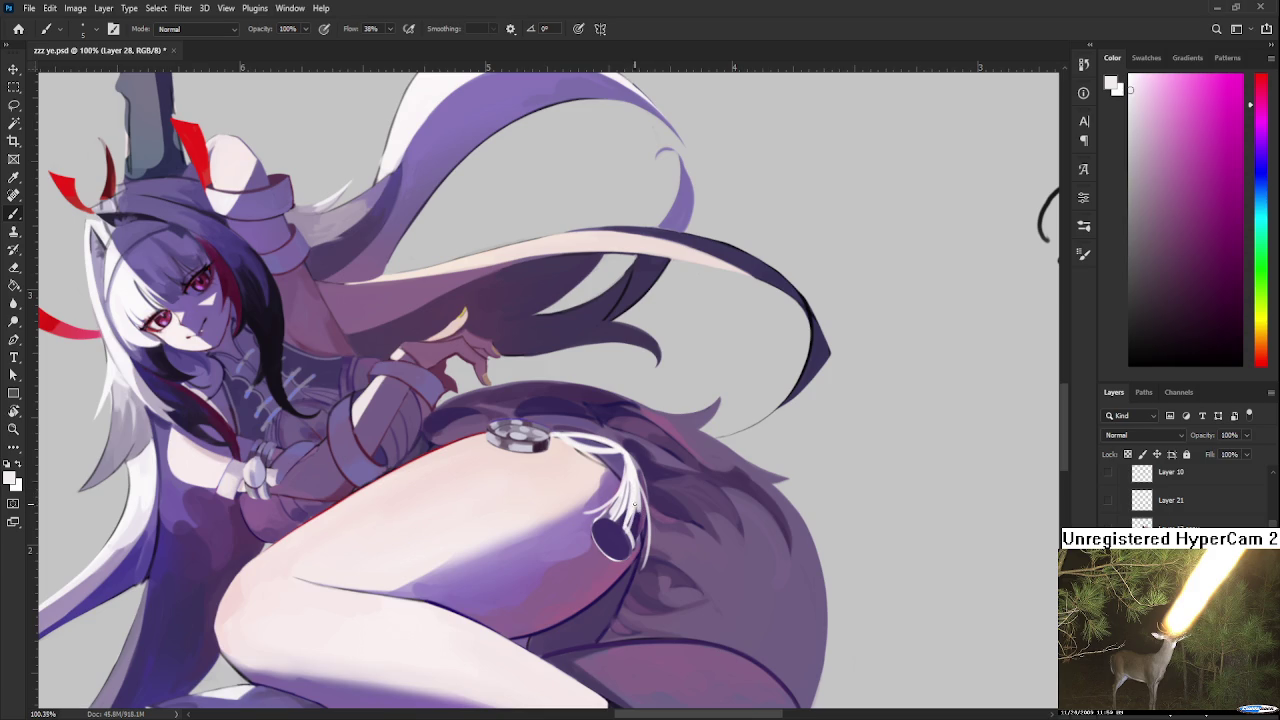
left_click(627, 526, "alt")
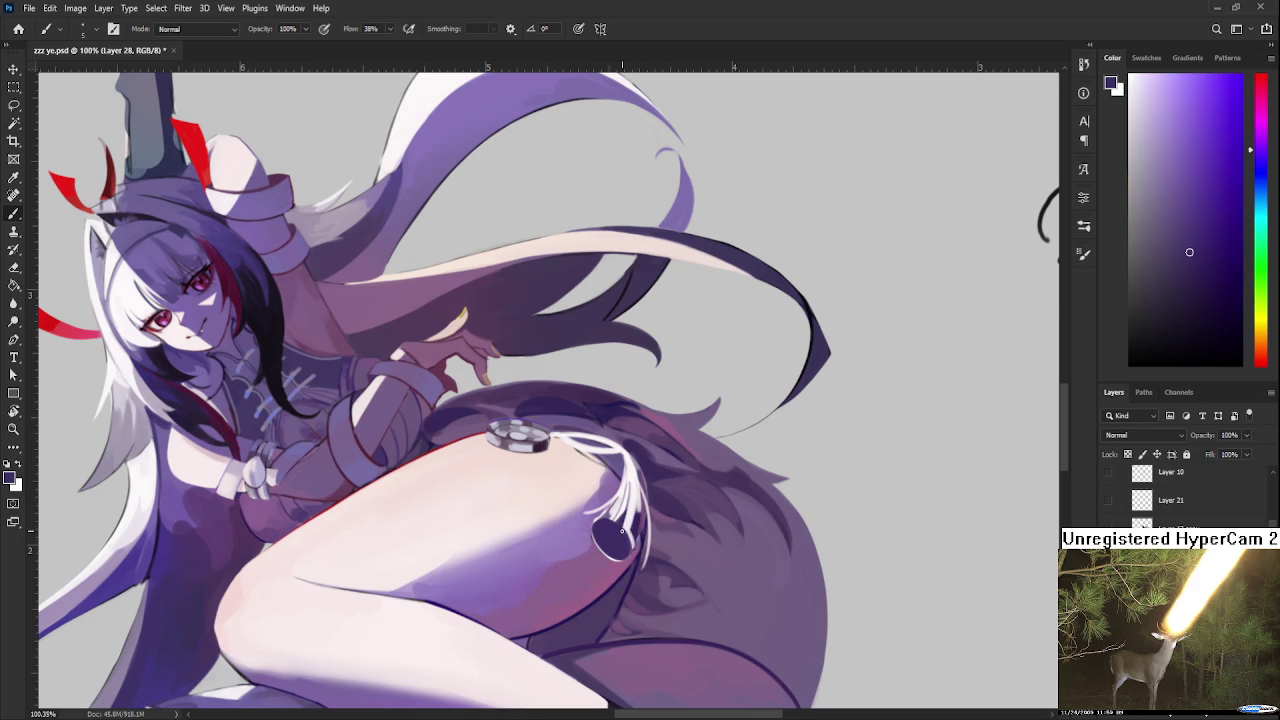
scroll(680, 484, "down", 2)
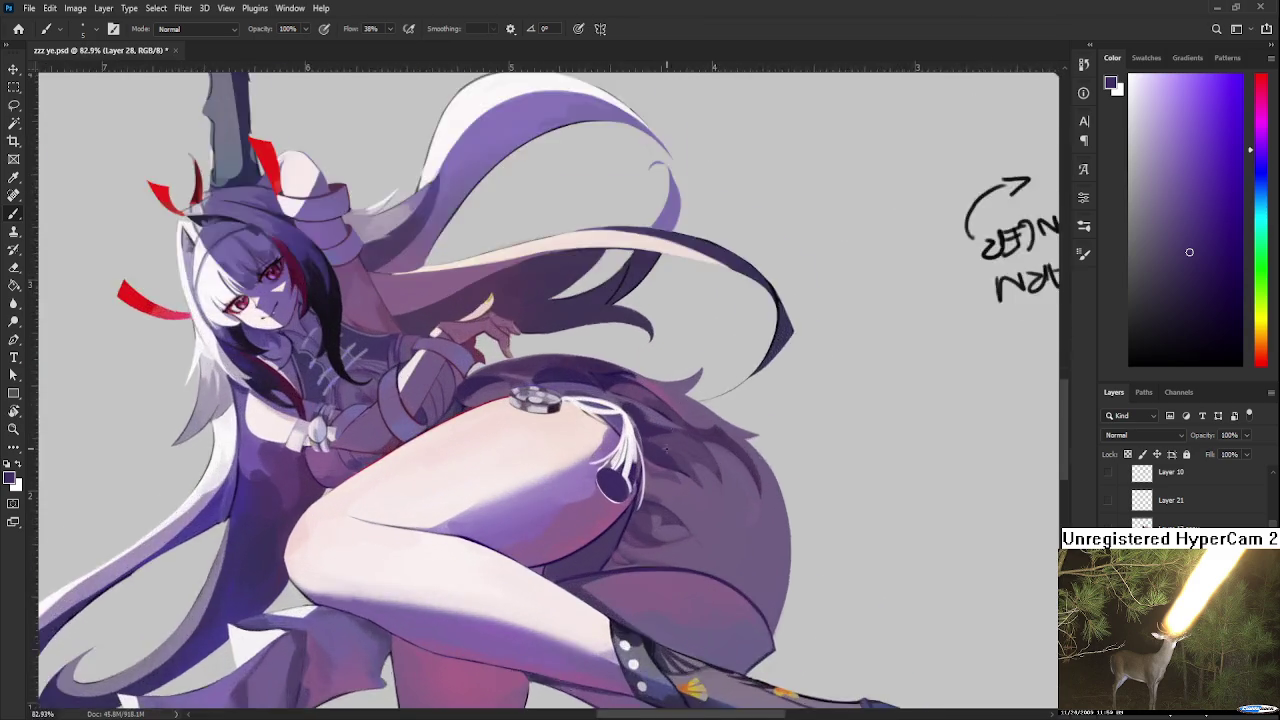
Step: Paint a pink heart inside the dark oval at the tassel's end
scroll(663, 449, "up", 2)
scroll(660, 455, "up", 1)
scroll(657, 457, "up", 1)
scroll(614, 457, "up", 1)
left_click(722, 403, "alt")
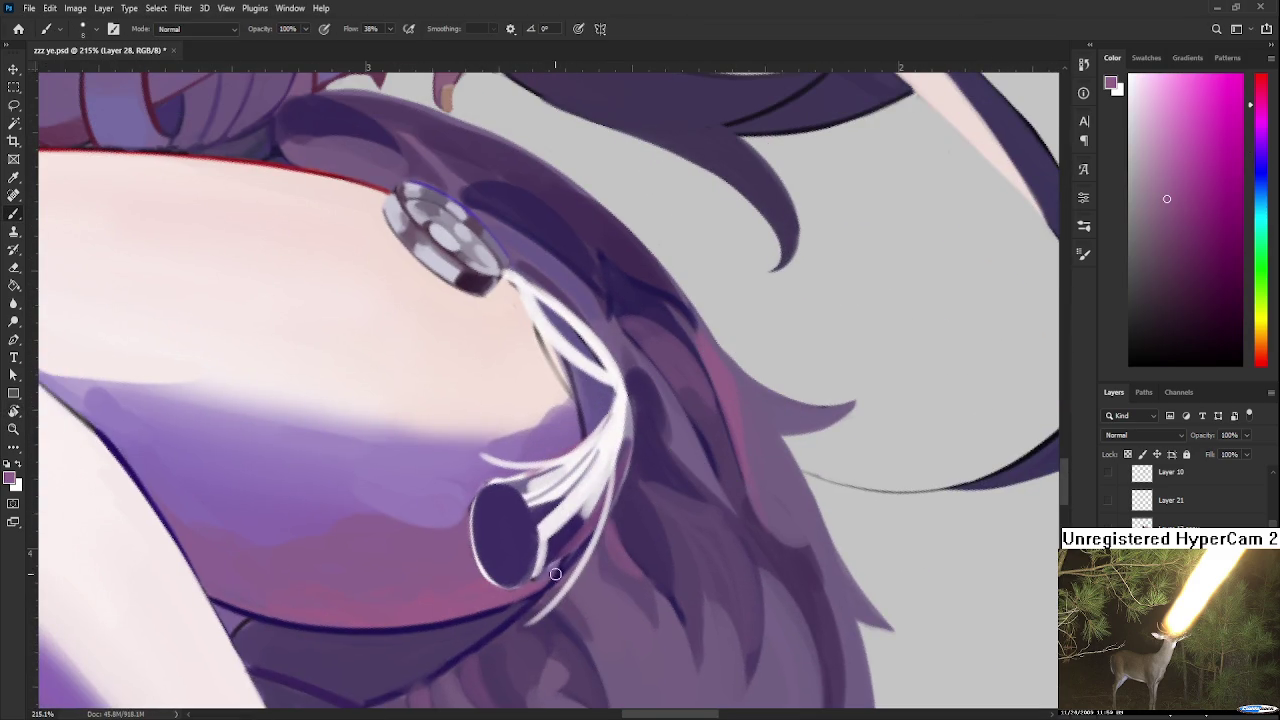
mouse_move(506, 563)
left_mouse_down()
mouse_move(500, 545)
mouse_move(518, 550)
mouse_move(610, 485)
mouse_move(507, 425)
left_mouse_up()
left_click(508, 543, "alt")
left_click(514, 556, "alt")
Step: Shade the white tassel strands with purple using a smaller brush
key("r")
key("e")
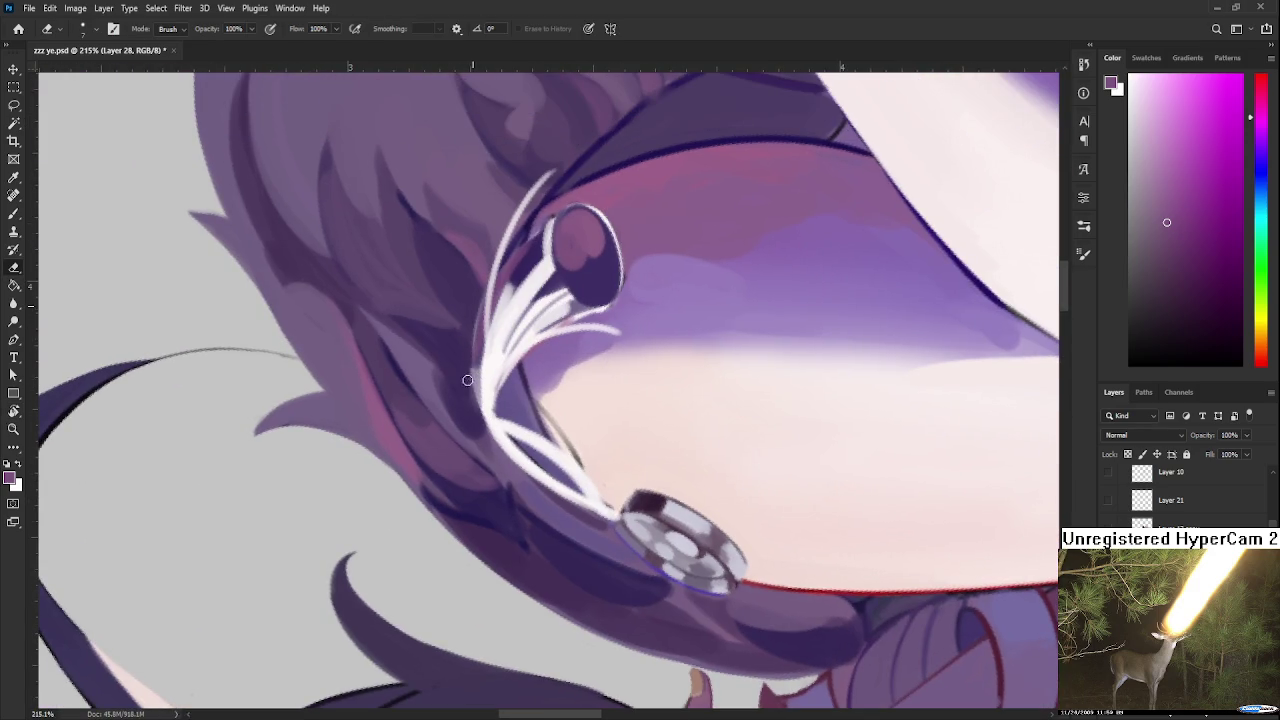
key("b")
left_click(485, 373, "alt")
key("bracketleft")
key("bracketleft")
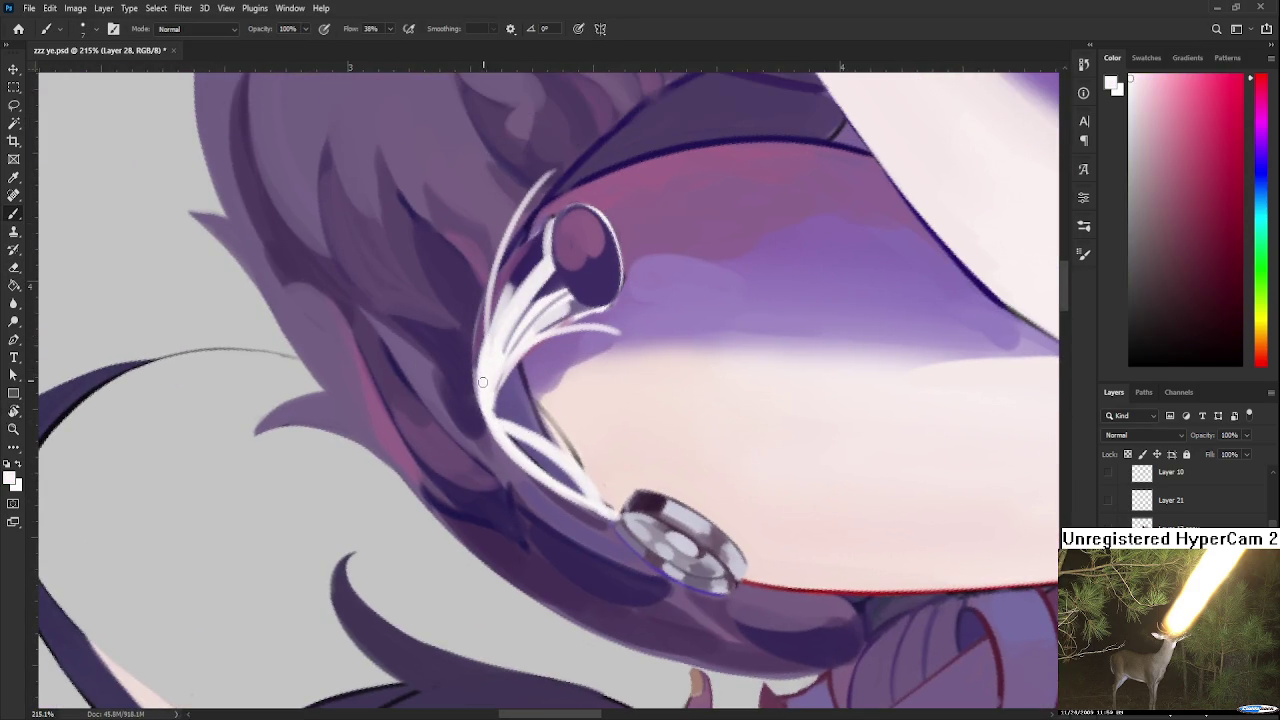
key("r")
left_click_drag(489, 348, 648, 341)
left_click(677, 325, "alt")
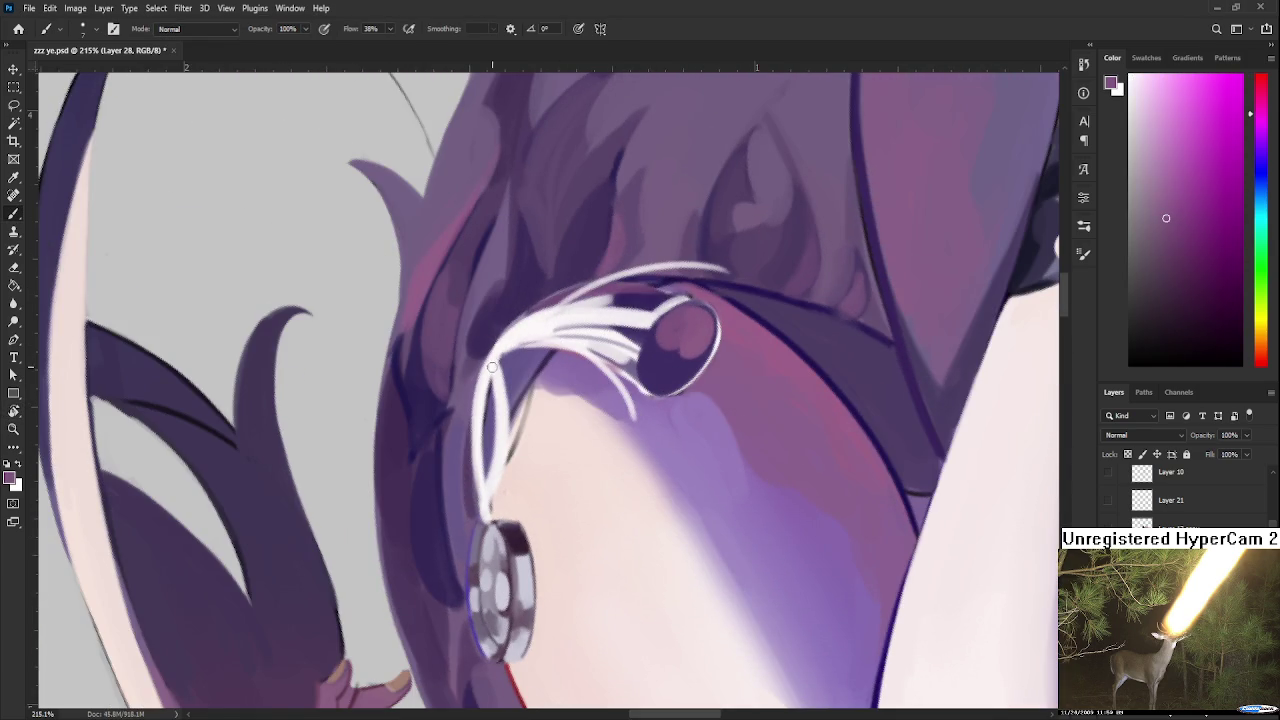
left_click_drag(486, 513, 497, 384)
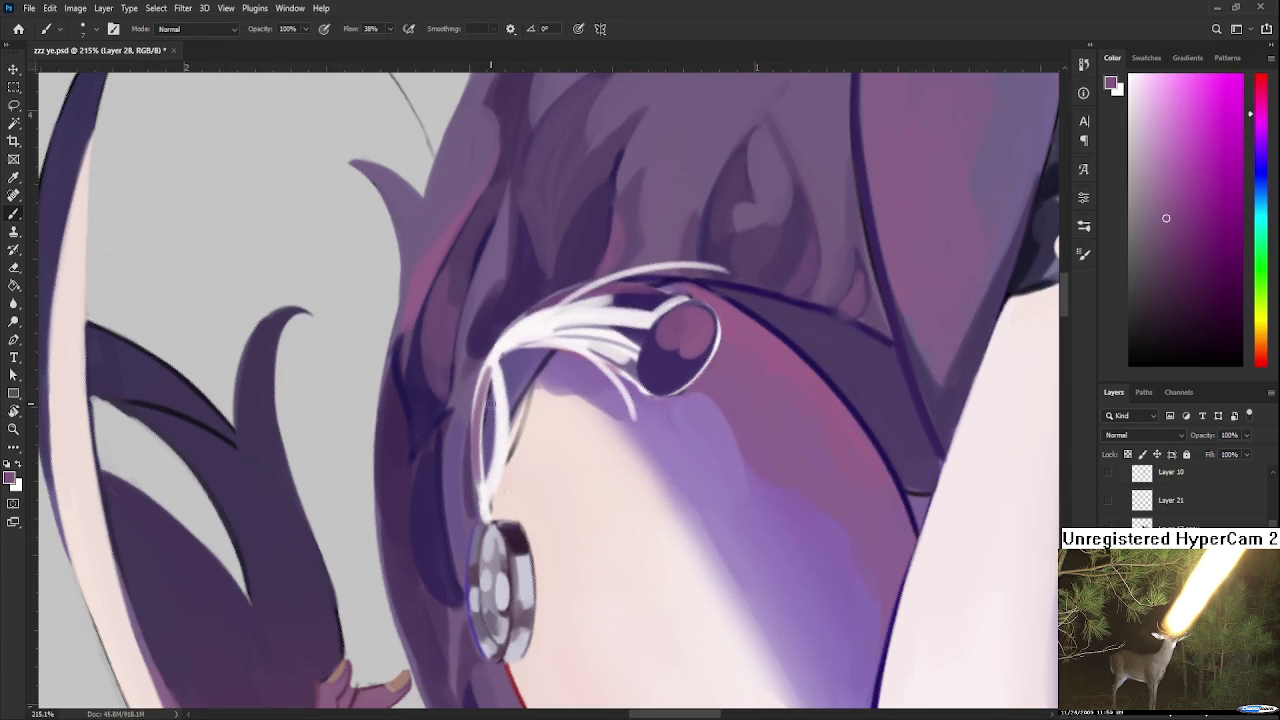
left_click_drag(507, 358, 538, 339)
Step: Rotate the canvas so the earring sits upside down, then zoom out
key("r")
left_click_drag(551, 471, 614, 434)
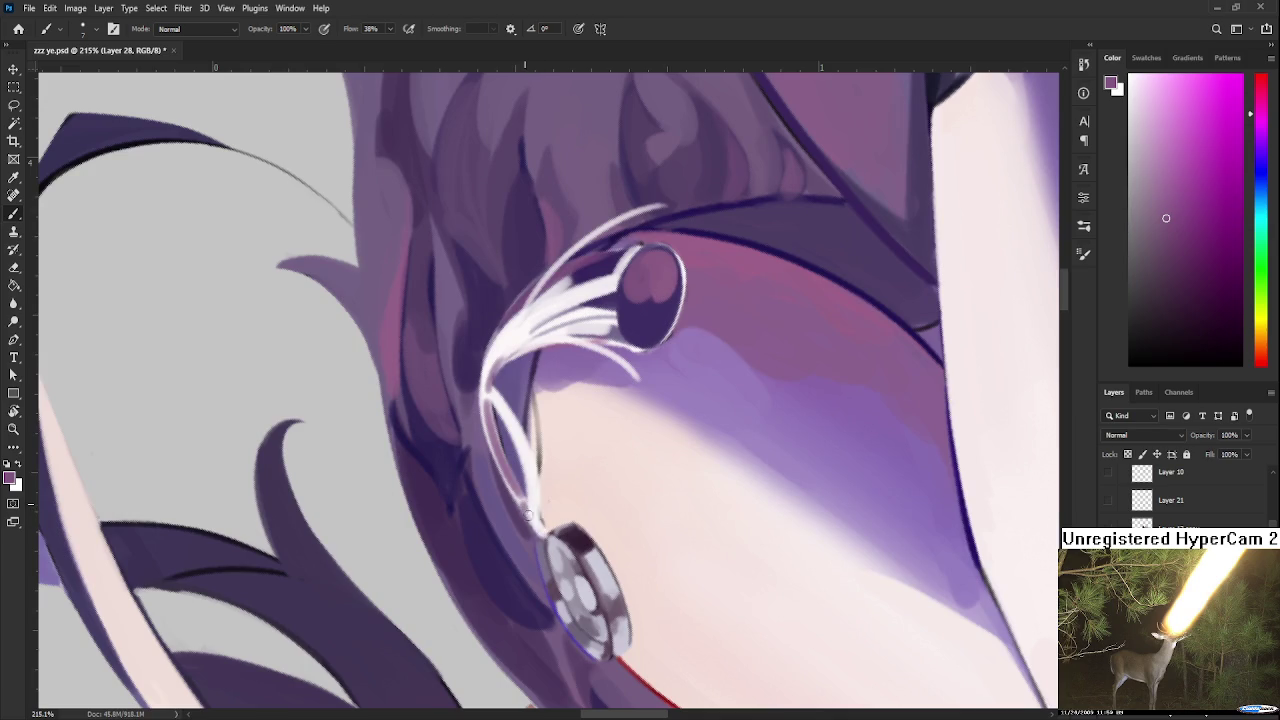
key("r")
left_click_drag(537, 484, 610, 355)
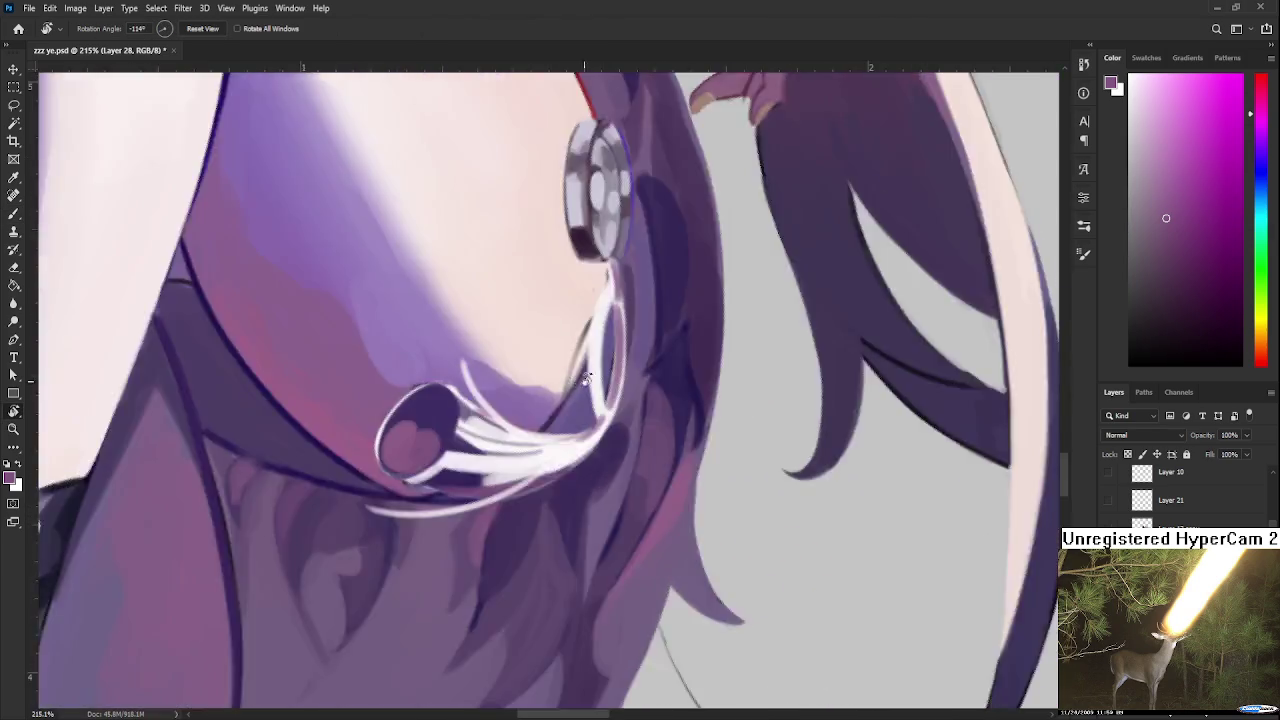
scroll(611, 355, "down", 3)
scroll(611, 355, "down", 2)
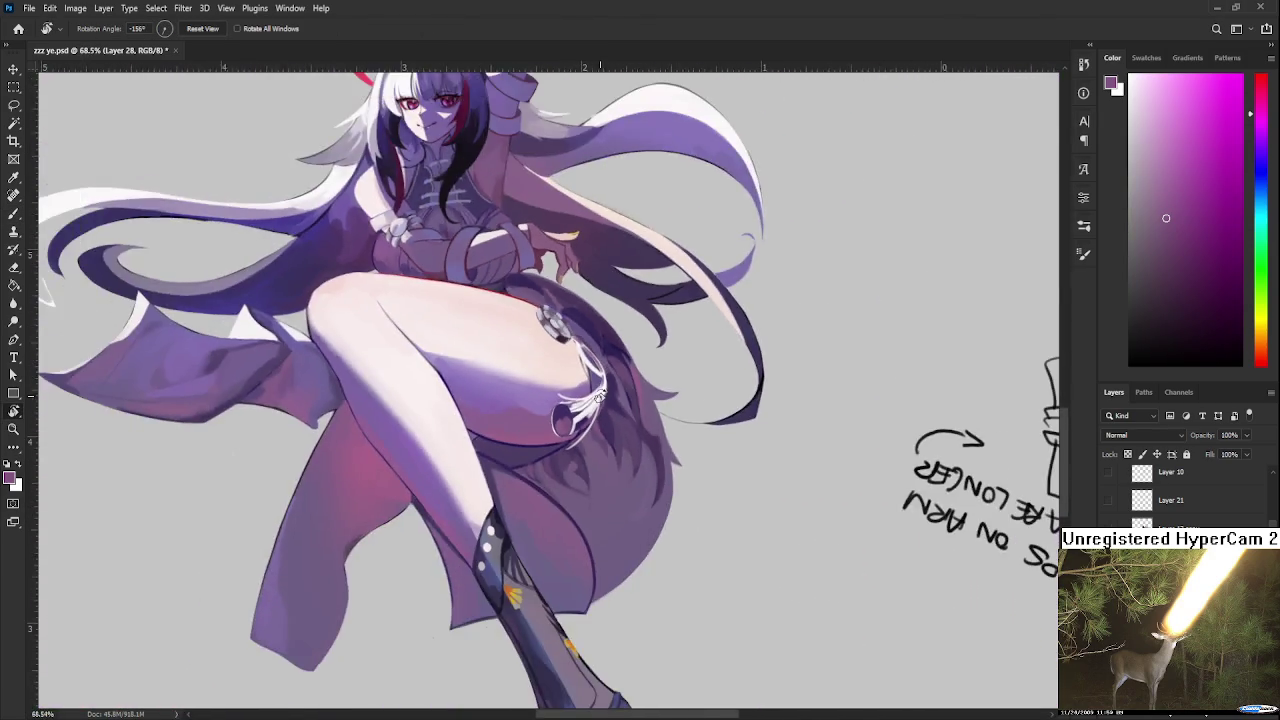
scroll(640, 400, "down", 2)
left_click_drag(650, 467, 654, 492)
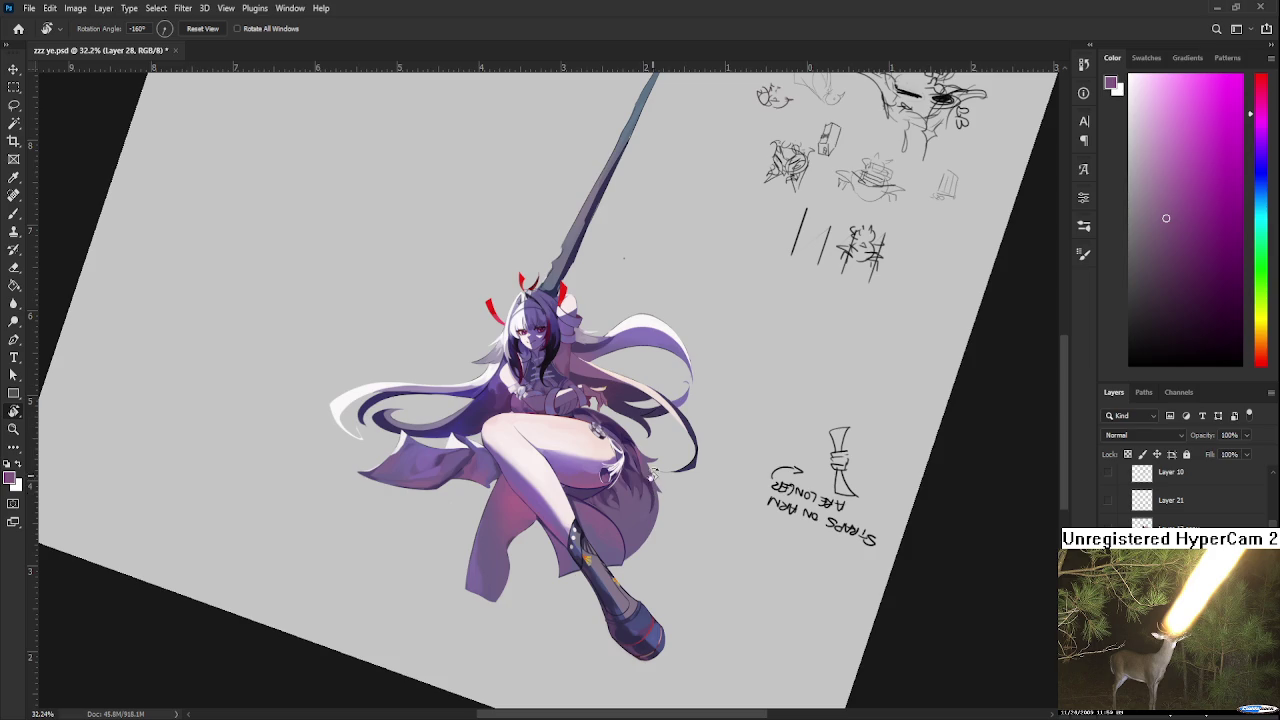
Step: Zoom to about 162% on the hair and torso and turn the canvas to -160°
scroll(640, 342, "up", 3)
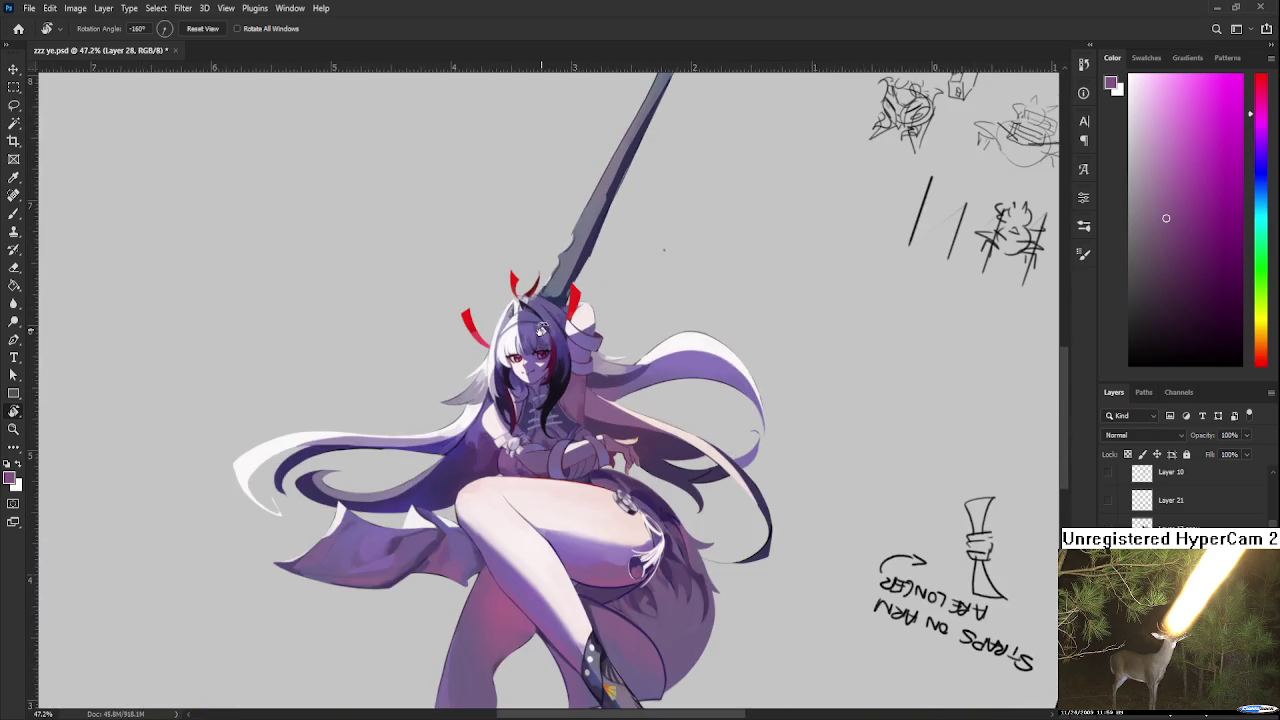
scroll(541, 328, "down", 3)
scroll(585, 380, "up", 2)
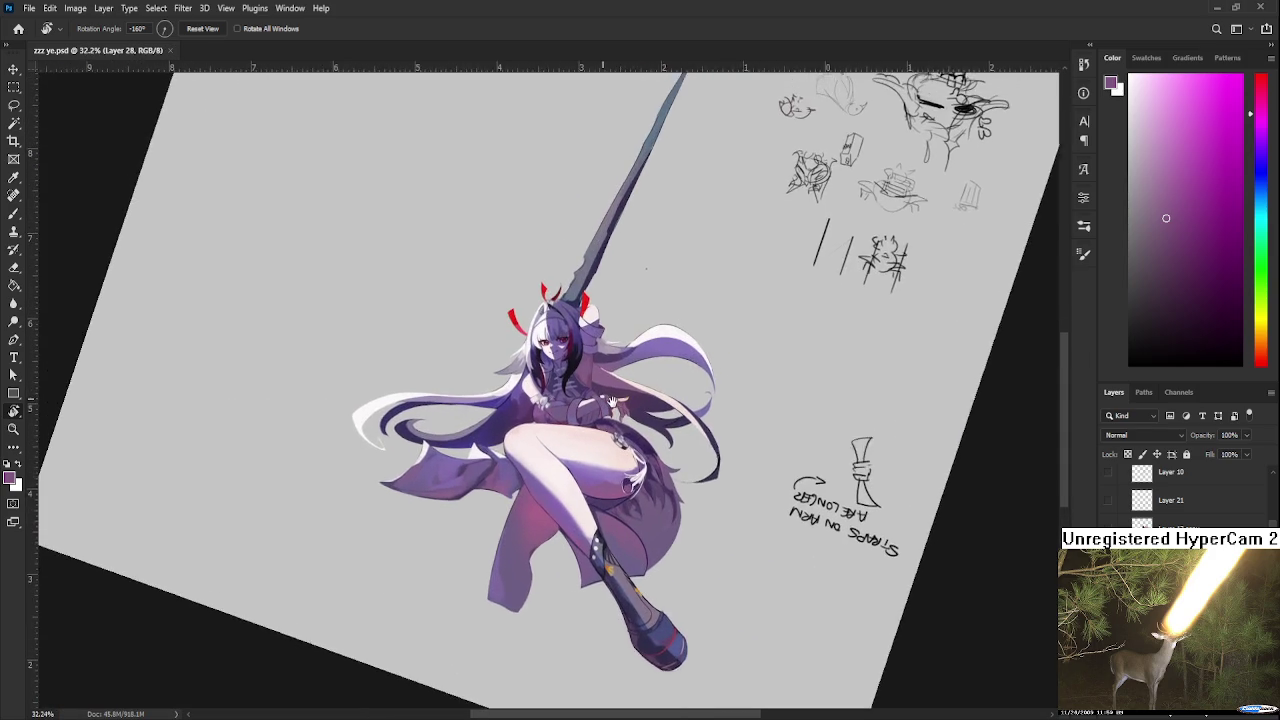
scroll(560, 410, "up", 3)
scroll(481, 428, "up", 3)
mouse_move(481, 428)
left_mouse_down()
mouse_move(674, 371)
mouse_move(711, 427)
left_mouse_up()
Step: On Layer 22 copy, erase along the hair edge and retouch it in dark blue
left_click(851, 637, "ctrl")
left_click_drag(616, 410, 617, 413)
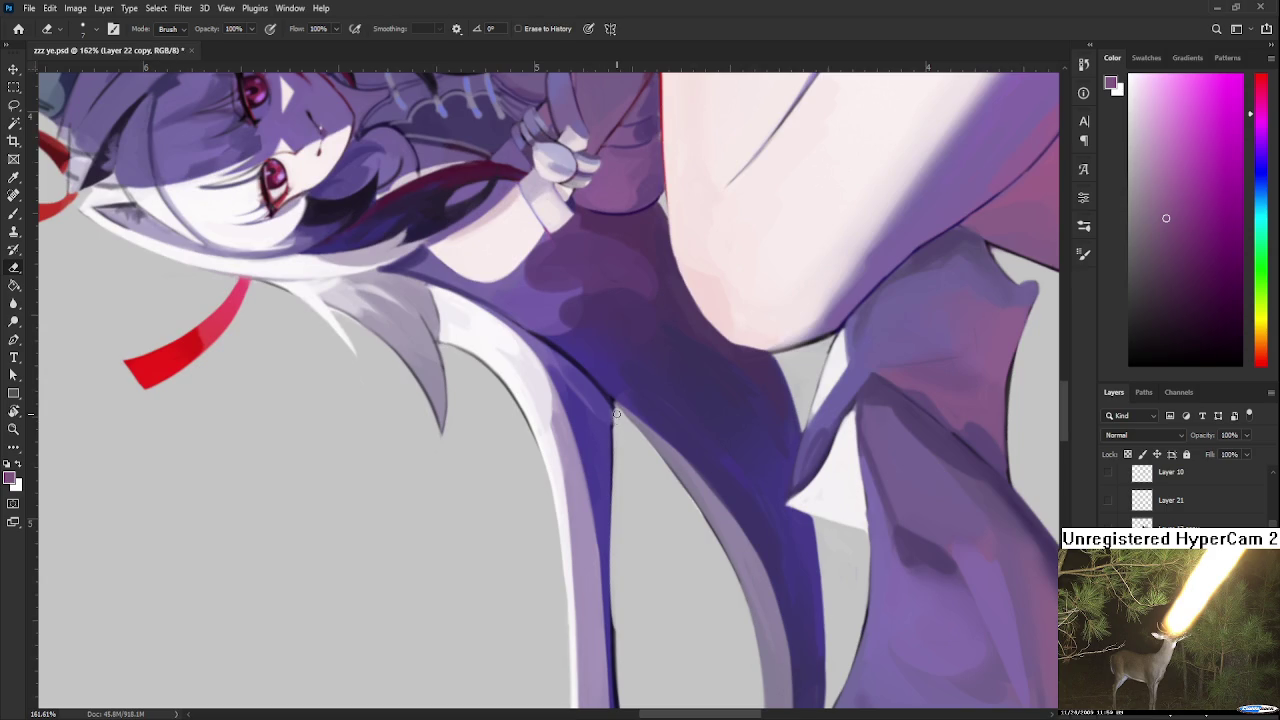
key("b")
left_click(610, 405, "alt")
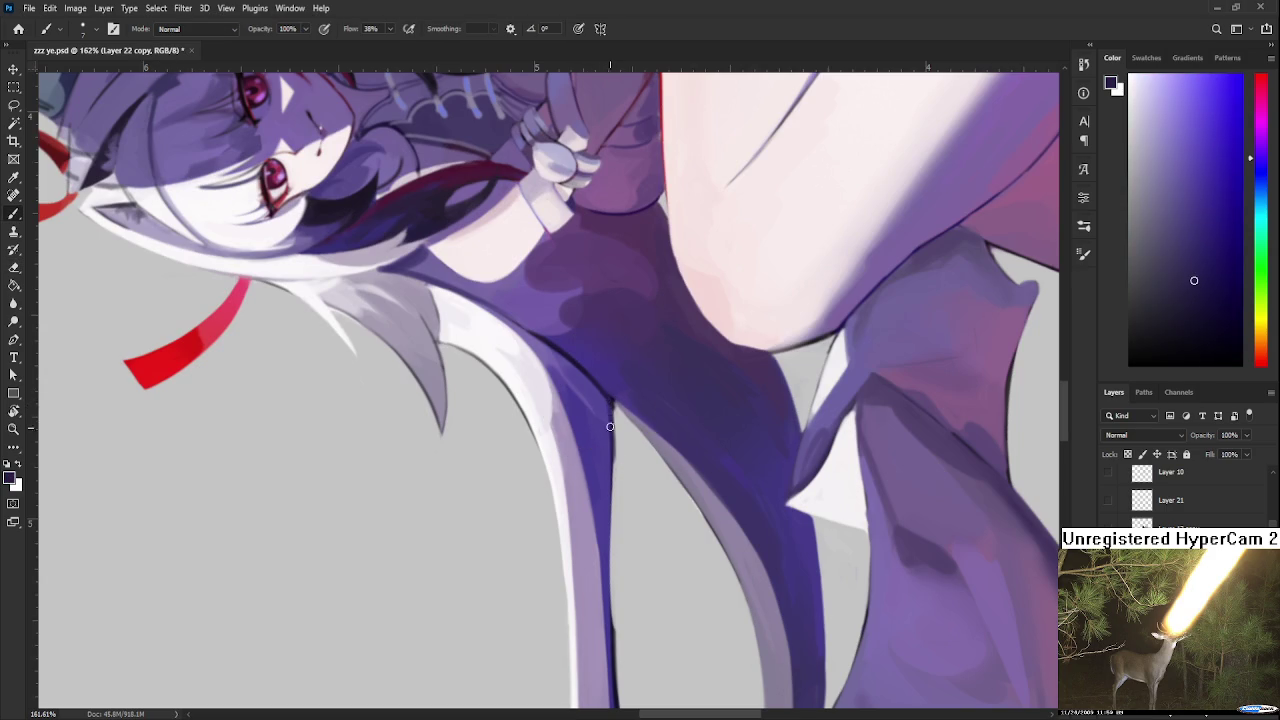
left_click_drag(612, 482, 613, 499)
left_click(611, 406, "alt")
Step: Rotate the canvas nearly upright and zoom back in on the hair
left_click_drag(615, 405, 589, 497)
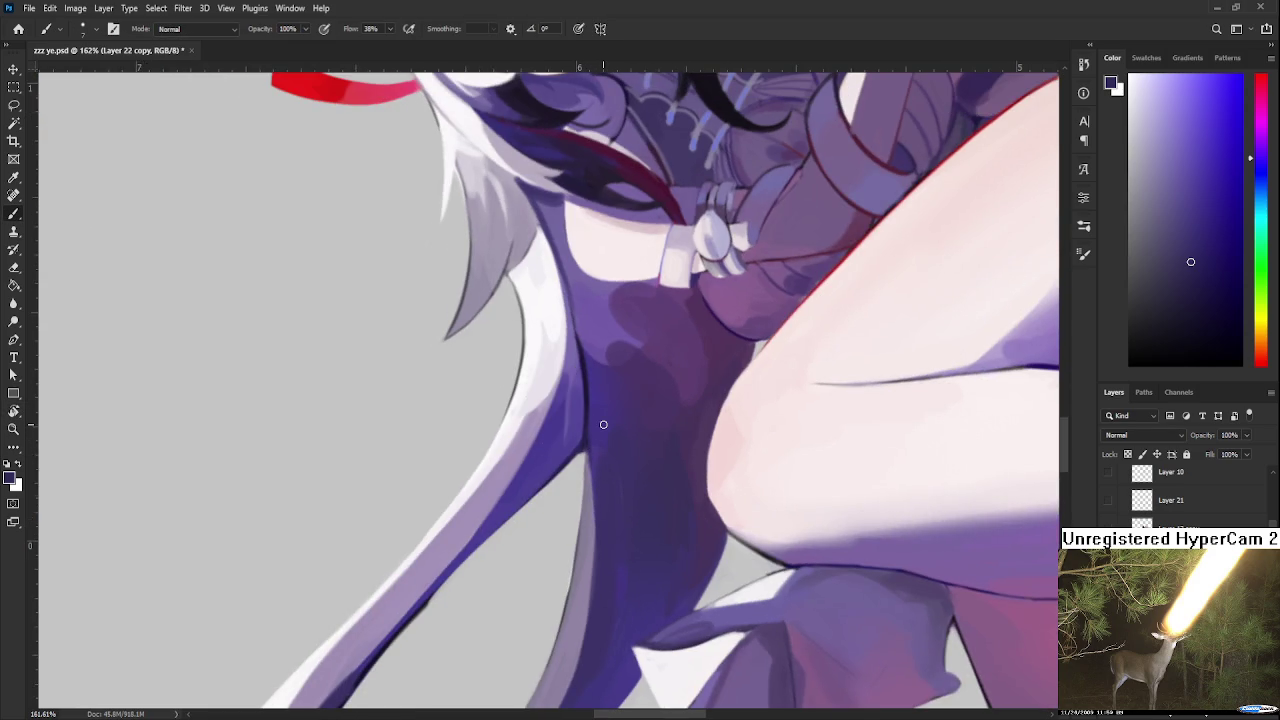
scroll(603, 424, "down", 3)
scroll(603, 424, "down", 3)
scroll(603, 424, "down", 3)
key("r")
left_click_drag(623, 278, 699, 390)
scroll(610, 320, "up", 4)
scroll(600, 340, "up", 4)
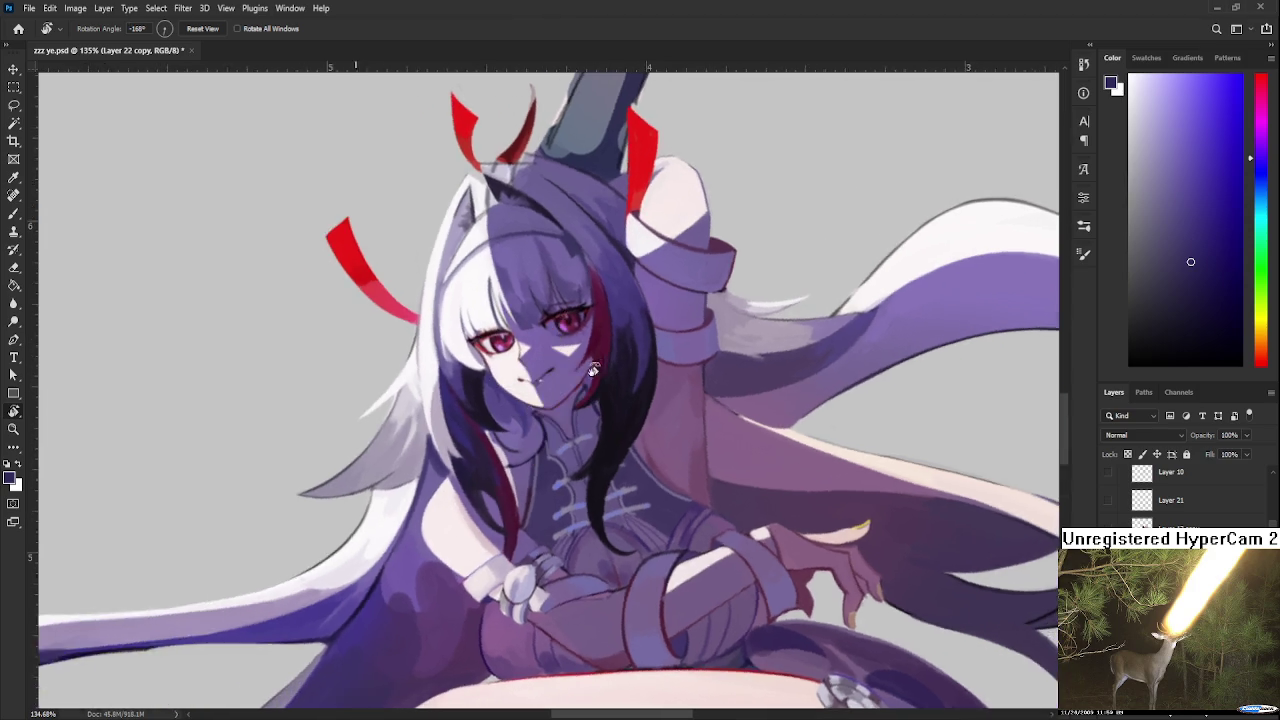
Step: Try a white strand down the top of the head, then erase it
left_click_drag(583, 374, 979, 463)
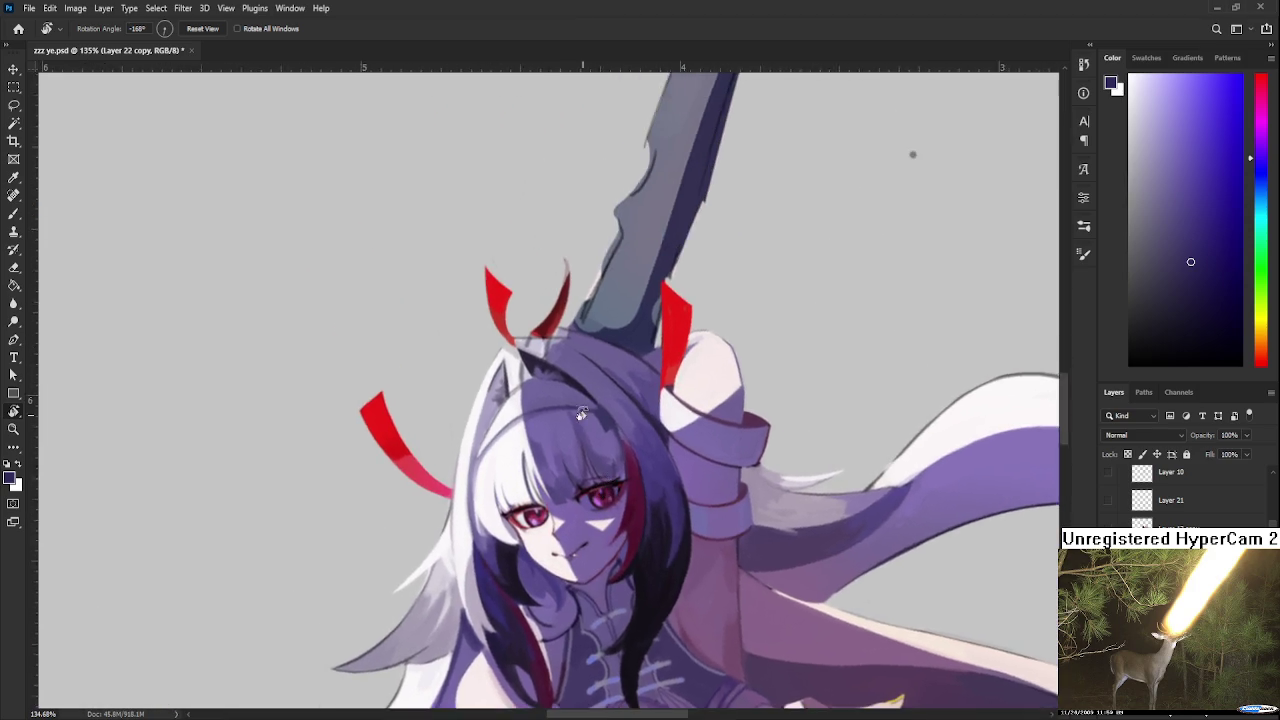
scroll(979, 463, "up", 2)
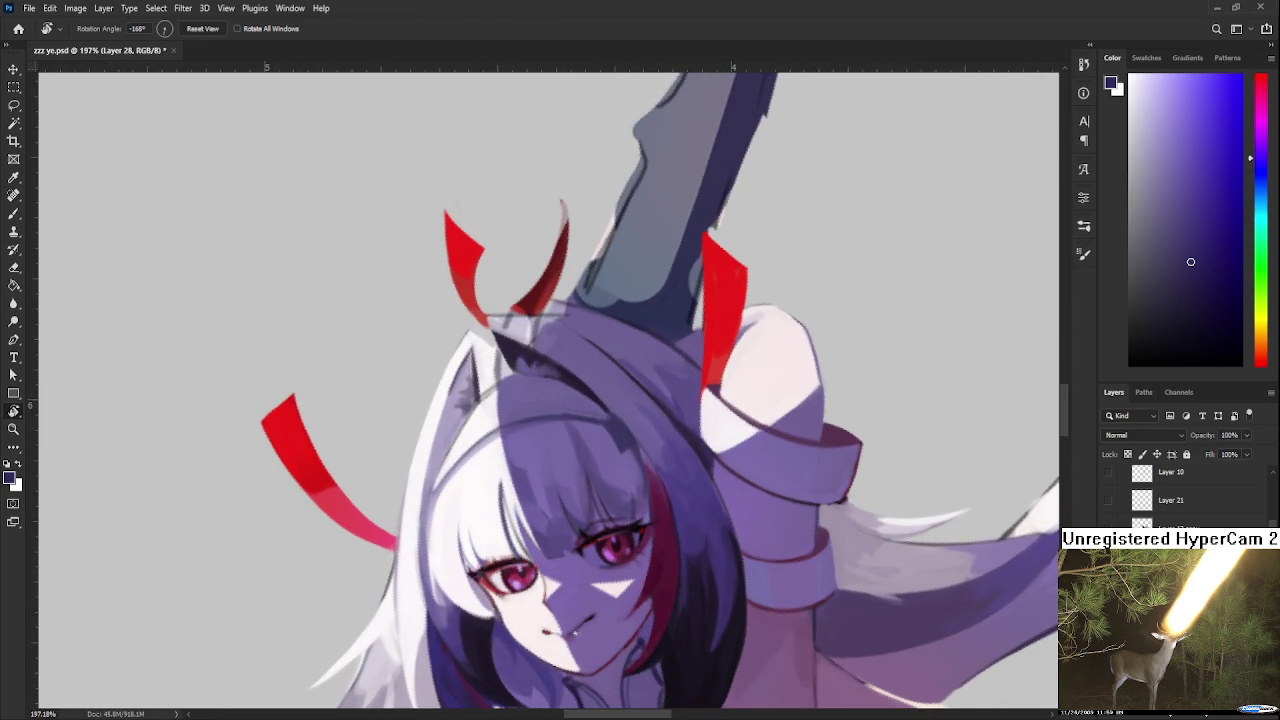
key("b")
left_click(491, 415, "alt")
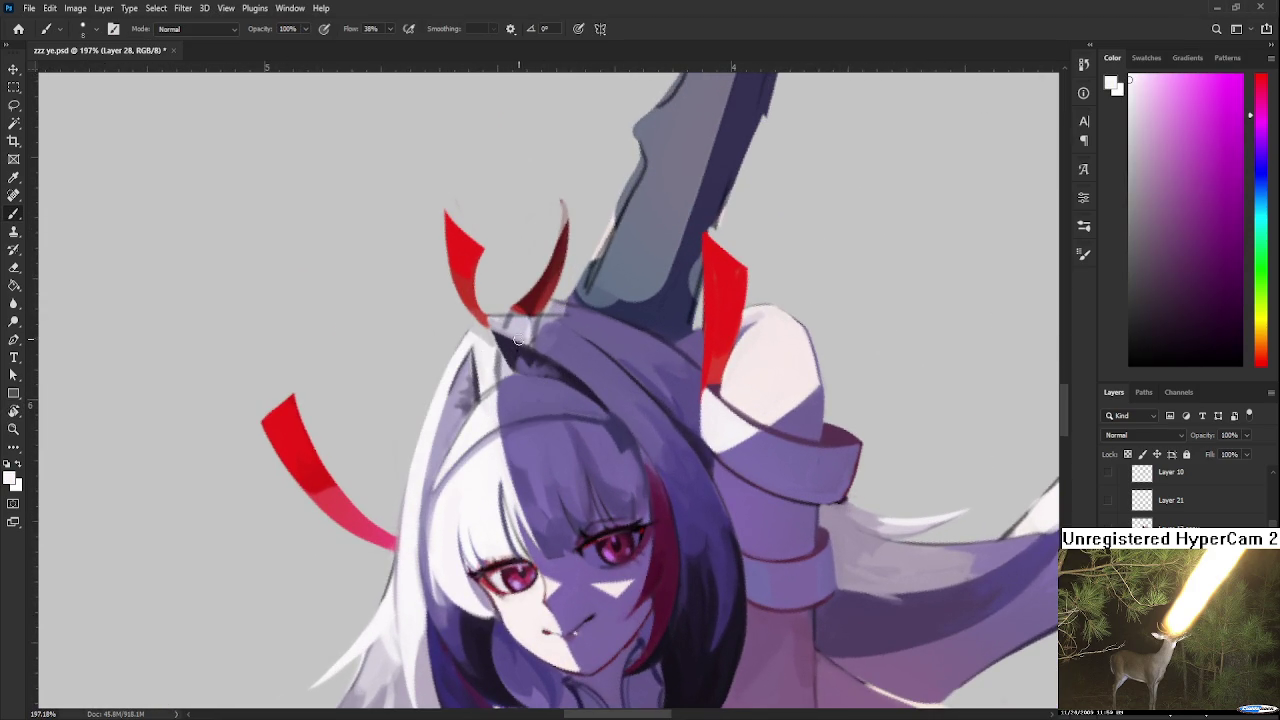
left_click_drag(521, 327, 512, 405)
left_click_drag(525, 350, 510, 430)
left_click_drag(525, 325, 505, 435)
key("e")
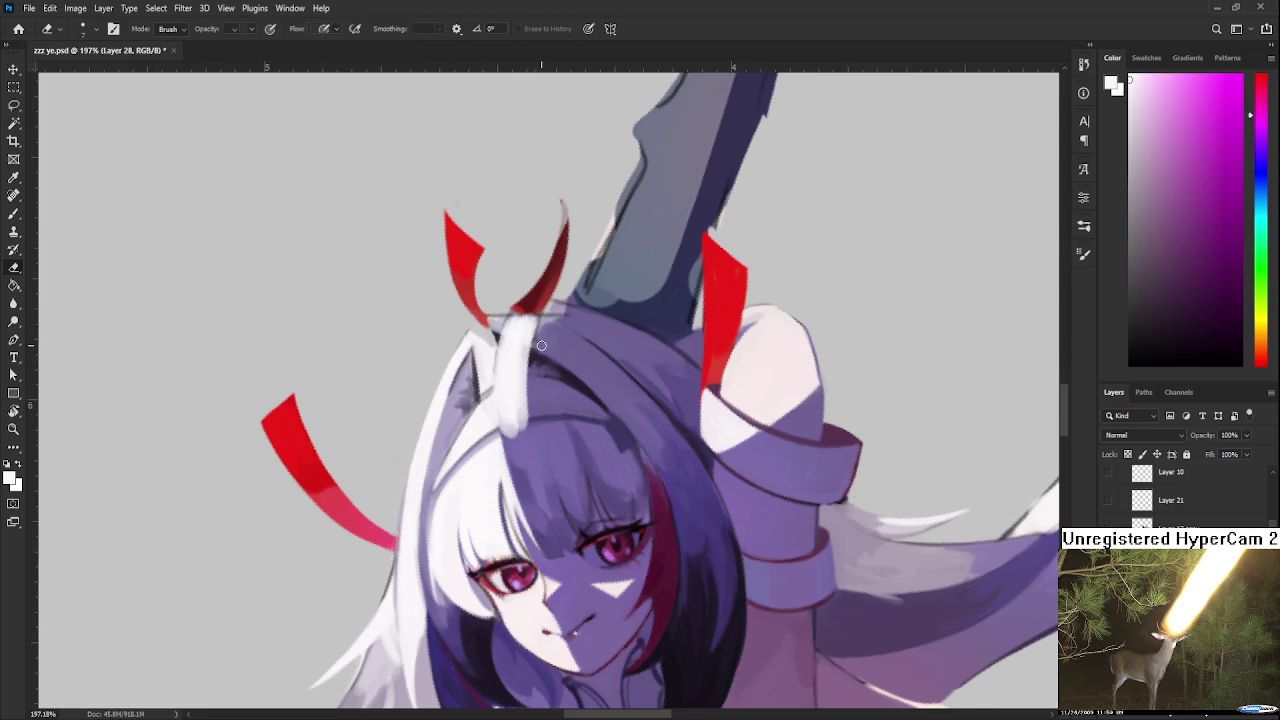
mouse_move(537, 334)
left_mouse_down()
mouse_move(528, 440)
mouse_move(525, 330)
left_mouse_up()
mouse_move(516, 382)
left_mouse_down()
mouse_move(529, 340)
mouse_move(539, 409)
left_mouse_up()
Step: Repaint the right horn bright red with a smaller brush
key("b")
key("e")
key("b")
left_click(455, 340, "alt")
key("bracketleft")
key("bracketleft")
key("bracketleft")
left_click_drag(557, 293, 538, 363)
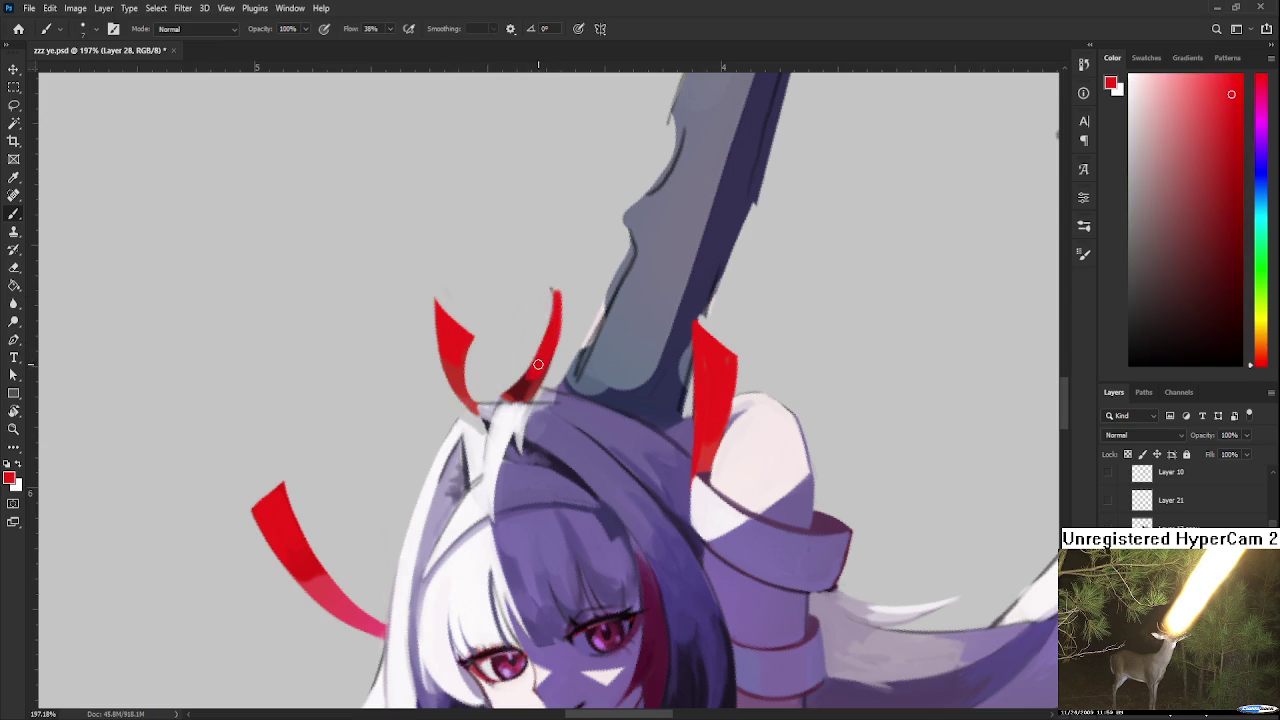
Step: Lighten the middle horn's base with a near-white stroke
left_click(512, 412, "alt")
left_click(540, 368, "alt")
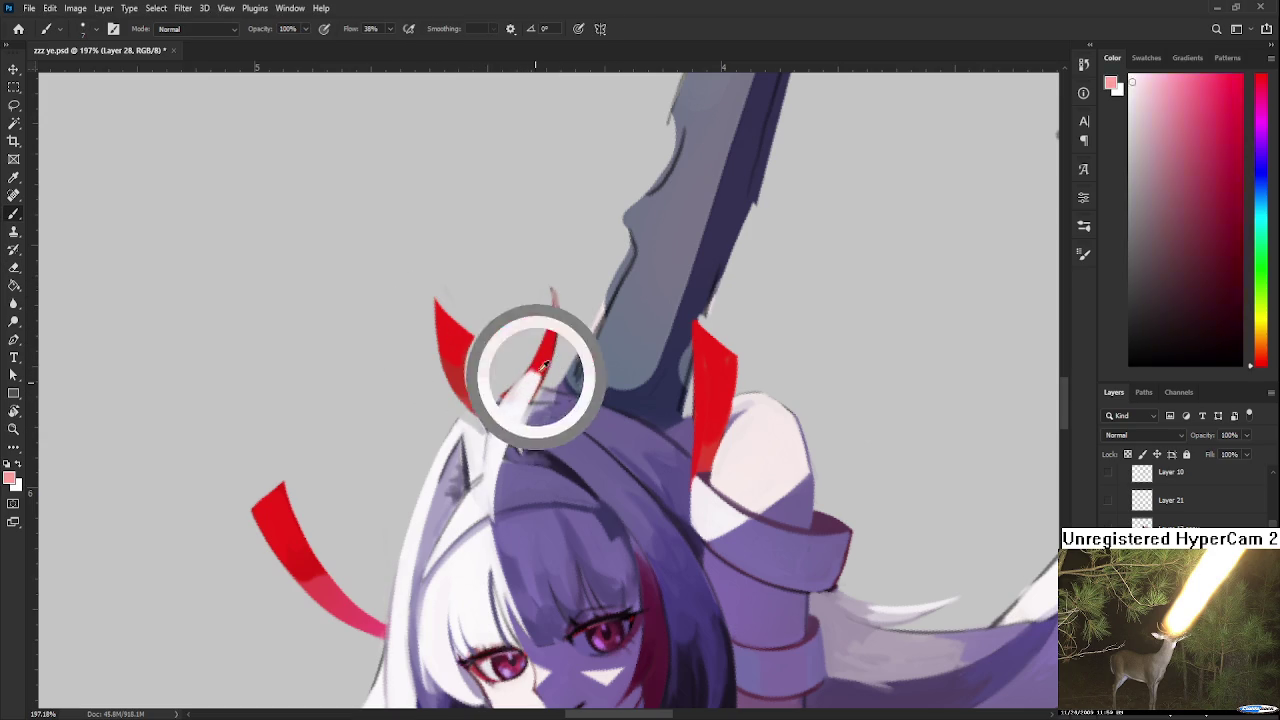
left_click(522, 372, "alt")
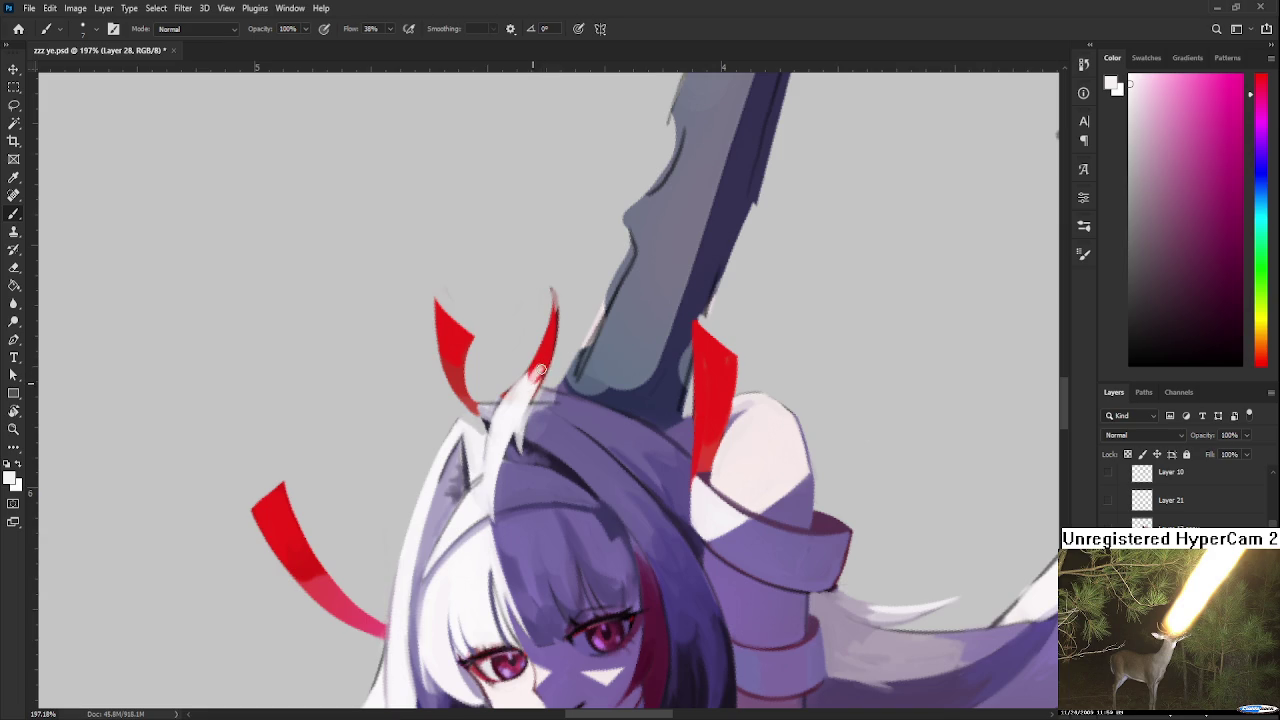
left_click(540, 366, "alt")
left_click(528, 370, "alt")
left_click(535, 375, "alt")
left_click(530, 380, "alt")
left_click(515, 412, "alt")
left_click_drag(520, 388, 503, 414)
Step: Paint a trial white strand down the purple hair, then erase it
left_click_drag(515, 482, 496, 546)
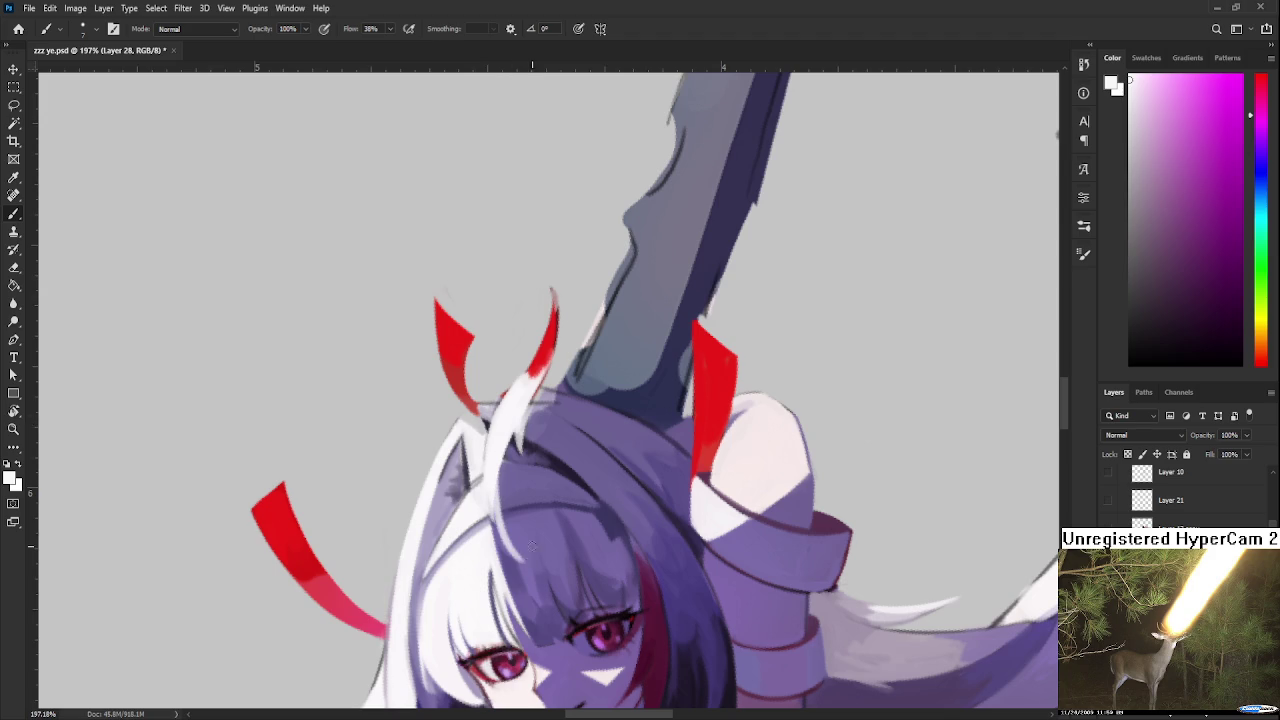
key("e")
left_click_drag(507, 491, 505, 560)
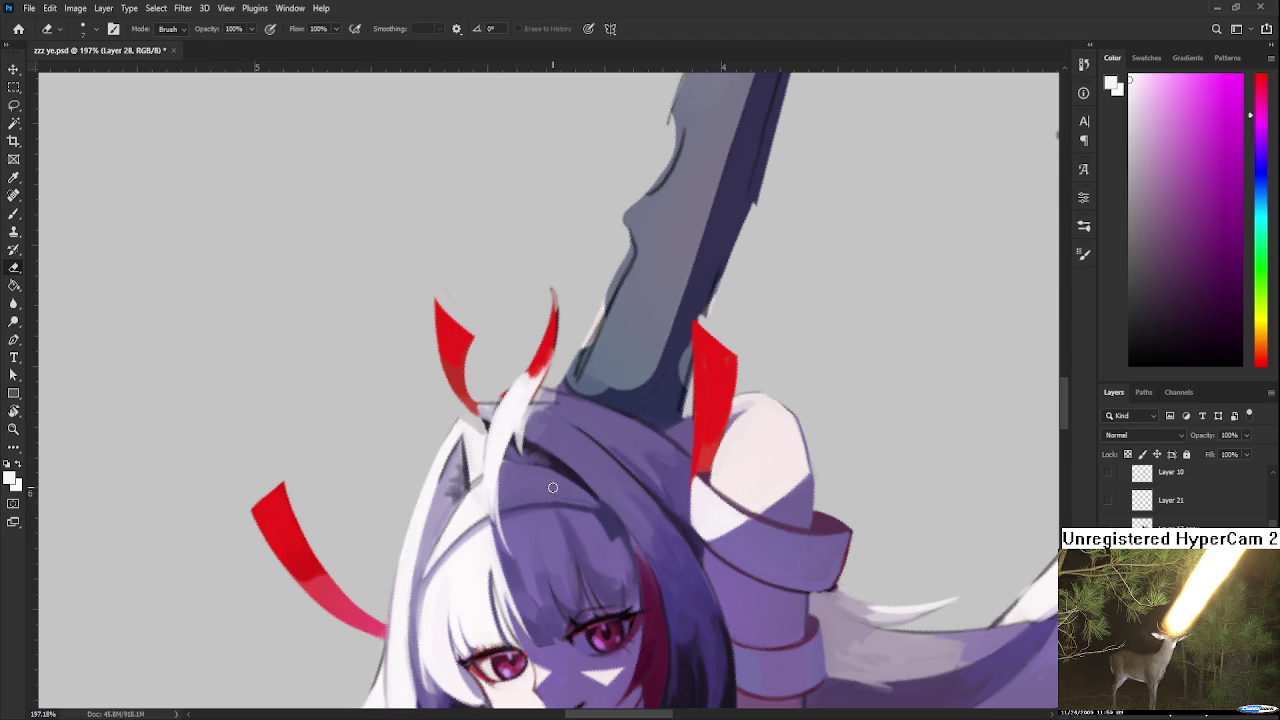
scroll(837, 220, "down", 3)
scroll(734, 265, "down", 3)
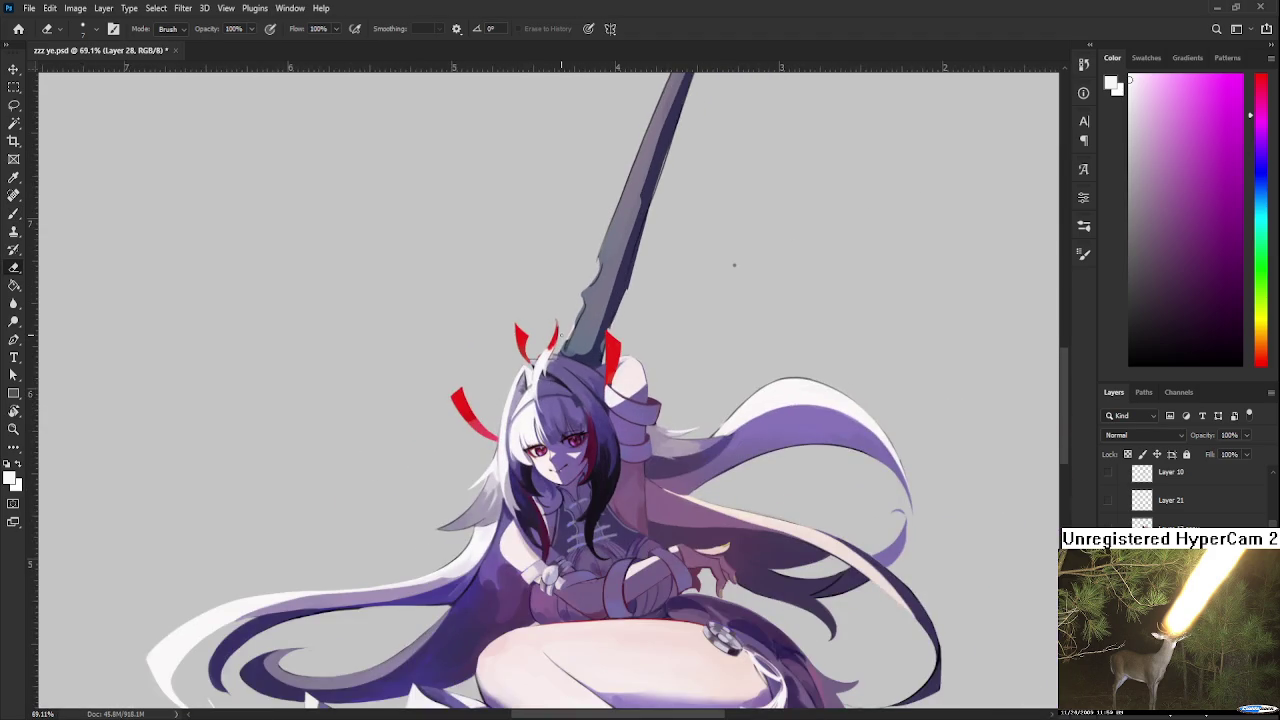
Step: Extend the red horn tip upward and trim it with the Eraser
scroll(555, 335, "up", 3)
scroll(550, 345, "up", 3)
key("b")
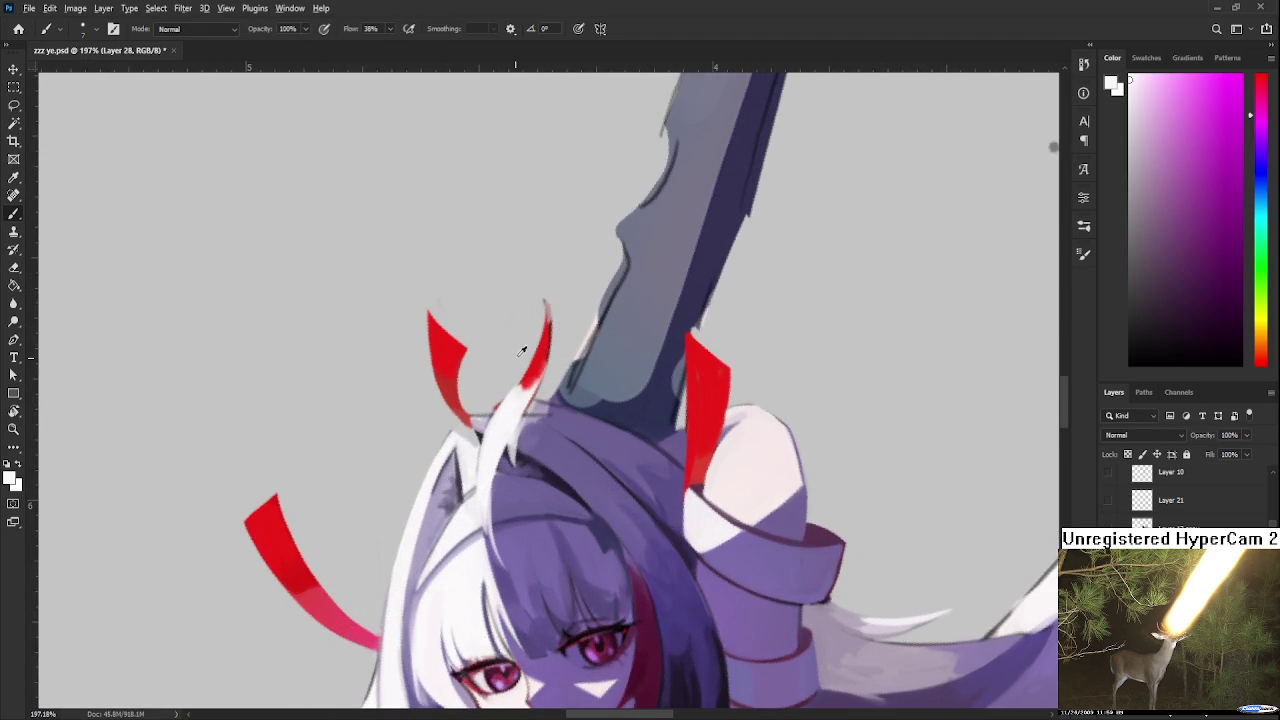
left_click(534, 363, "alt")
mouse_move(544, 346)
left_mouse_down()
mouse_move(546, 294)
mouse_move(556, 337)
mouse_move(550, 300)
left_mouse_up()
key("e")
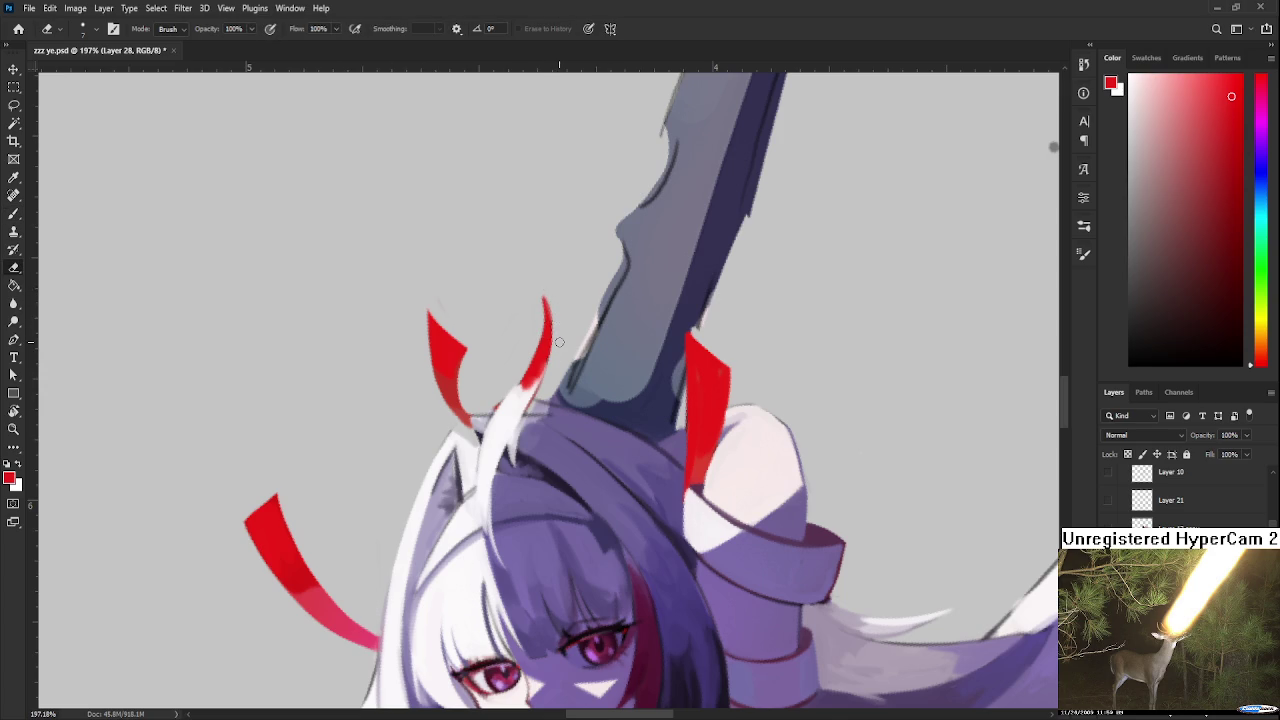
scroll(559, 342, "down", 3)
scroll(590, 380, "up", 3)
scroll(600, 395, "up", 2)
Step: Cover the light grey streak by the hair with sampled purple-grey
key("r")
left_click_drag(603, 397, 663, 462)
key("alt+bracketleft")
key("b")
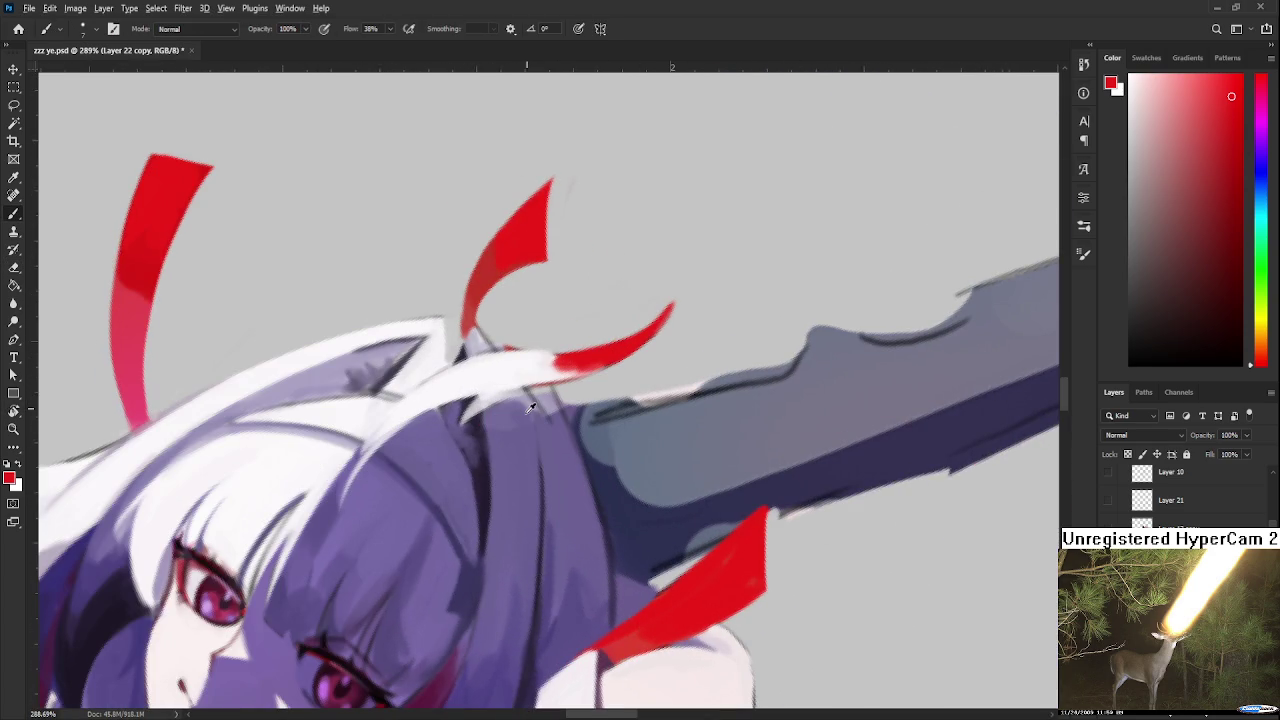
left_click(530, 410, "alt")
left_click_drag(545, 432, 538, 396)
Step: Zoom out and rotate the view to check the drawing from another angle
scroll(540, 439, "down", 3)
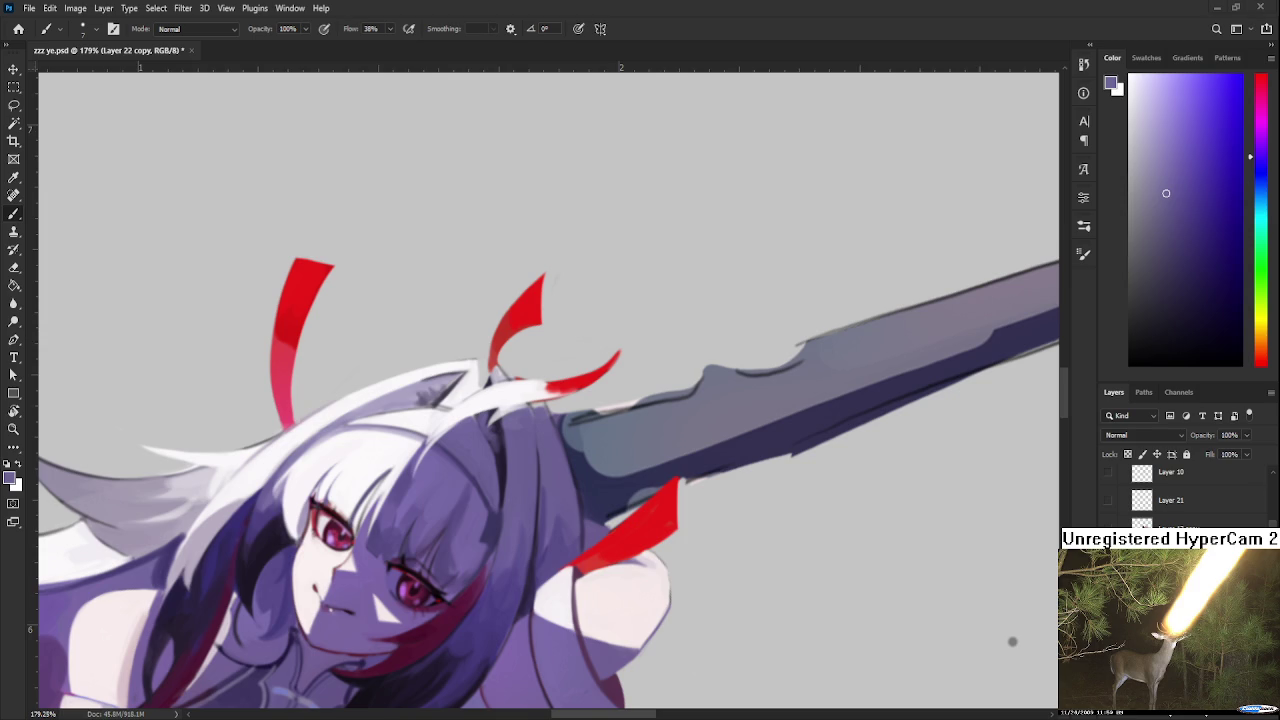
scroll(506, 214, "down", 6)
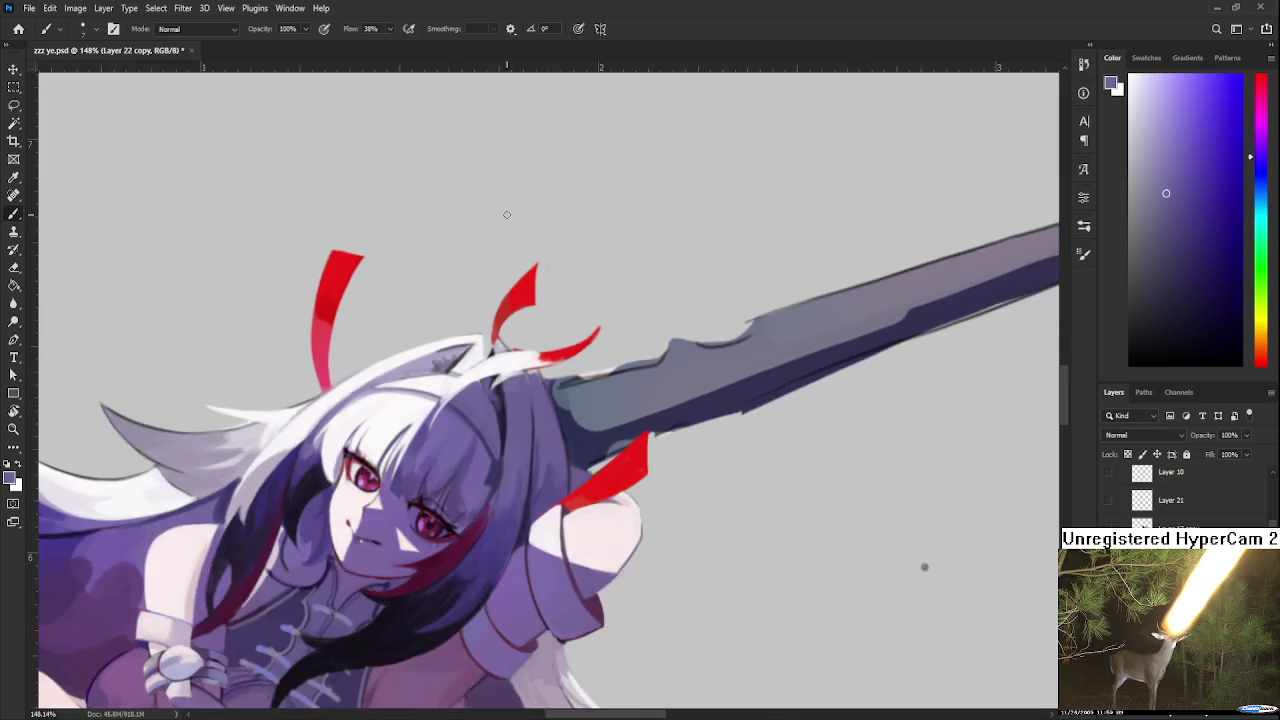
key("r")
left_click_drag(492, 378, 631, 476)
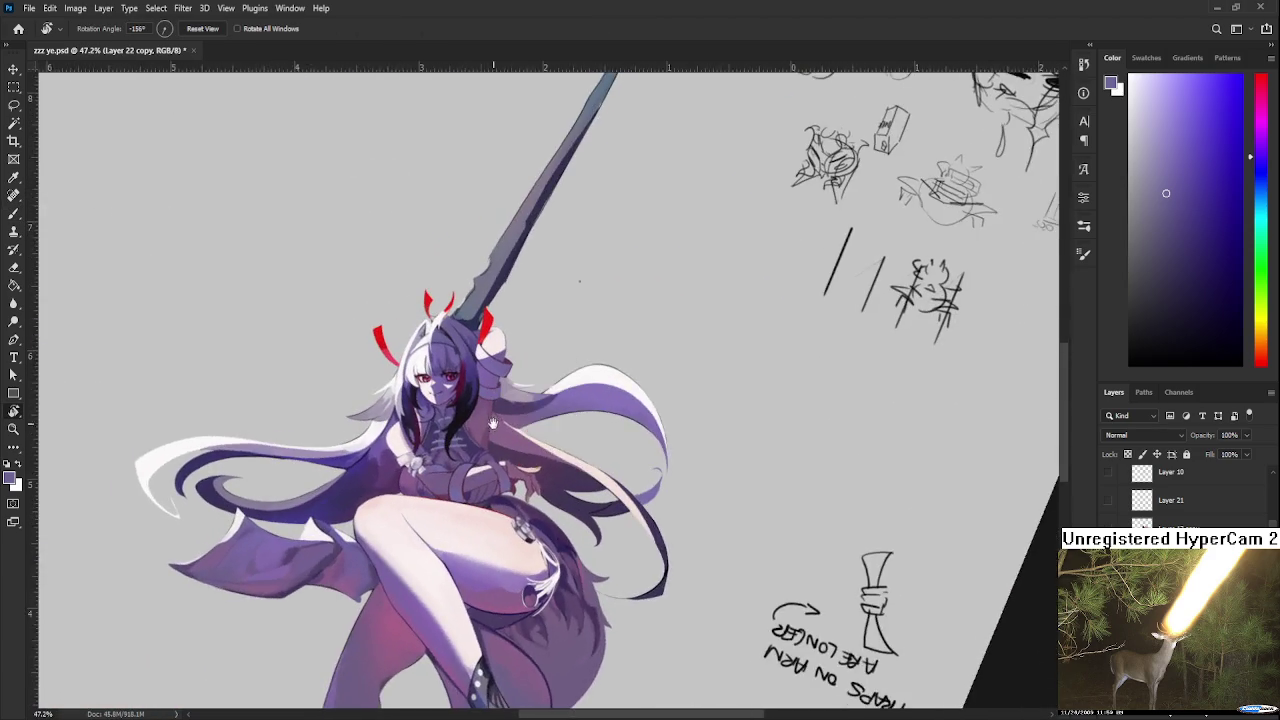
scroll(608, 432, "up", 3)
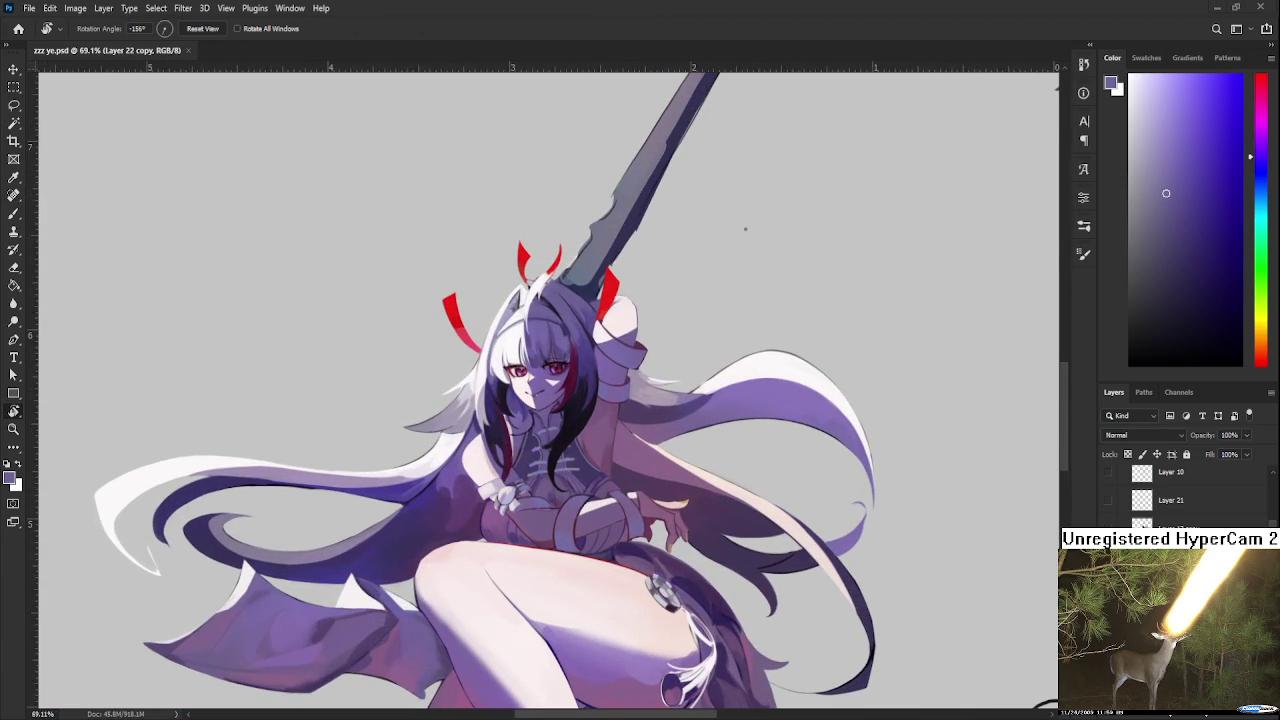
scroll(745, 229, "up", 1)
scroll(766, 323, "up", 1)
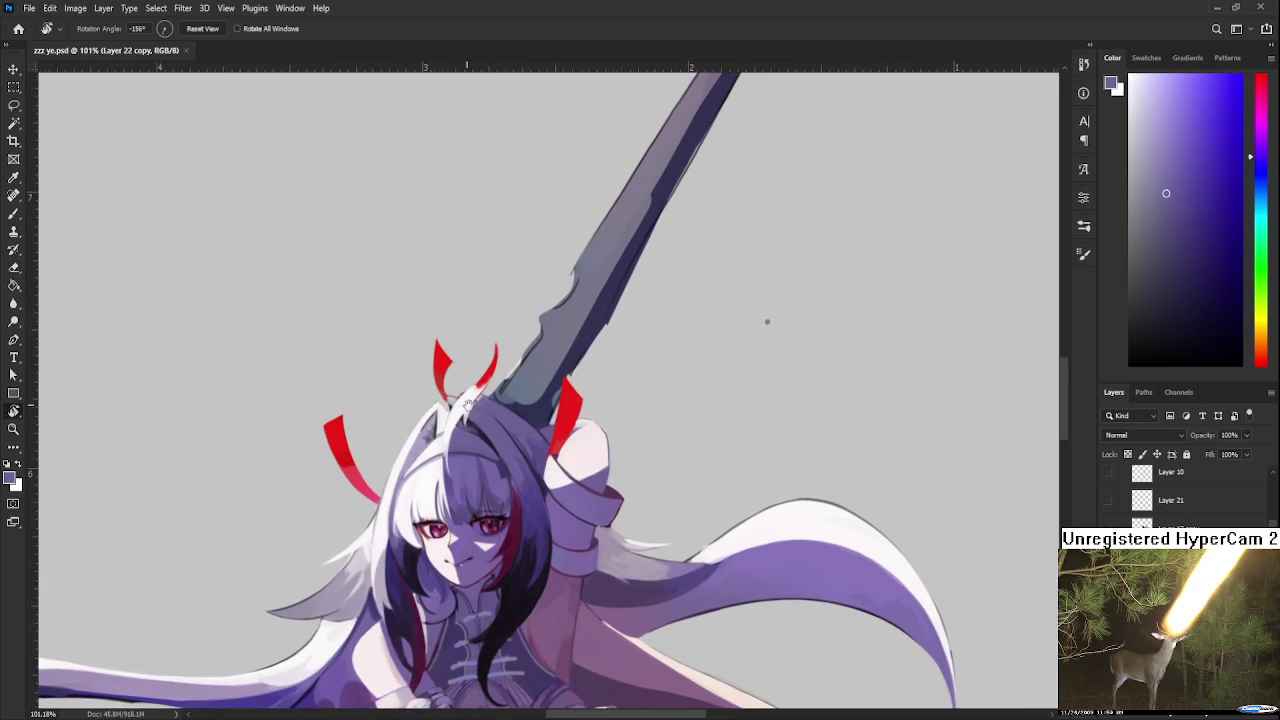
key("e")
left_click(767, 322)
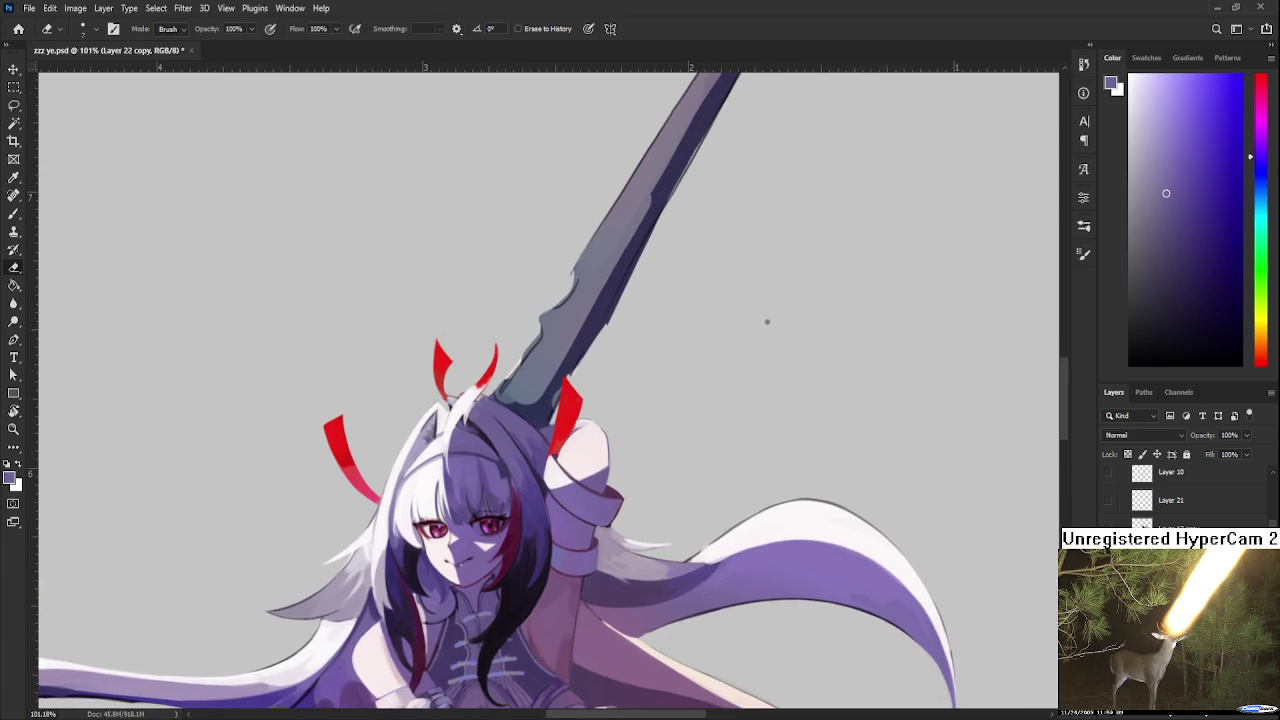
scroll(1145, 515, "up", 2)
scroll(1145, 515, "up", 3)
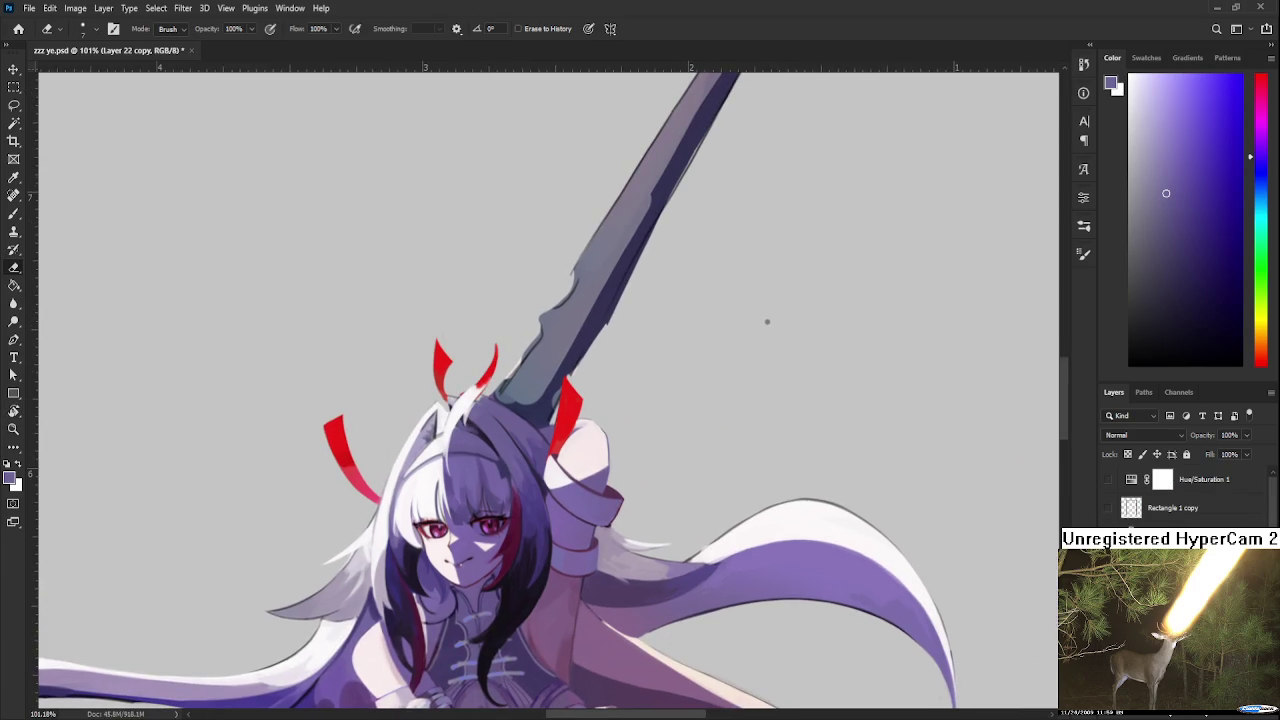
scroll(1120, 512, "down", 2)
scroll(1135, 515, "down", 2)
scroll(1148, 518, "down", 2)
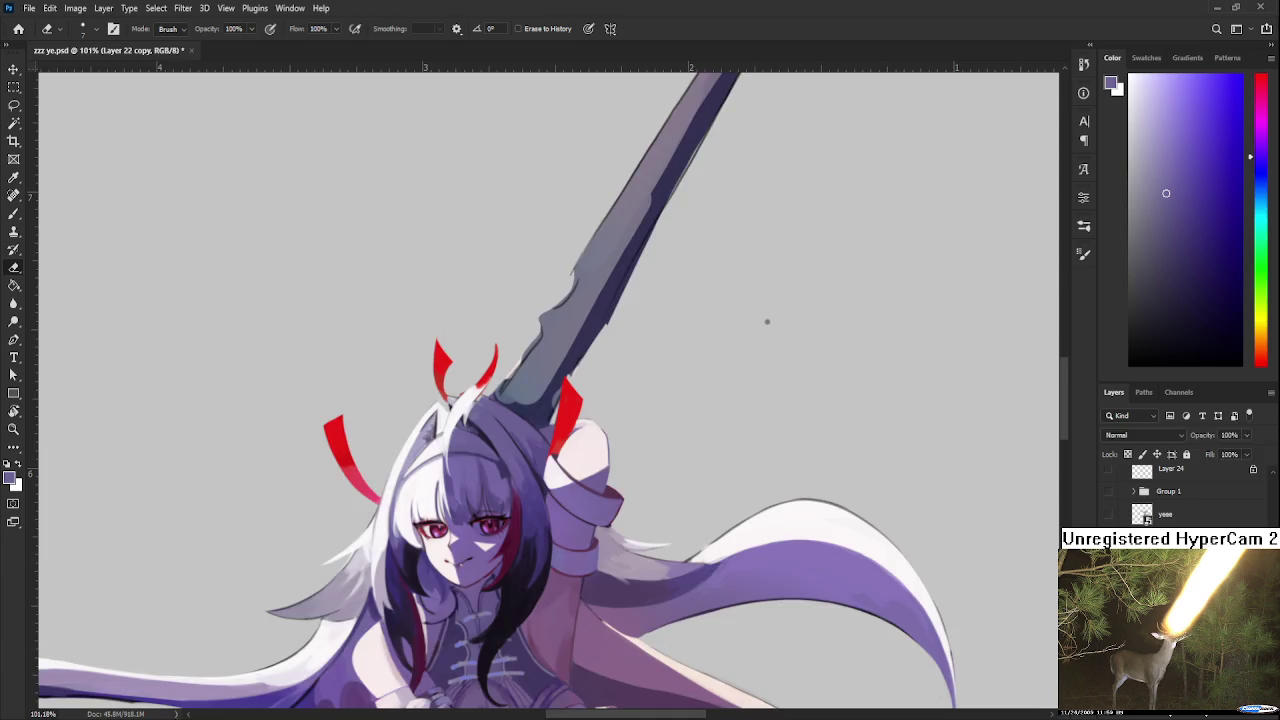
scroll(1148, 515, "down", 2)
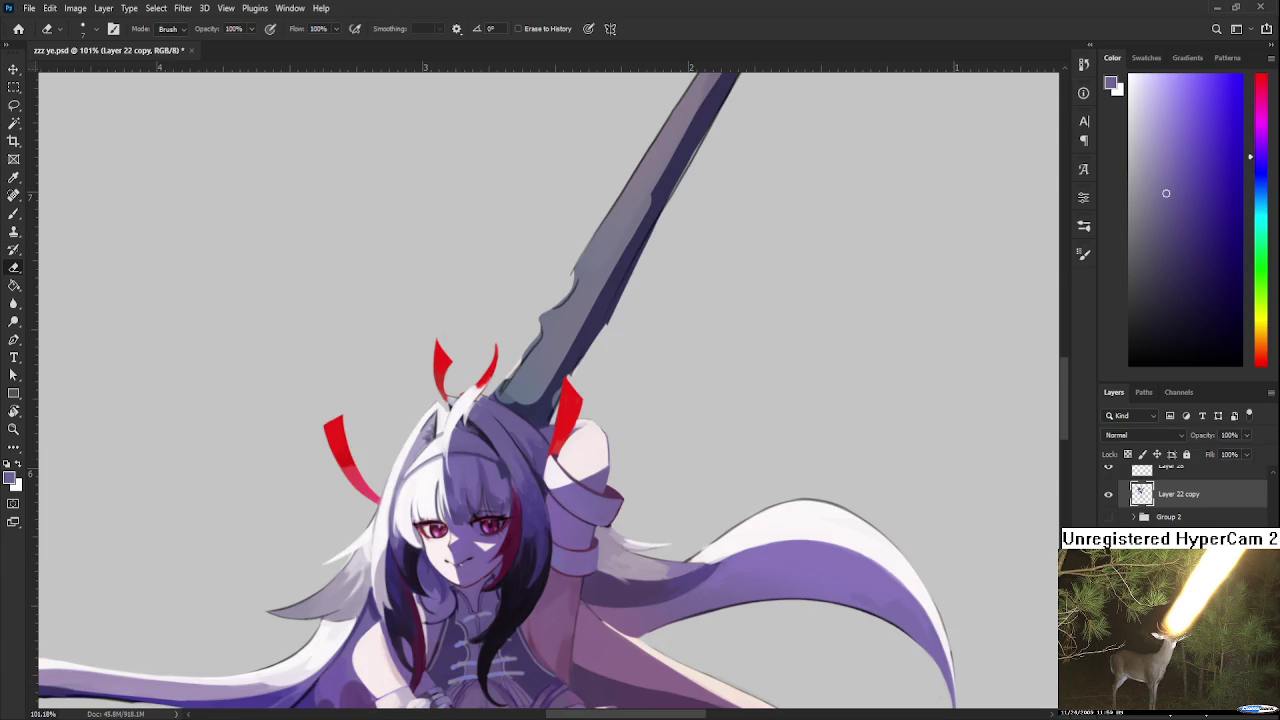
left_click(829, 471, "ctrl")
key("l")
left_click_drag(750, 385, 770, 400)
key("ctrl+d")
scroll(691, 480, "left", 2)
left_click(1108, 494, "alt")
left_click(1108, 494, "alt")
left_click(1108, 494, "alt")
left_click(1108, 494, "alt")
left_click(1108, 494, "alt")
left_click(1108, 495, "alt")
left_click(1108, 495, "alt")
left_click(1108, 495, "alt")
scroll(530, 365, "down", 3)
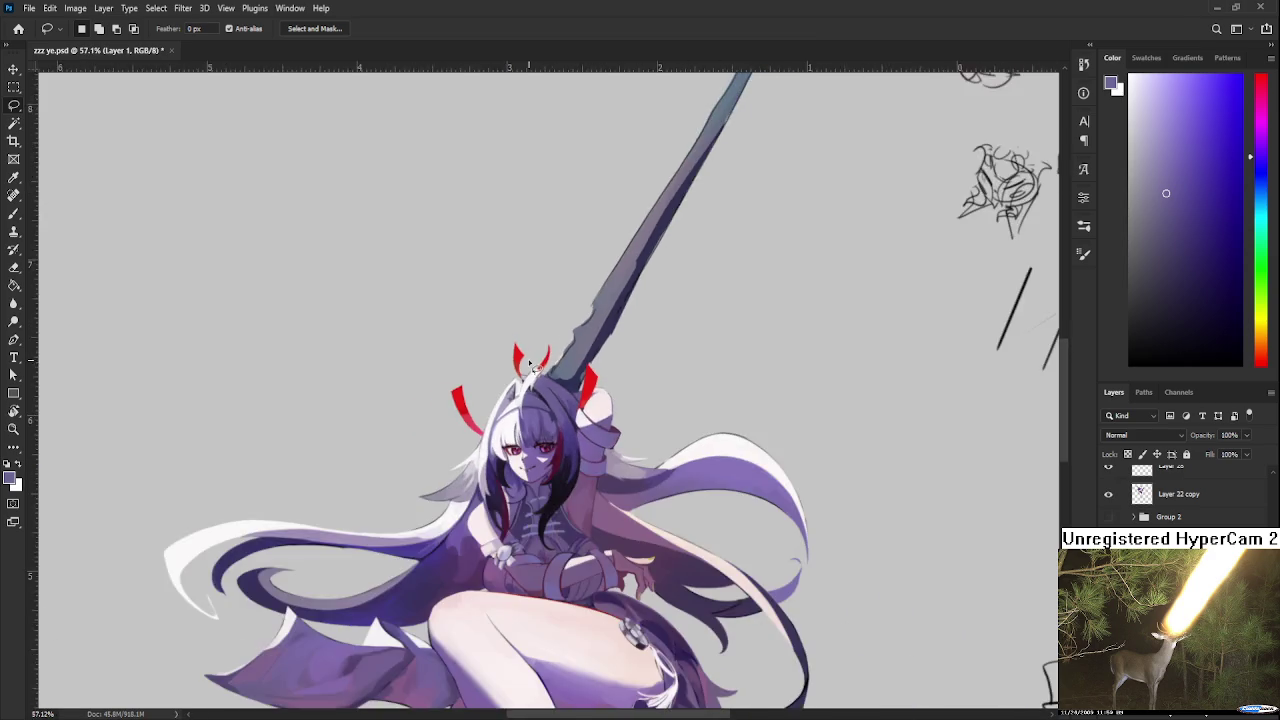
scroll(530, 365, "down", 1)
scroll(615, 388, "down", 1)
scroll(625, 357, "down", 1)
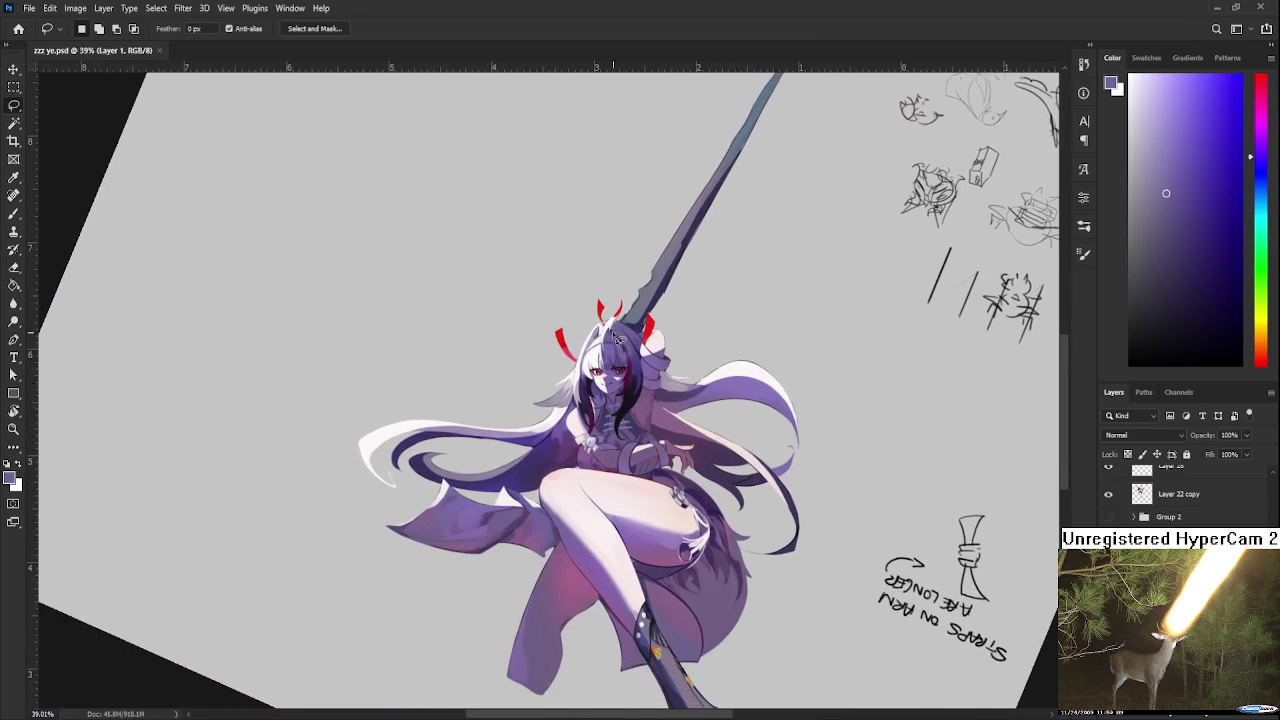
scroll(625, 357, "up", 2)
scroll(600, 309, "up", 1)
scroll(600, 309, "up", 1)
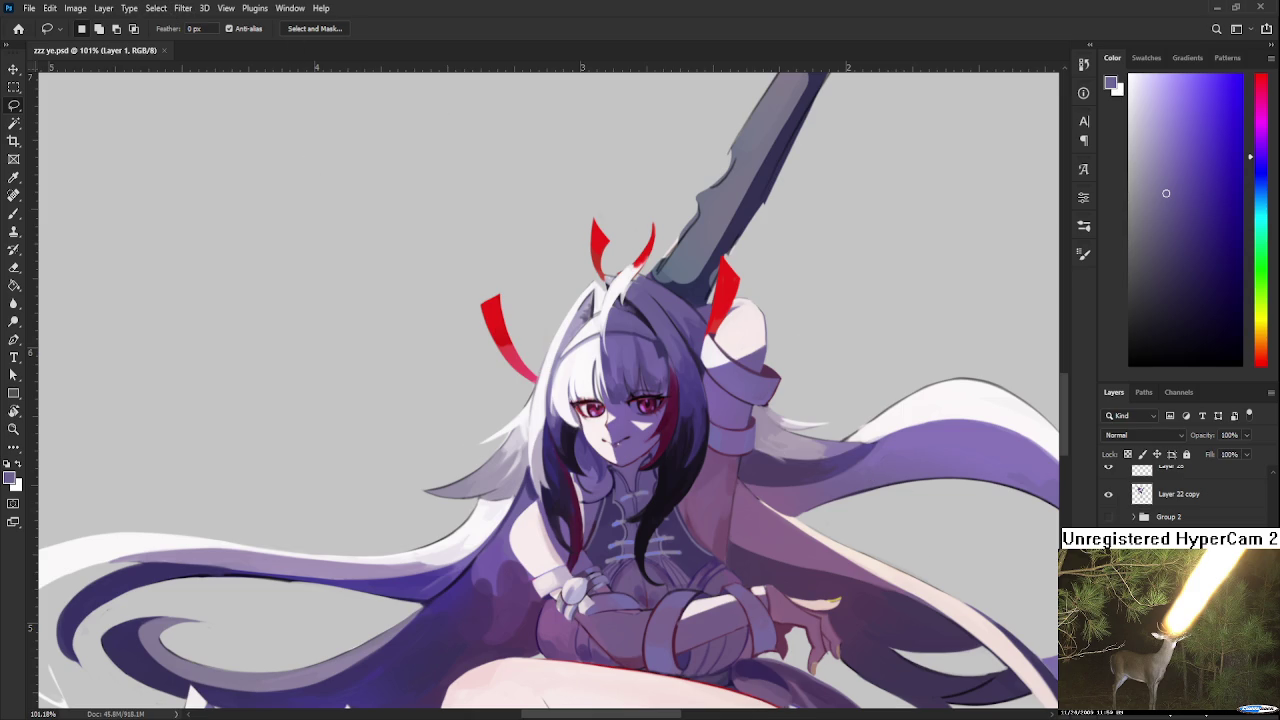
left_click(1178, 494)
scroll(1178, 494, "up", 1)
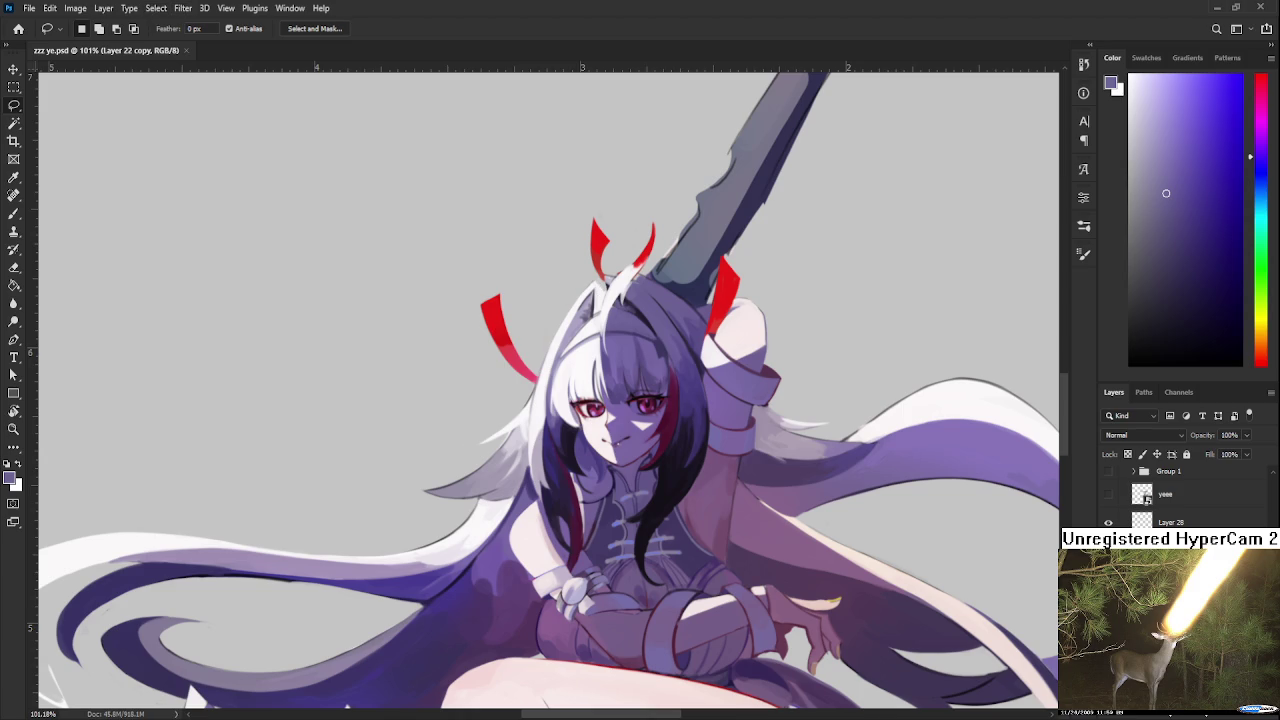
scroll(540, 390, "down", 5)
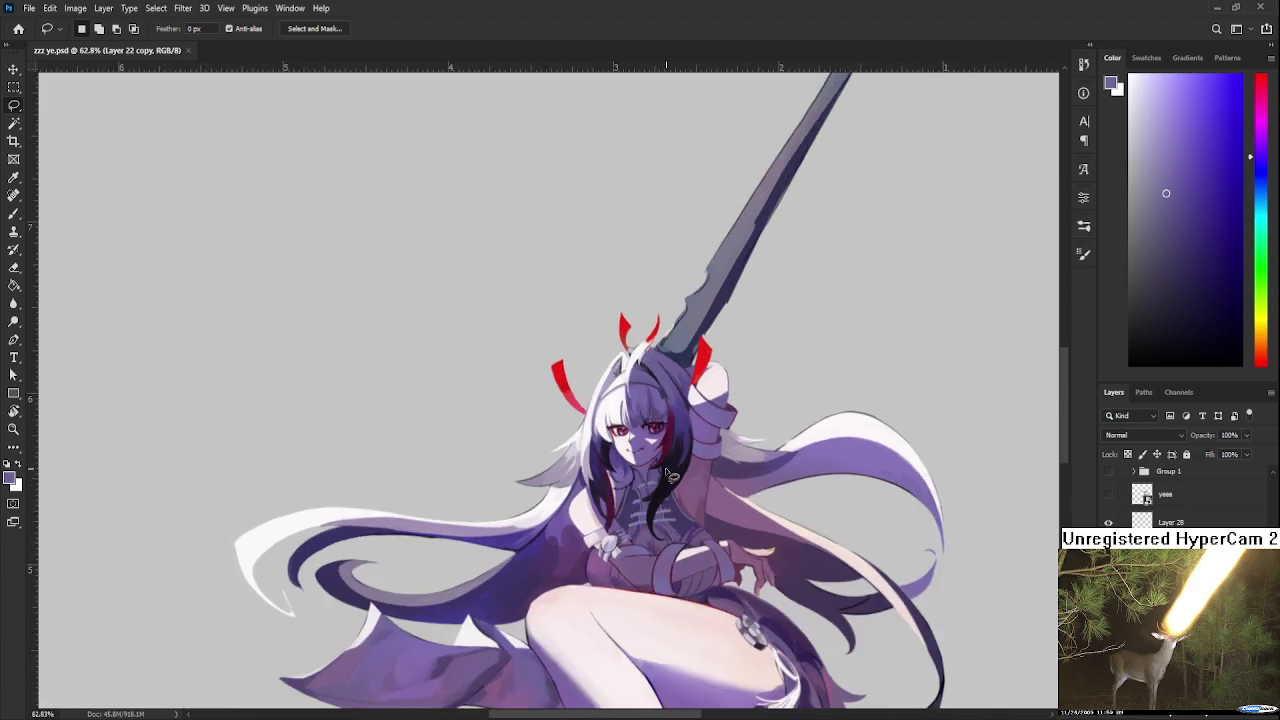
key("r")
left_click_drag(540, 390, 238, 432)
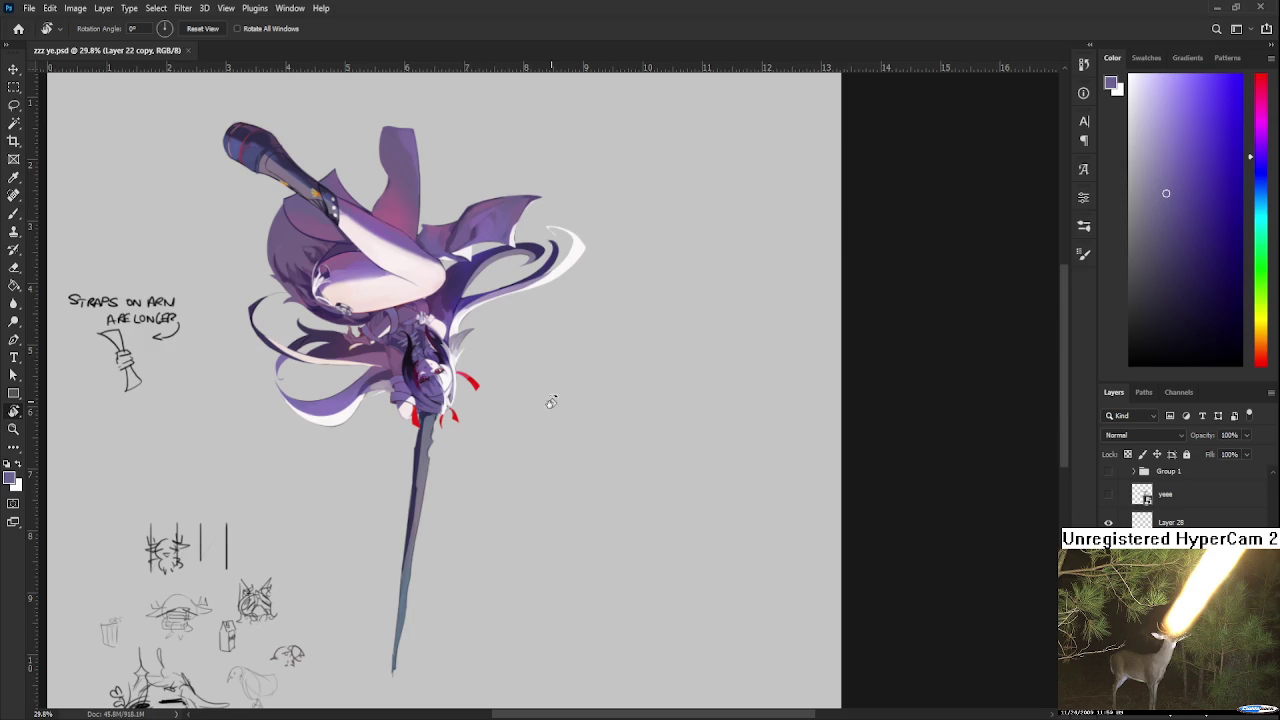
Step: Flip the artwork layer vertically with Free Transform so the girl and her sword stand upright
left_click_drag(540, 472, 709, 413)
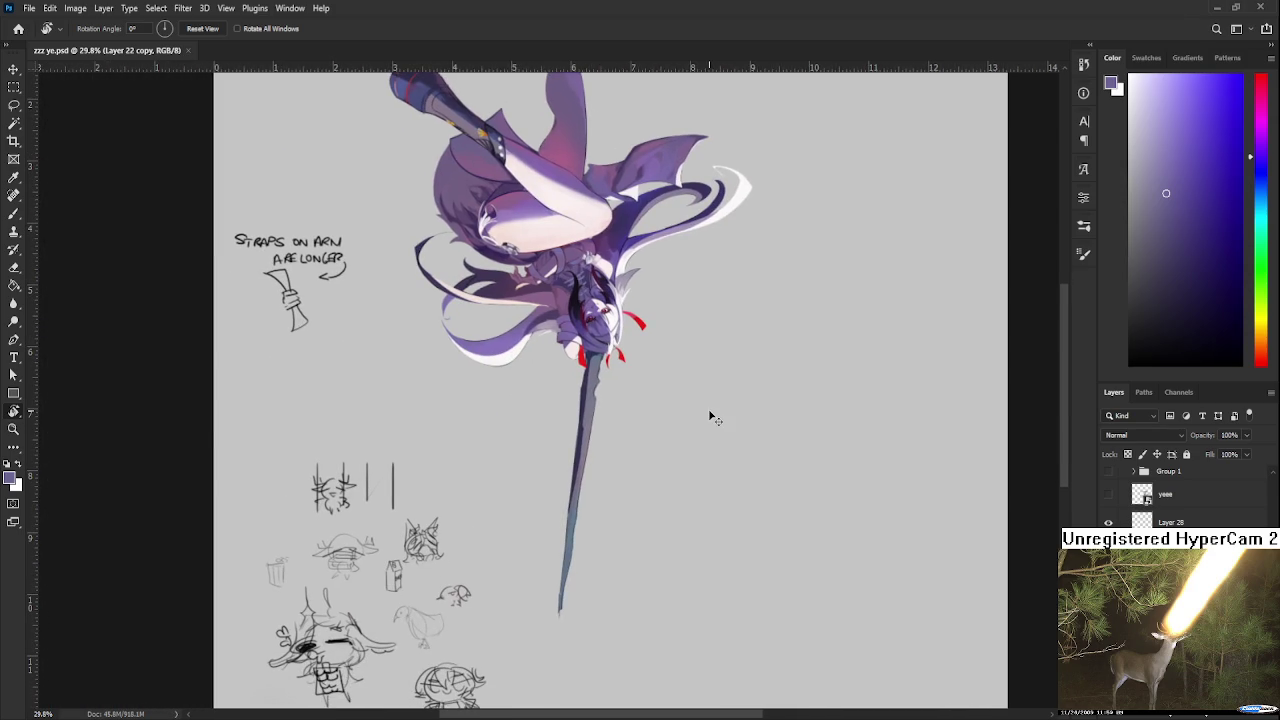
key("ctrl+t")
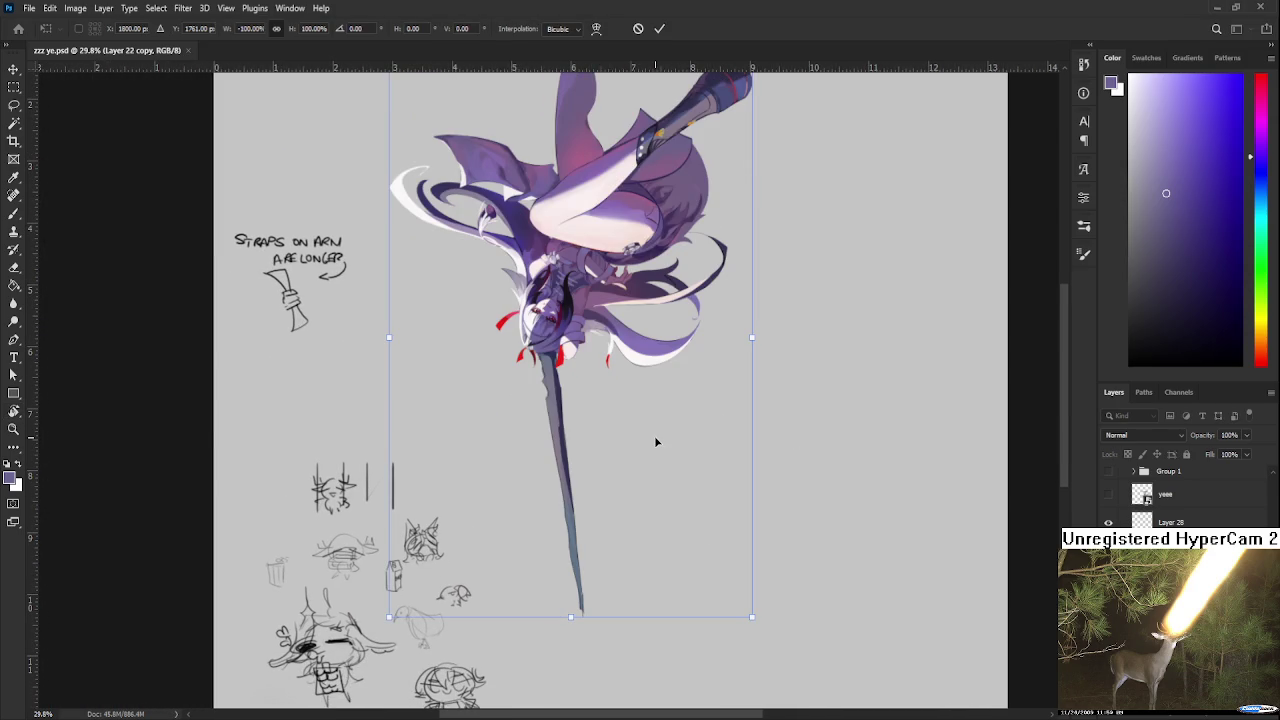
right_click(674, 677)
left_click(665, 480)
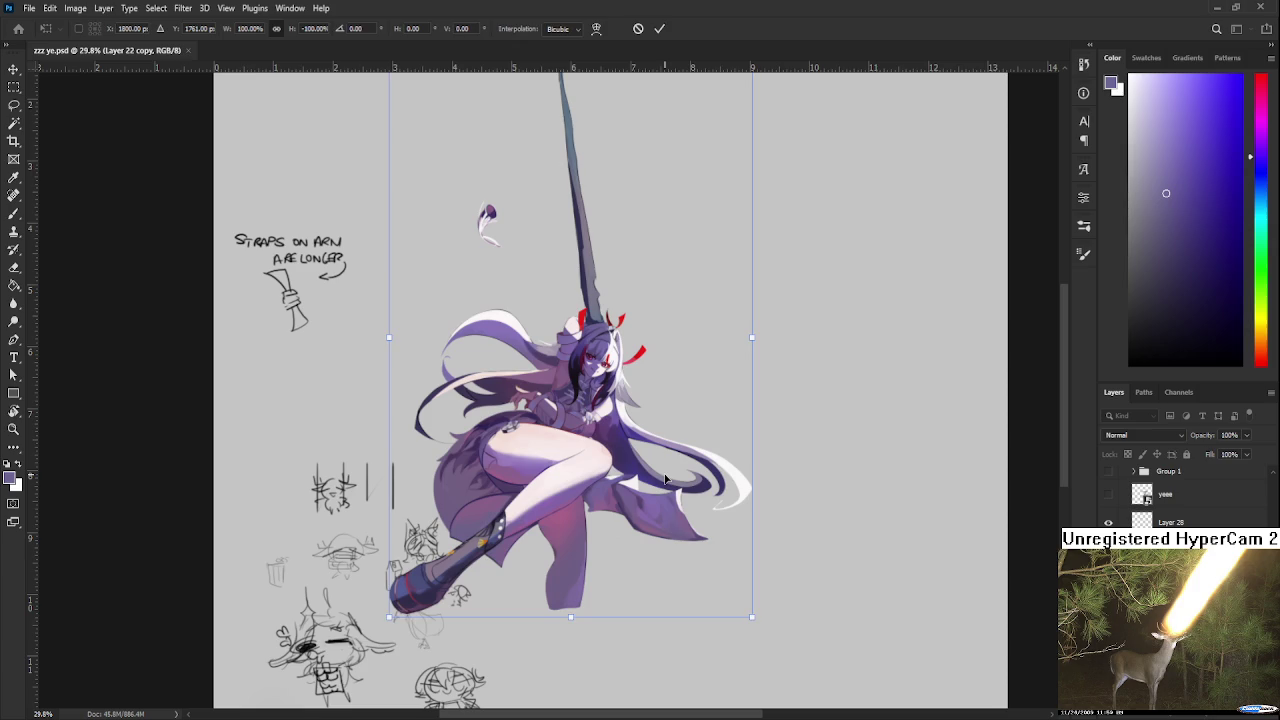
key("Return")
key("r")
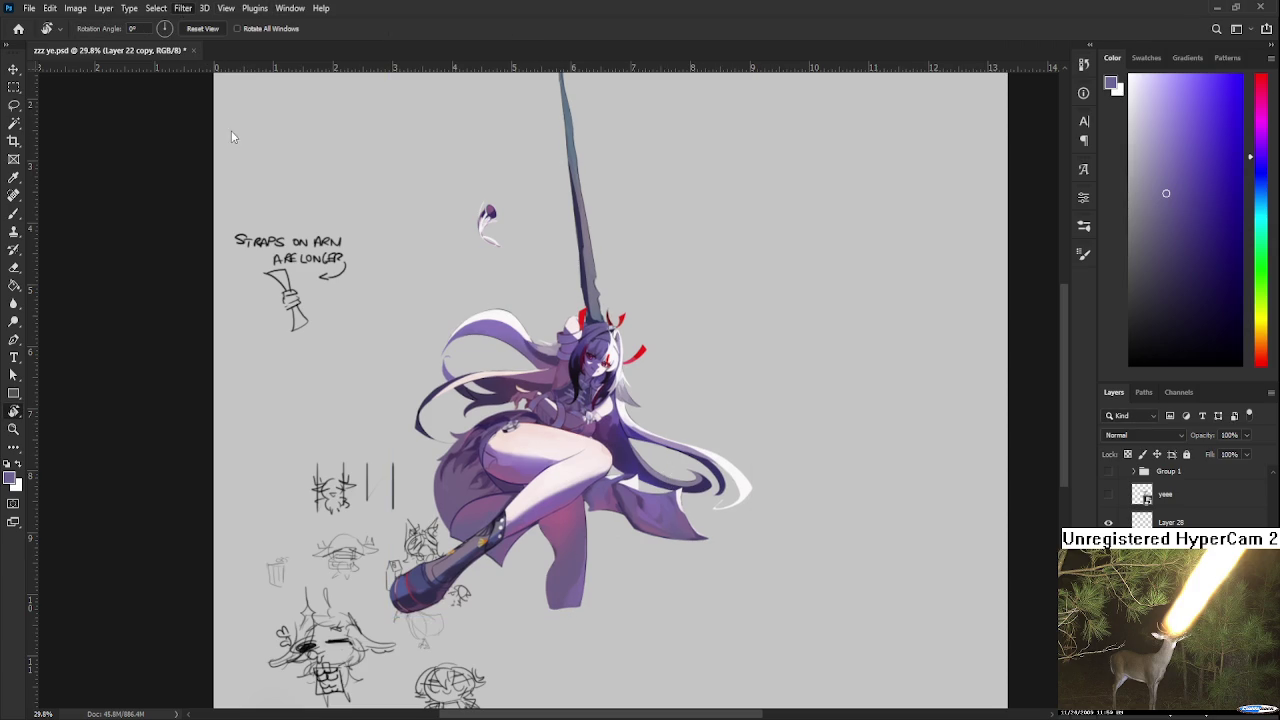